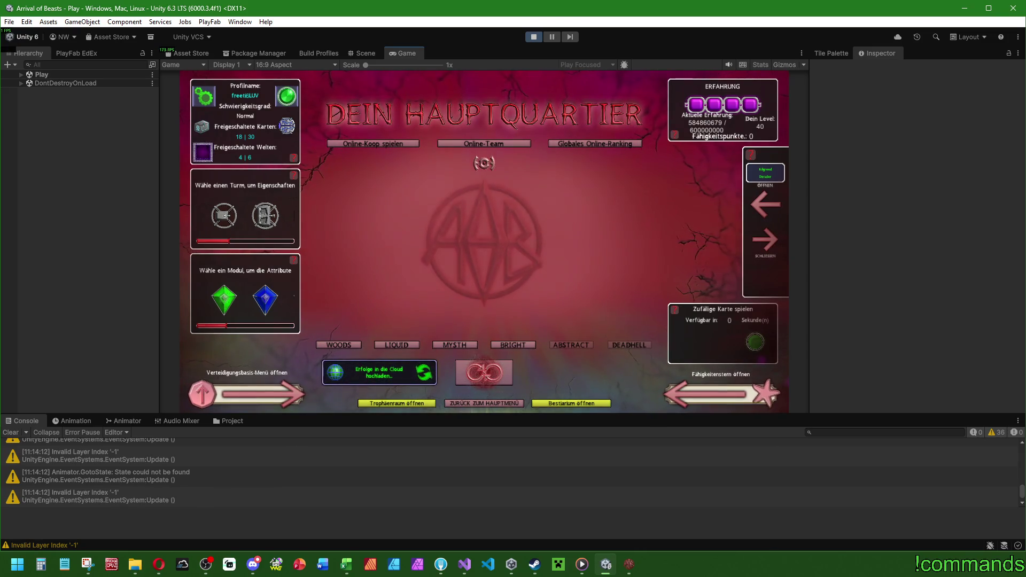
Step: Start online co-op and load the online lobby in the editor's running game
{"action": "key", "text": "alt+Tab"}
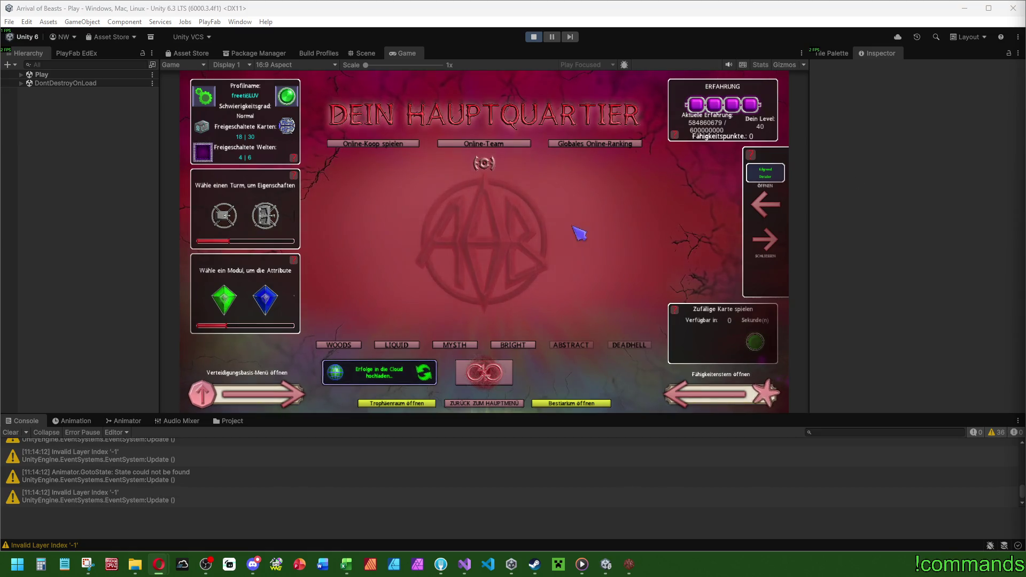
{"action": "left_click", "coordinate": [363, 144]}
{"action": "mouse_move", "coordinate": [629, 564]}
{"action": "left_click", "coordinate": [556, 513]}
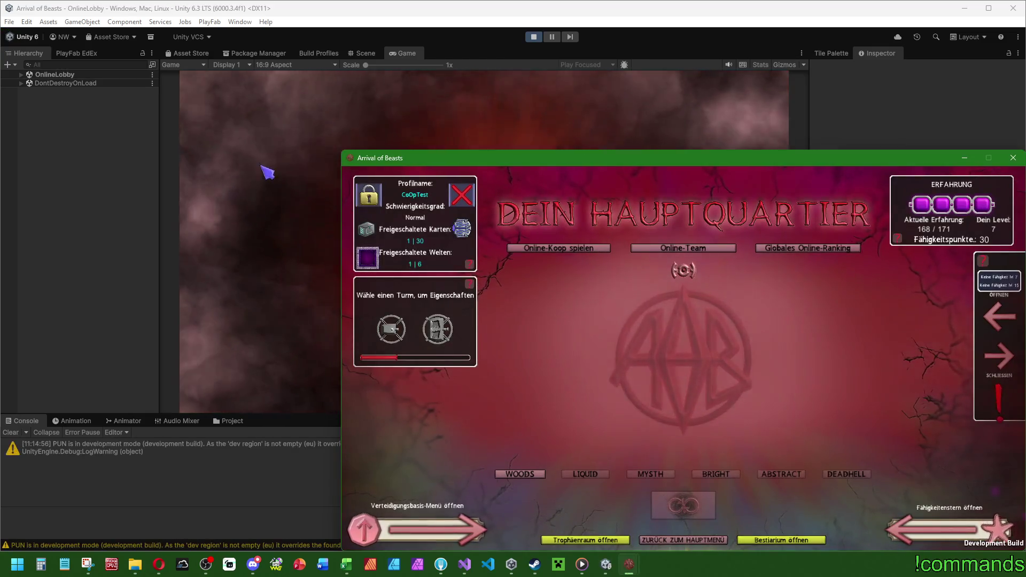
{"action": "left_click", "coordinate": [297, 178]}
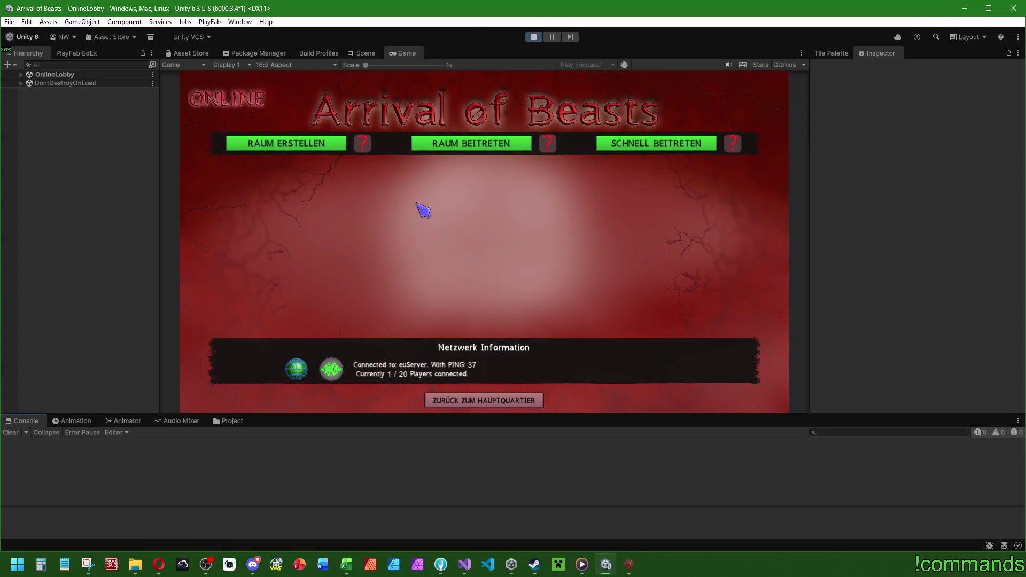
Step: Create a private room for 4 players, then clear the console log
{"action": "left_click", "coordinate": [289, 143]}
{"action": "left_click", "coordinate": [502, 279]}
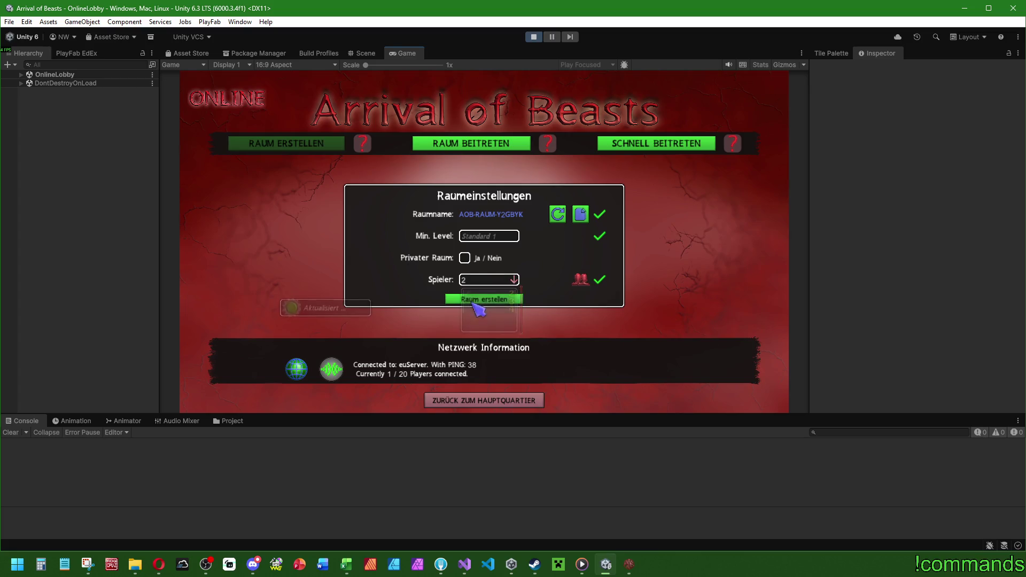
{"action": "left_click", "coordinate": [481, 315]}
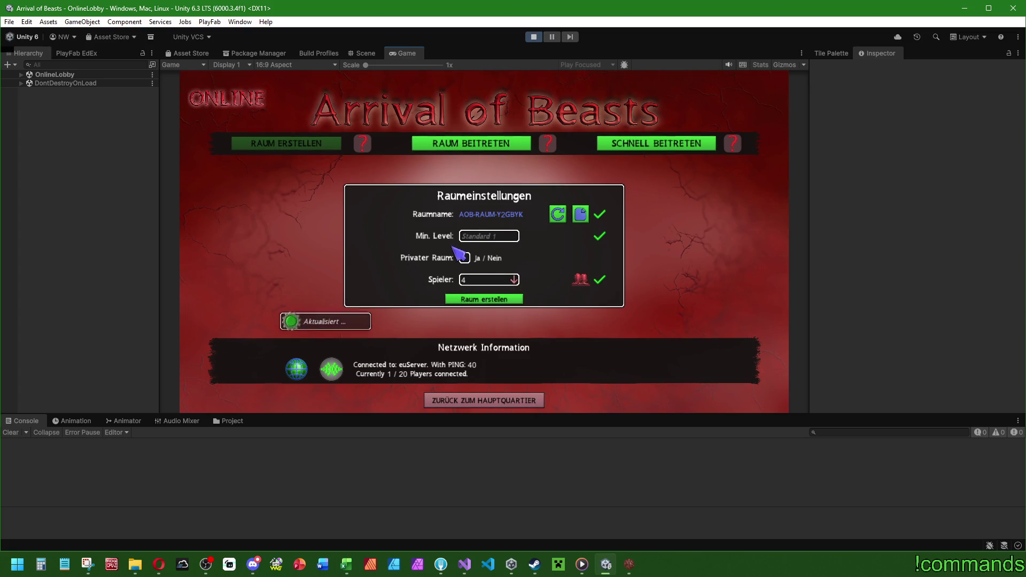
{"action": "left_click", "coordinate": [468, 257]}
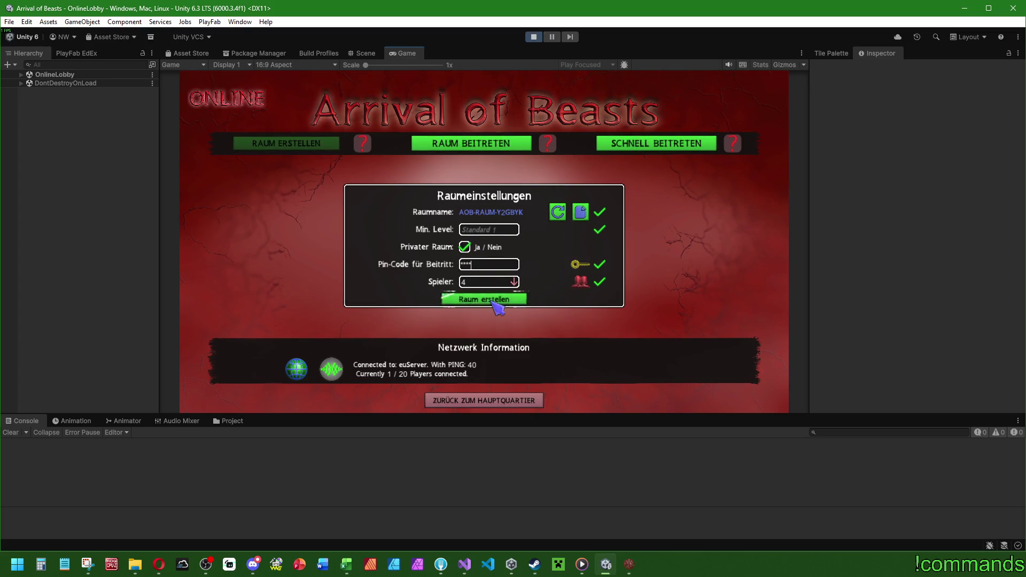
{"action": "left_click", "coordinate": [493, 300]}
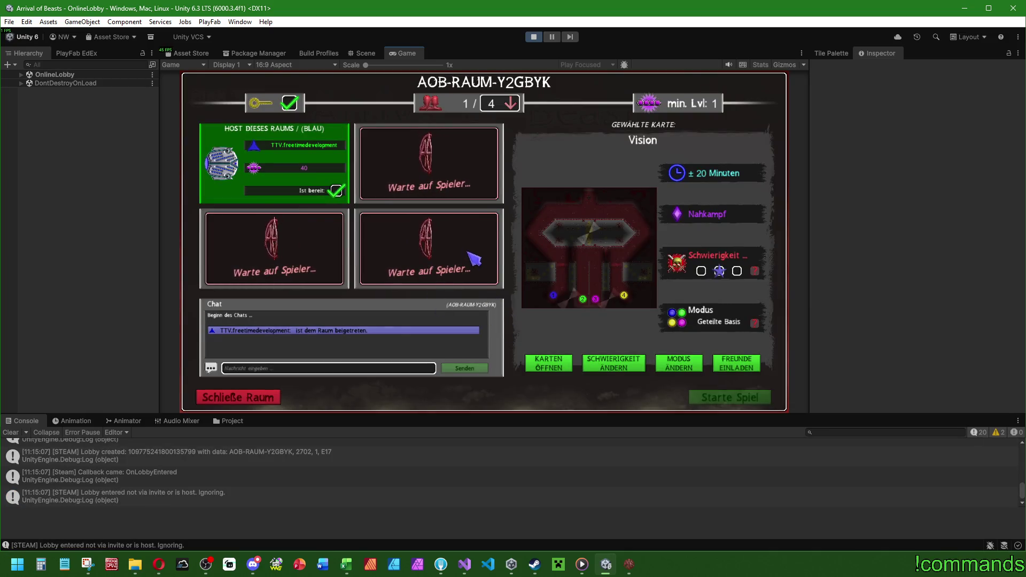
{"action": "left_click", "coordinate": [11, 433]}
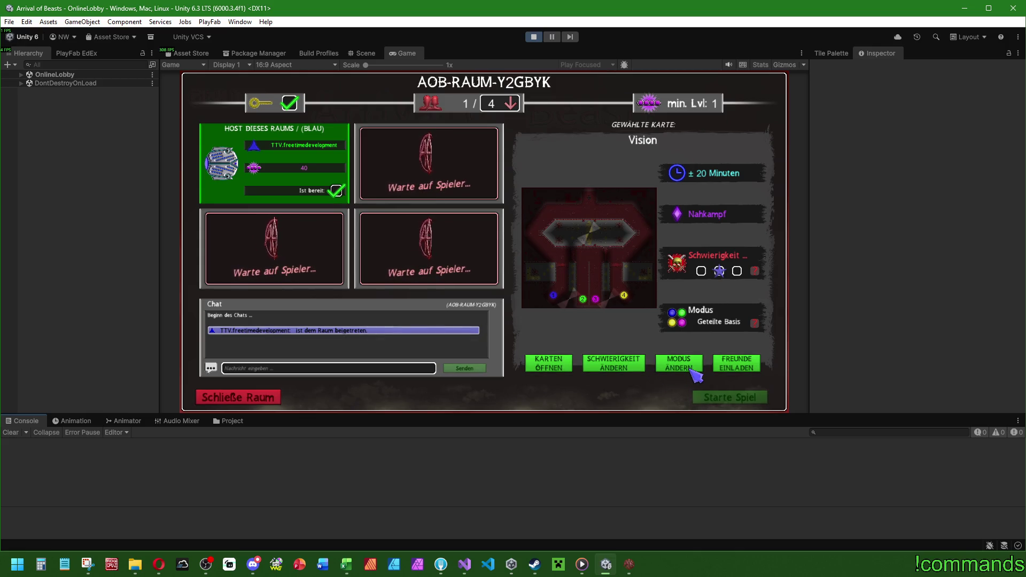
Step: Switch the room mode to Vereinte Basis and send the standalone client into the online lobby
{"action": "left_click", "coordinate": [696, 362]}
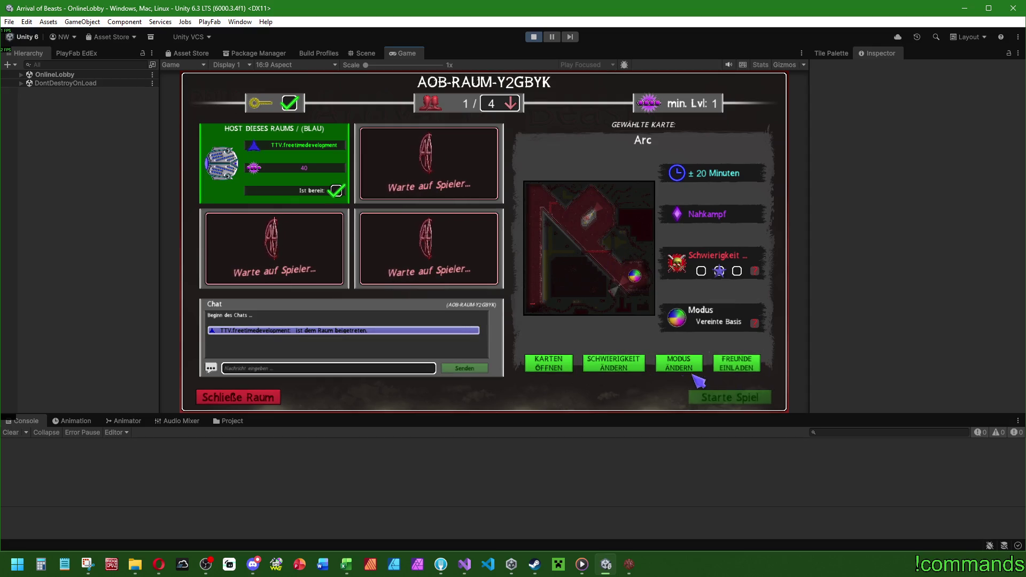
{"action": "left_click", "coordinate": [629, 564]}
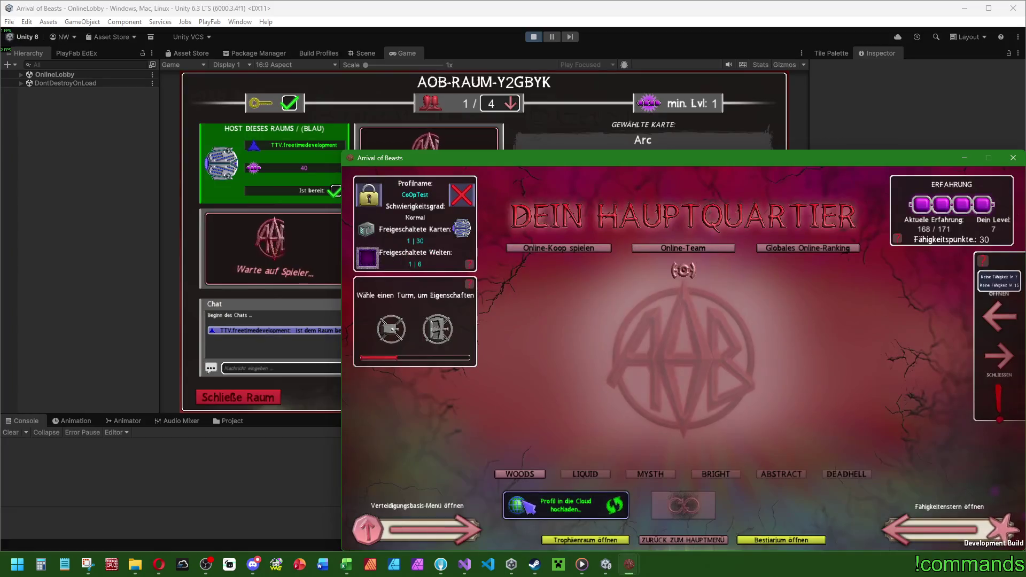
{"action": "left_click", "coordinate": [602, 259]}
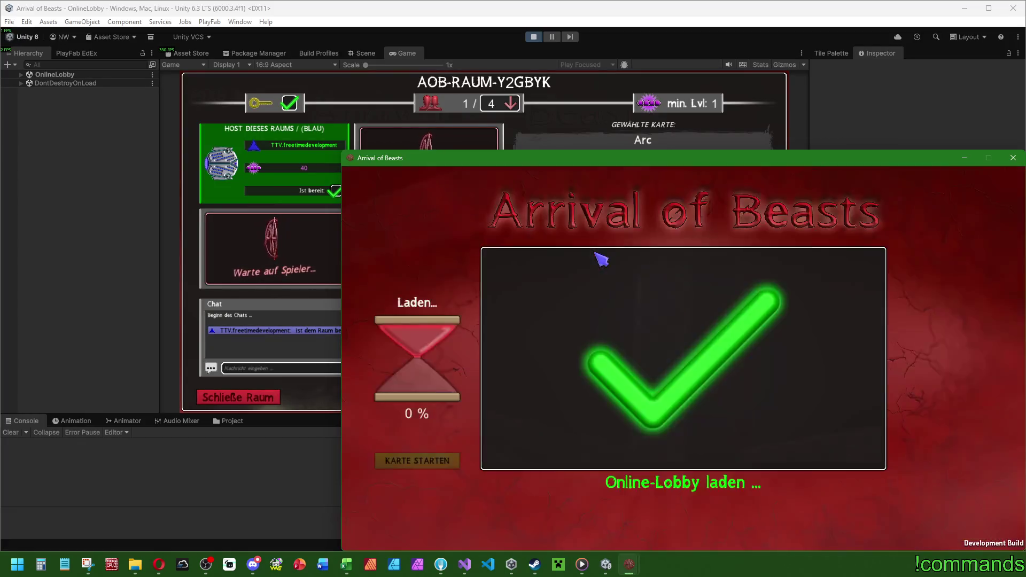
Step: Join two more clients to room AOB-RAUM-Y2GBYK with its PIN, filling it to Spieler 4
{"action": "mouse_move", "coordinate": [629, 564]}
{"action": "left_click", "coordinate": [554, 502]}
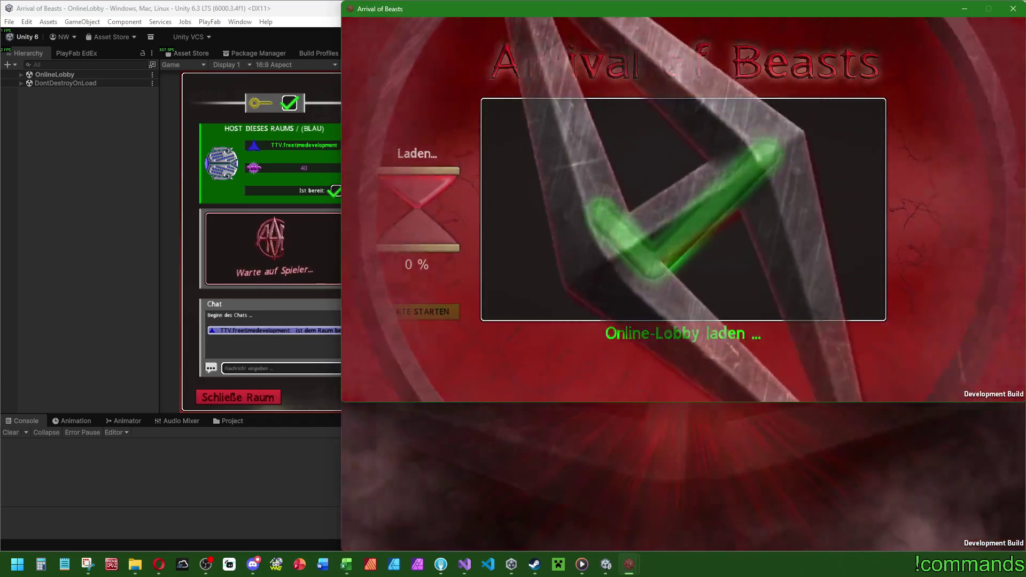
{"action": "mouse_move", "coordinate": [629, 565]}
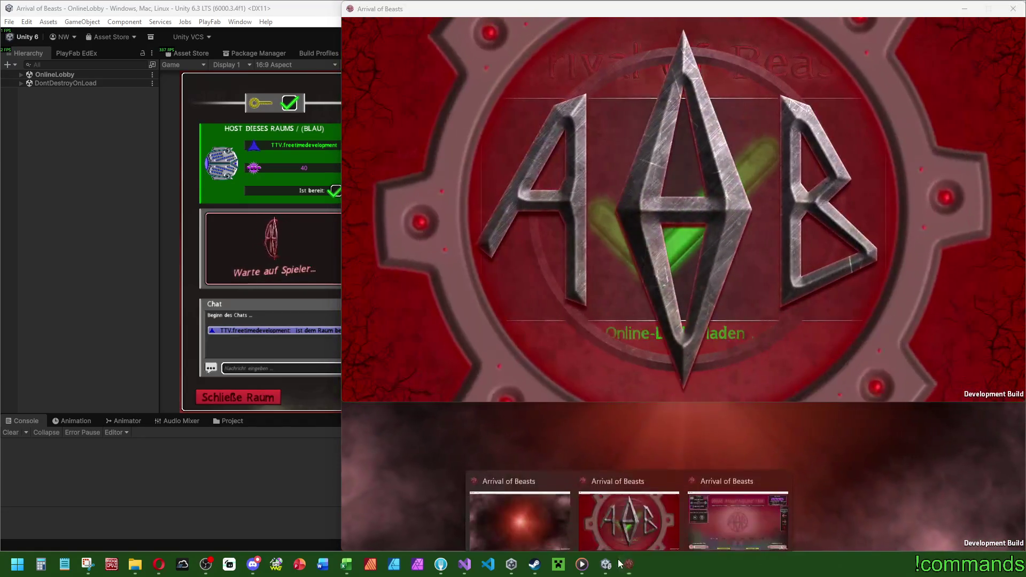
{"action": "left_click", "coordinate": [629, 513]}
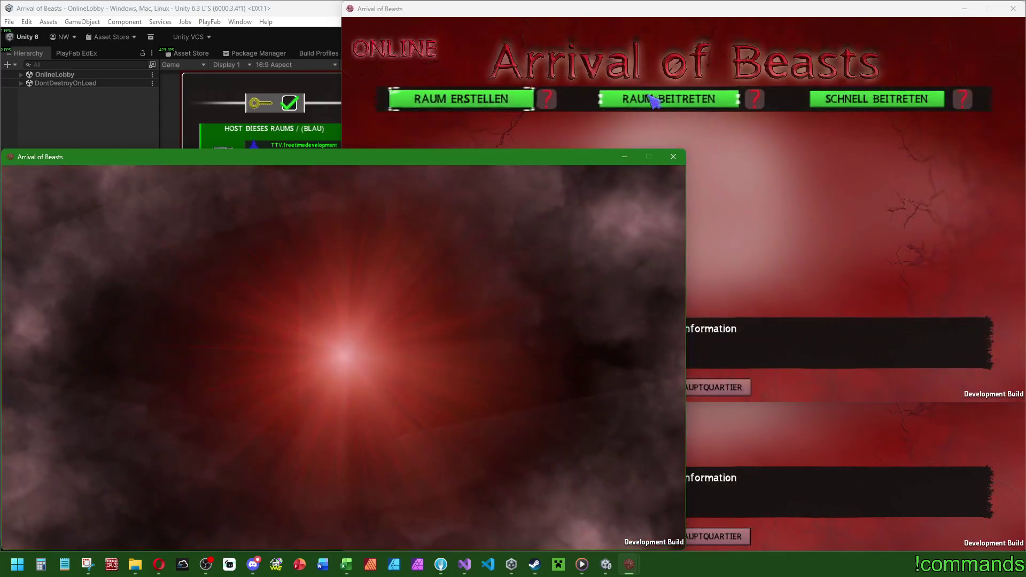
{"action": "left_click", "coordinate": [831, 184]}
{"action": "left_click", "coordinate": [669, 99]}
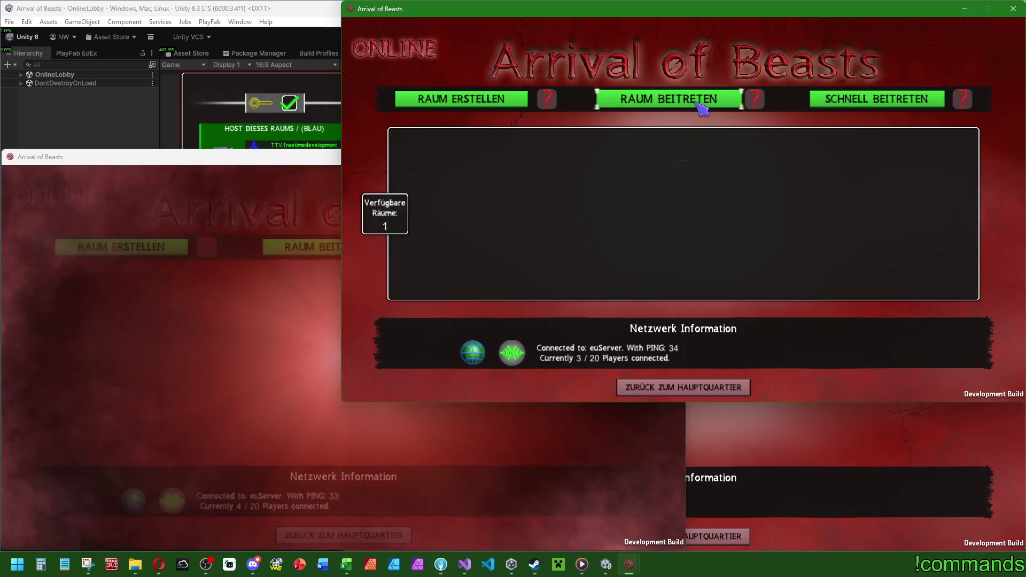
{"action": "left_click", "coordinate": [291, 255]}
{"action": "left_click", "coordinate": [529, 303]}
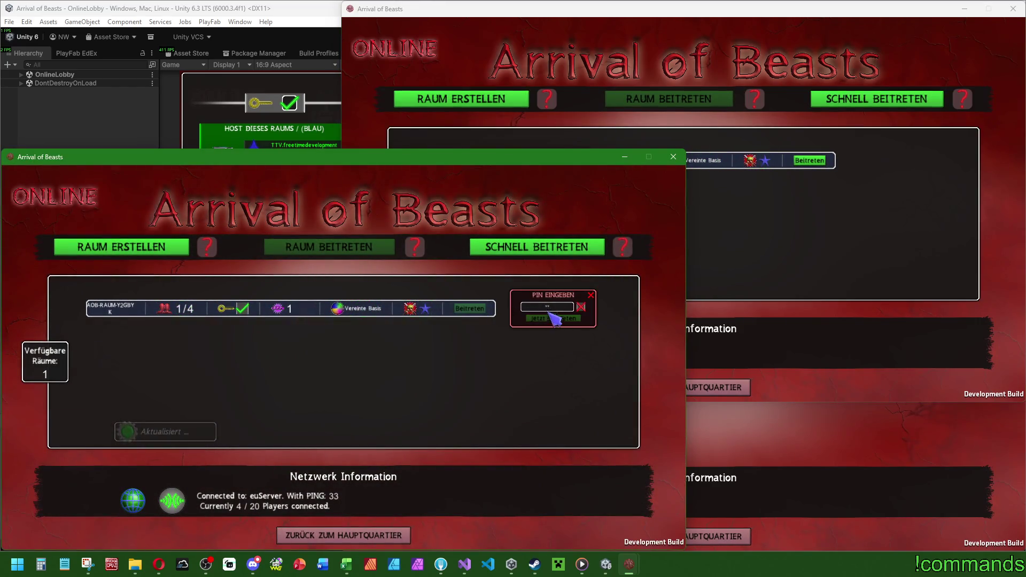
{"action": "left_click", "coordinate": [809, 160]}
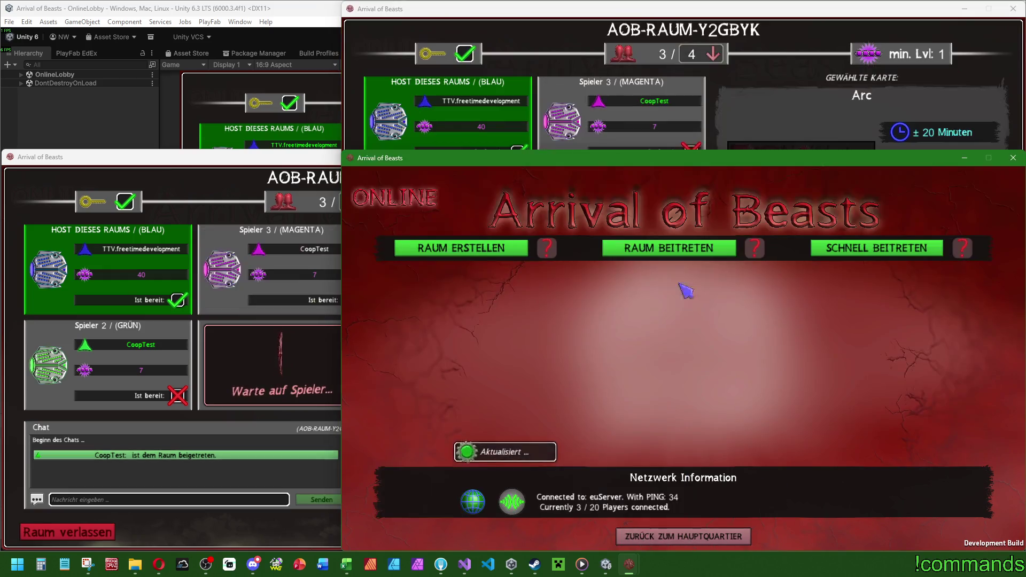
{"action": "left_click", "coordinate": [668, 248]}
{"action": "left_click", "coordinate": [810, 310]}
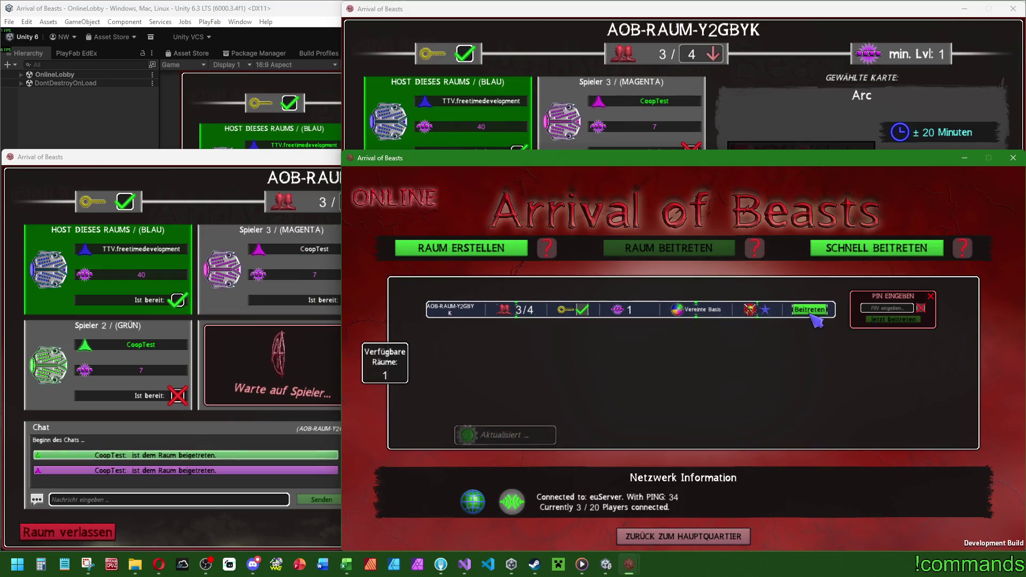
{"action": "left_click", "coordinate": [895, 320]}
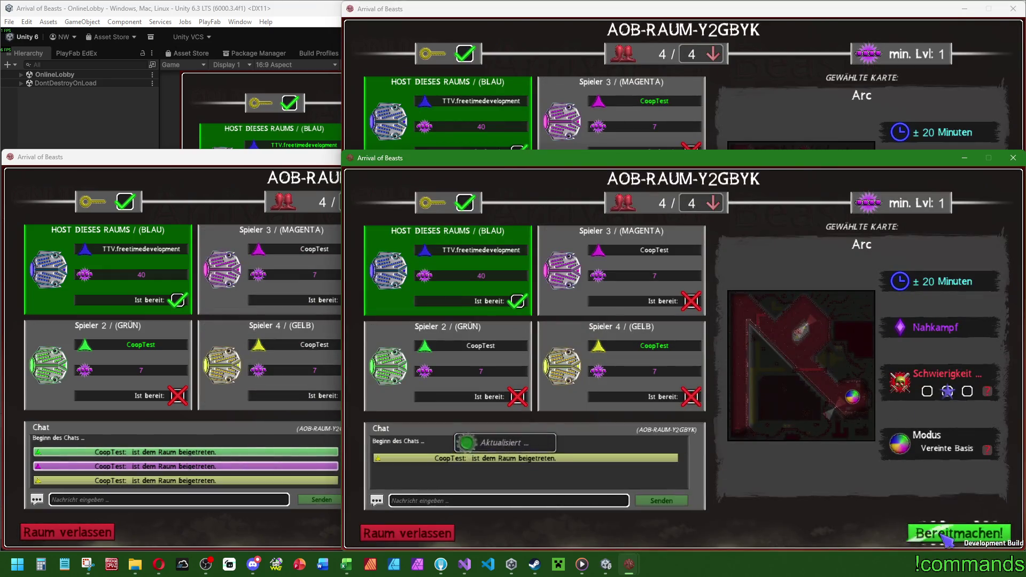
Step: Mark Spieler 4, Spieler 3 and Spieler 2 ready in their client windows
{"action": "left_click", "coordinate": [857, 533]}
{"action": "left_click", "coordinate": [641, 8]}
{"action": "left_click", "coordinate": [857, 384]}
{"action": "left_click", "coordinate": [161, 157]}
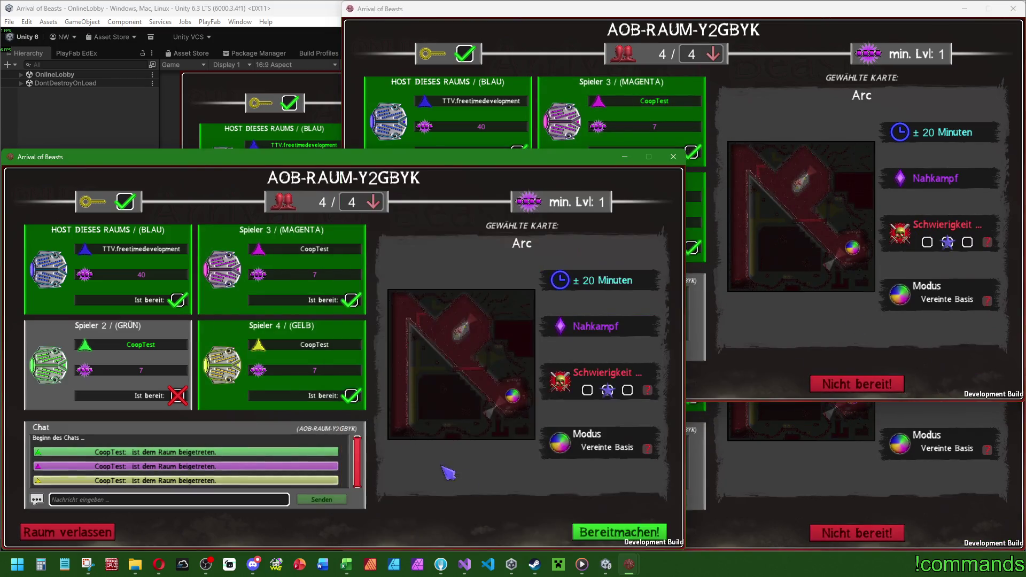
{"action": "left_click", "coordinate": [517, 532]}
{"action": "left_click", "coordinate": [275, 119]}
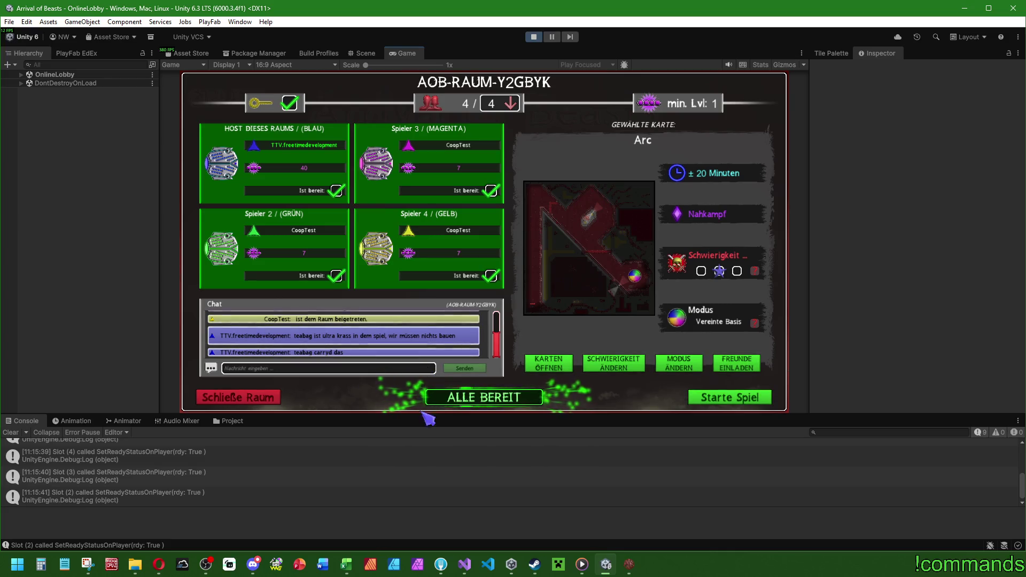
Step: Read the newest registration alert in Discord, then hide Discord to return to the 4/4 lobby
{"action": "left_click", "coordinate": [253, 565]}
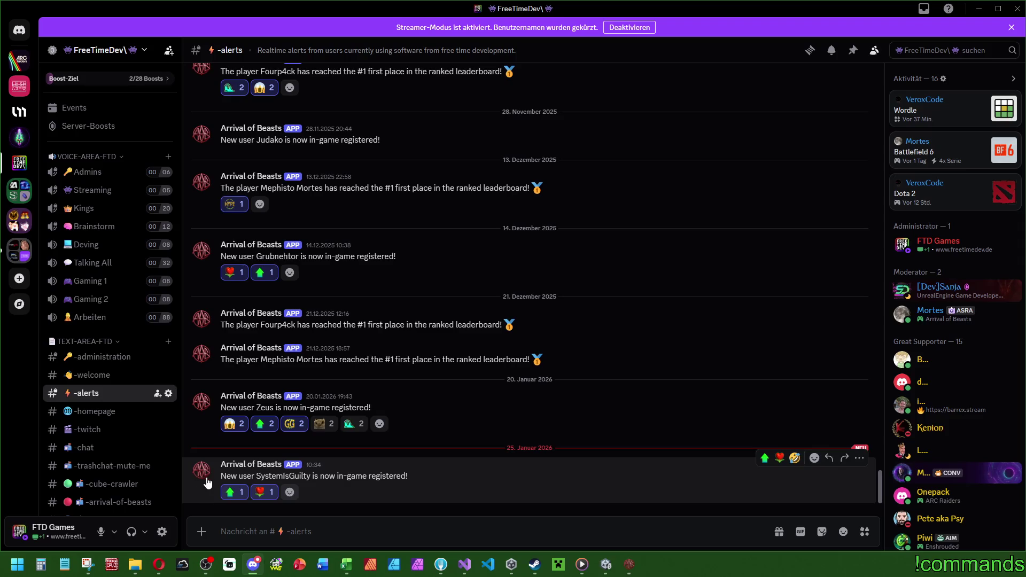
{"action": "left_click_drag", "start_coordinate": [222, 476], "coordinate": [371, 480]}
{"action": "left_click", "coordinate": [415, 483]}
{"action": "left_click", "coordinate": [977, 9]}
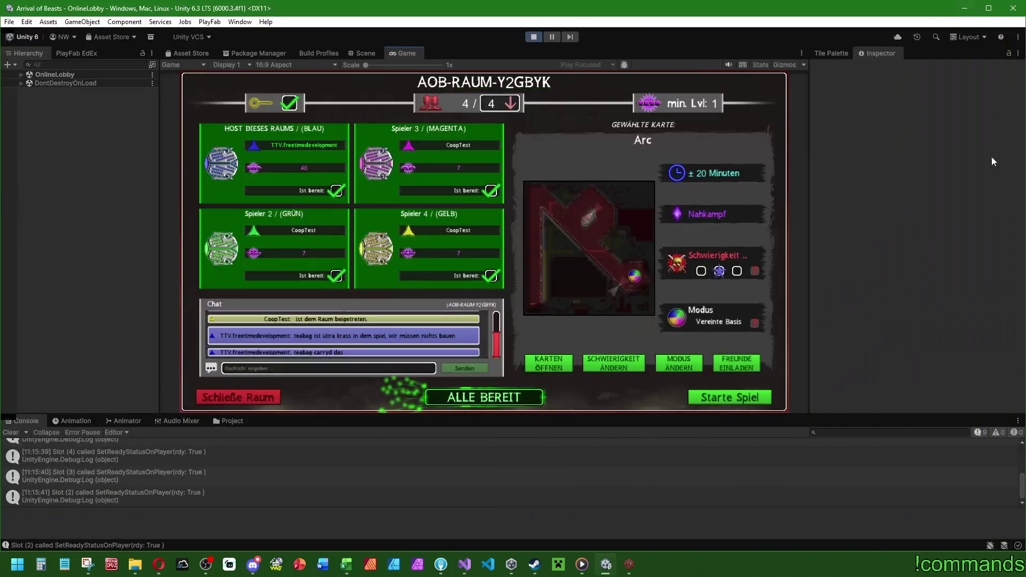
Step: Start the Arc match, inspect the shared base's stats, spawn the host's player and pan the camera
{"action": "left_click", "coordinate": [710, 378]}
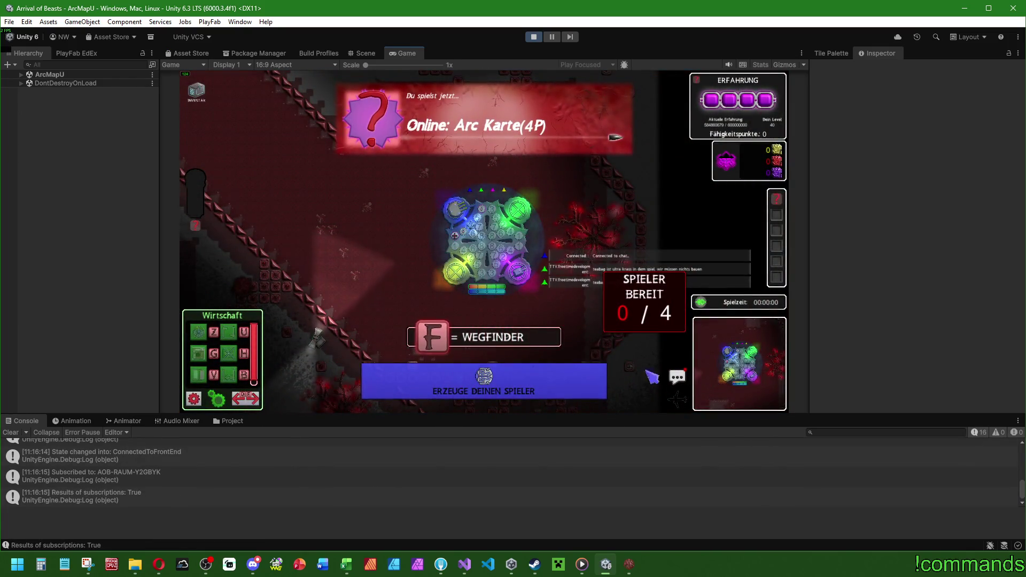
{"action": "left_click", "coordinate": [525, 256]}
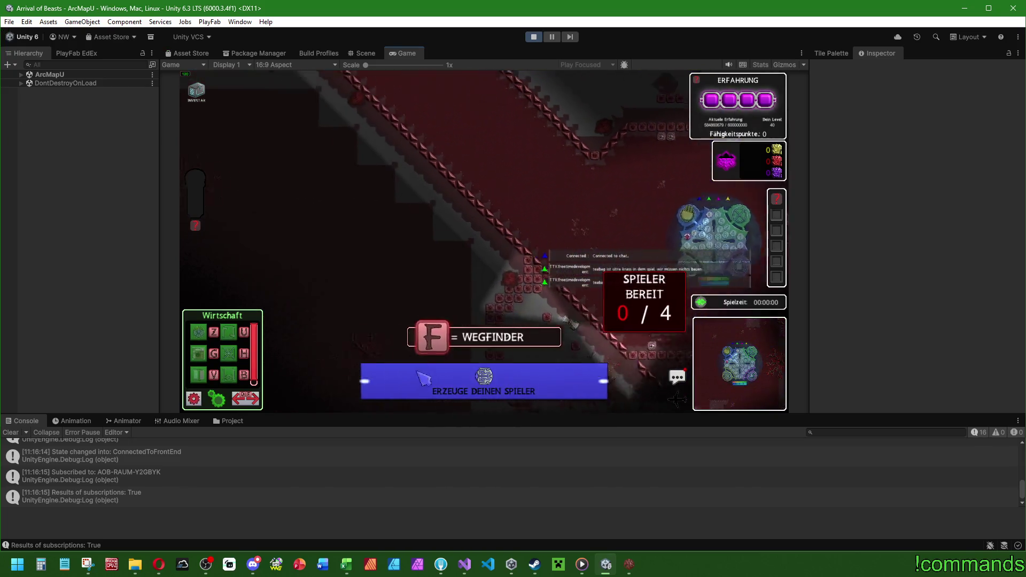
{"action": "left_click", "coordinate": [459, 380]}
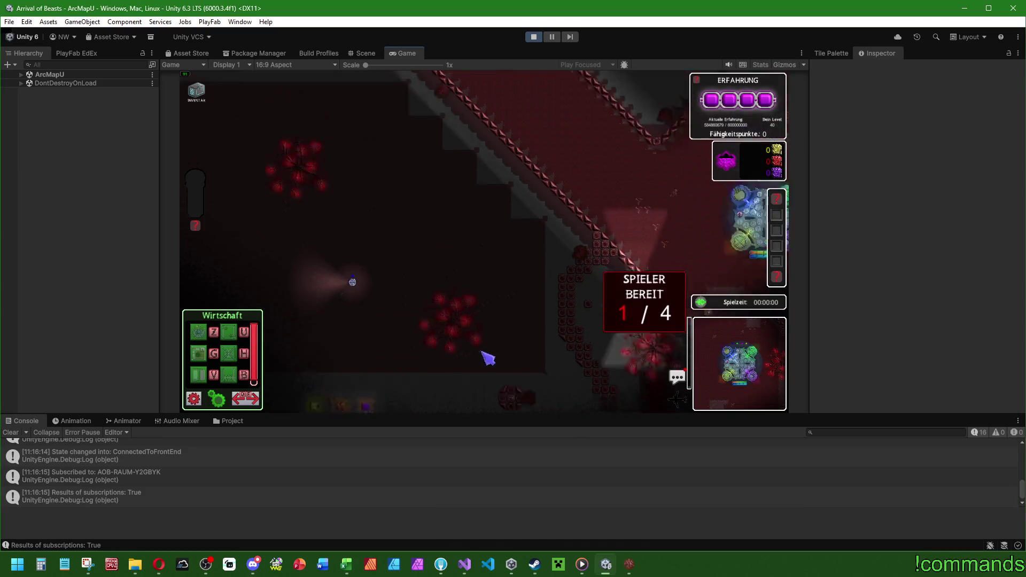
{"action": "mouse_move", "coordinate": [423, 314]}
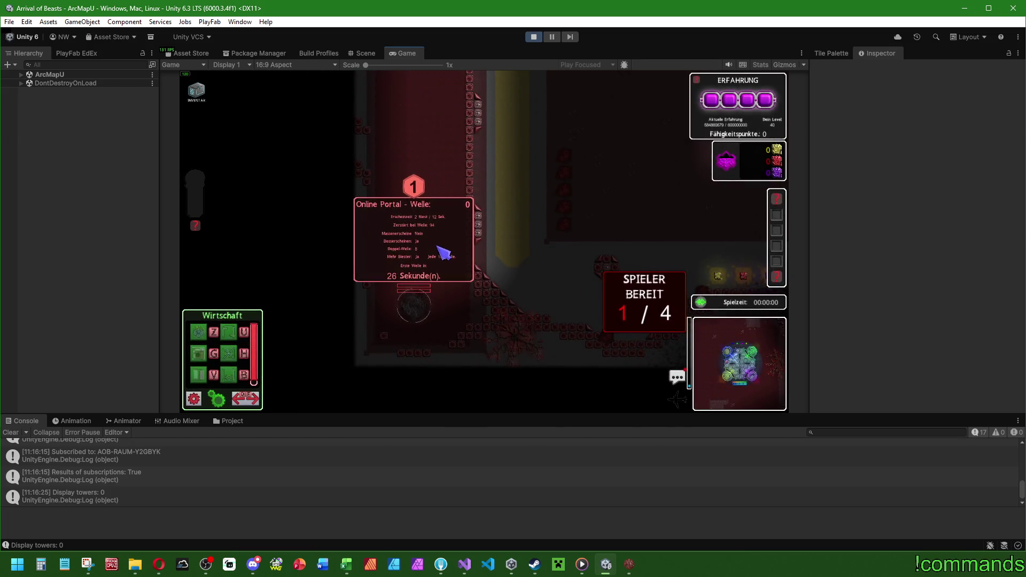
{"action": "key", "text": "d"}
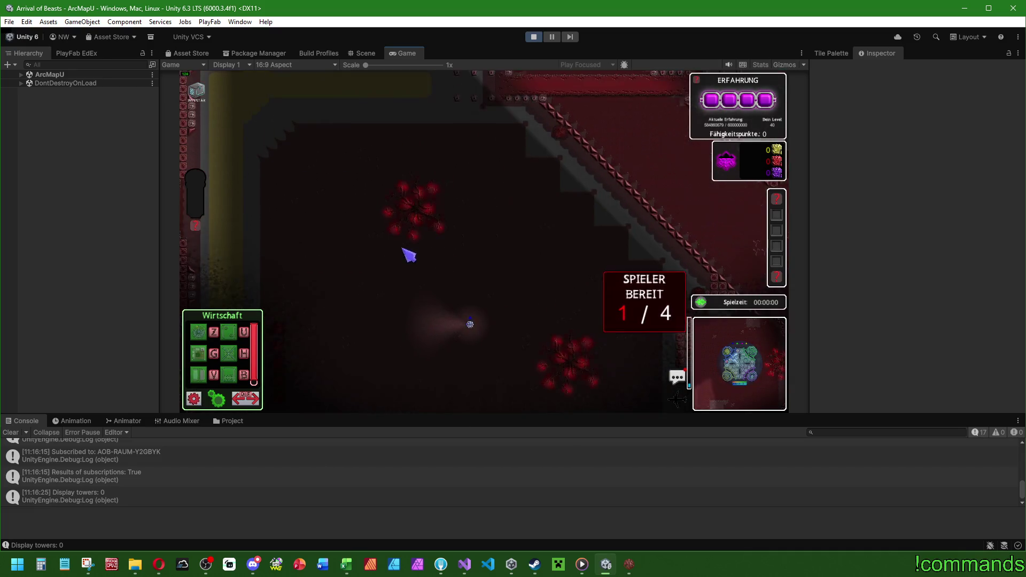
Step: Cycle through the standalone clients until all four players are ready and the match starts
{"action": "mouse_move", "coordinate": [629, 564]}
{"action": "left_click", "coordinate": [639, 498]}
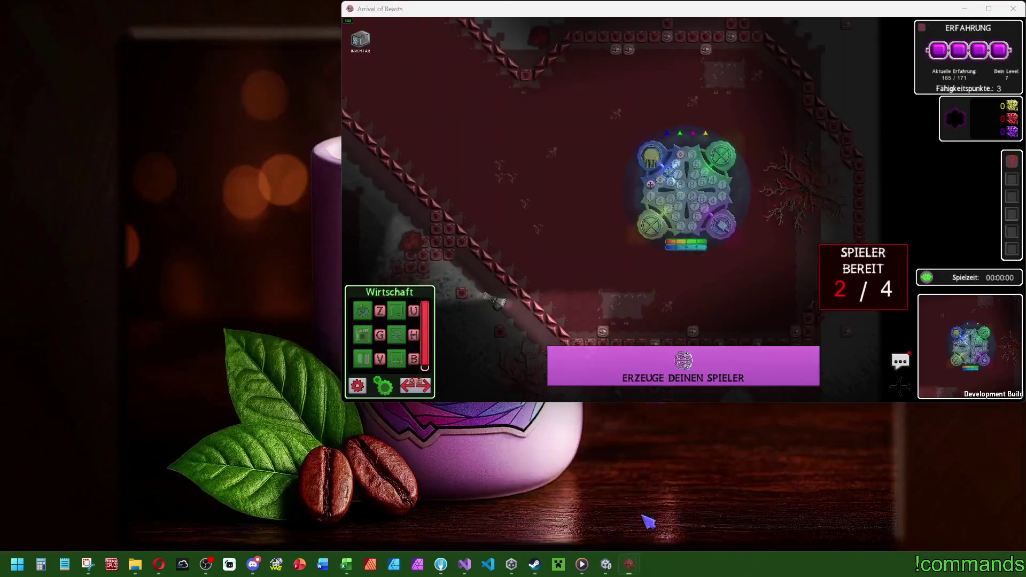
{"action": "left_click", "coordinate": [629, 564]}
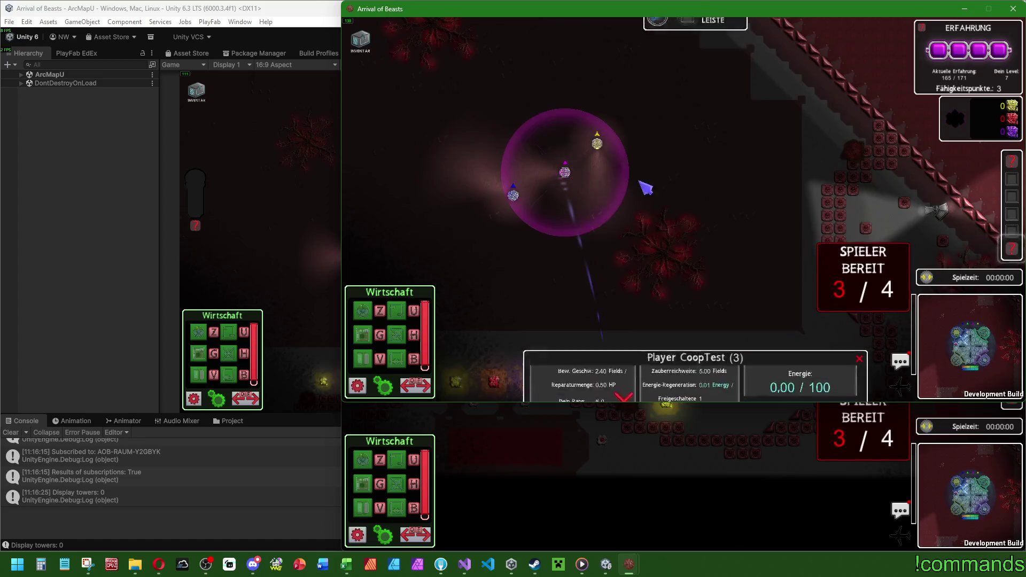
{"action": "mouse_move", "coordinate": [629, 567]}
{"action": "left_click", "coordinate": [633, 513]}
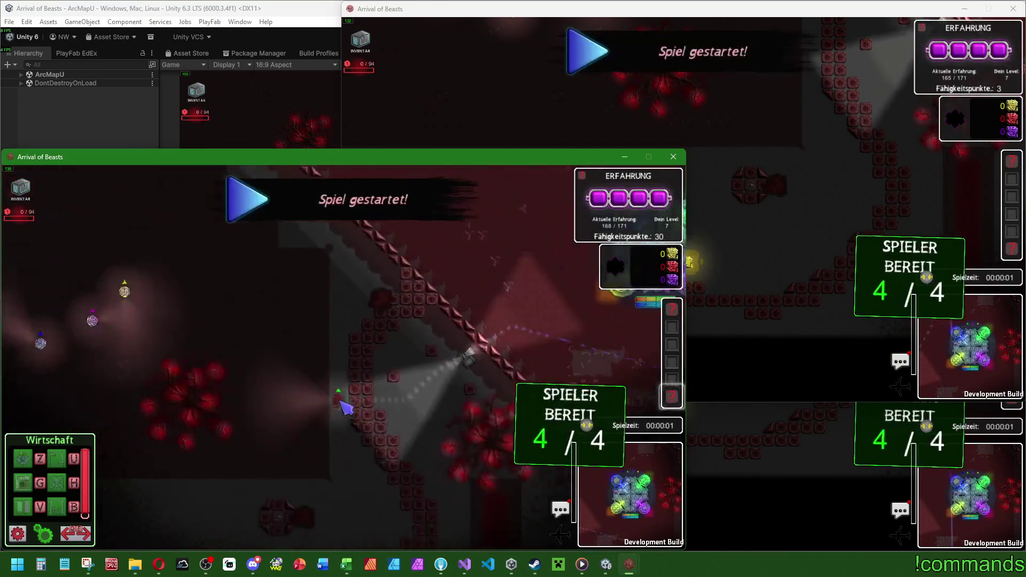
{"action": "key", "text": "alt+Tab"}
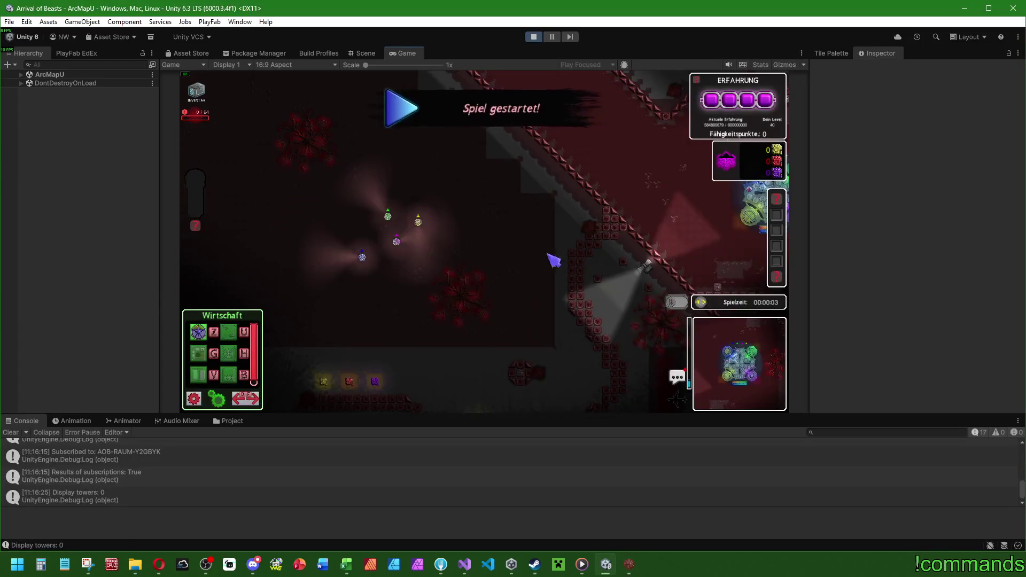
Step: Place a first building beside the units and move the floating game view to the top-left
{"action": "right_click", "coordinate": [357, 262]}
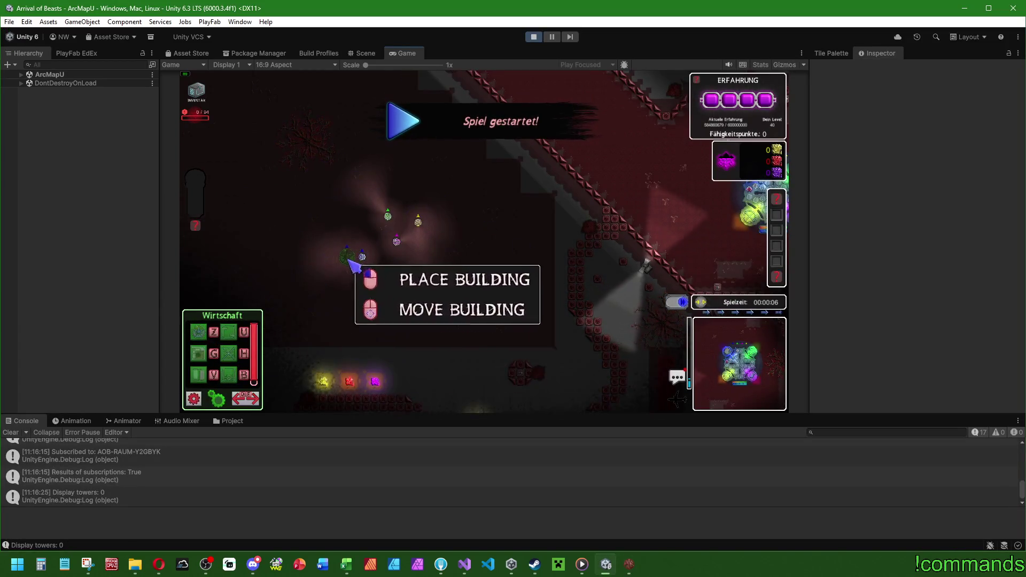
{"action": "left_click", "coordinate": [440, 275]}
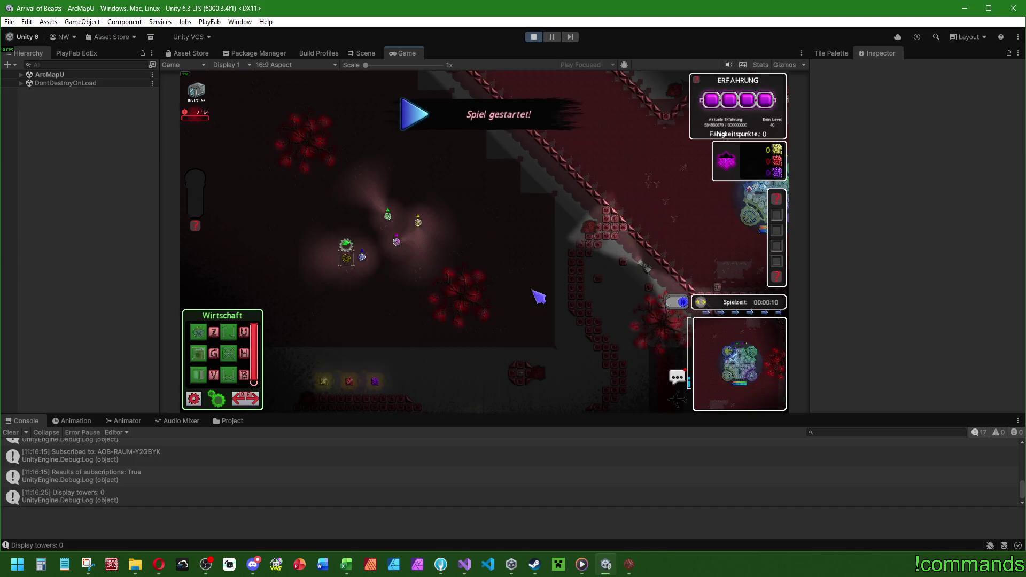
{"action": "key", "text": "alt+Tab"}
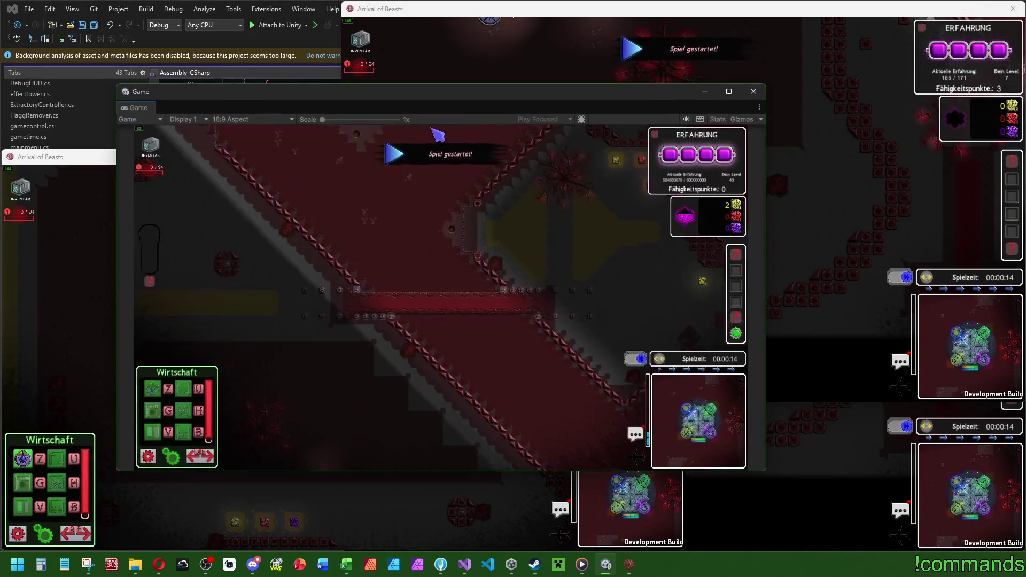
{"action": "left_click_drag", "start_coordinate": [422, 92], "coordinate": [306, 9]}
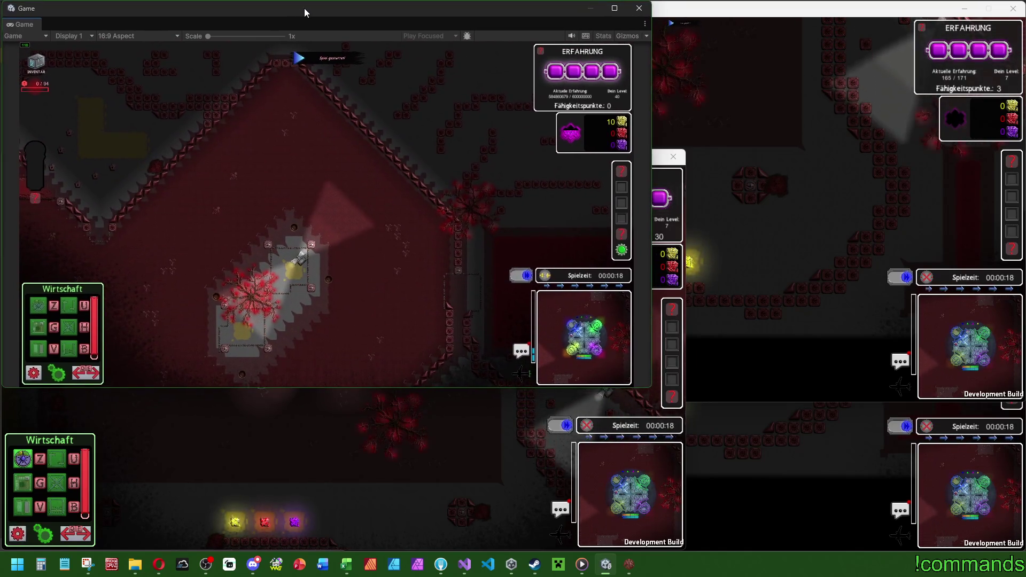
Step: Finish parking the game view, then place an economy building in the third client
{"action": "left_click_drag", "start_coordinate": [305, 12], "coordinate": [303, 13]}
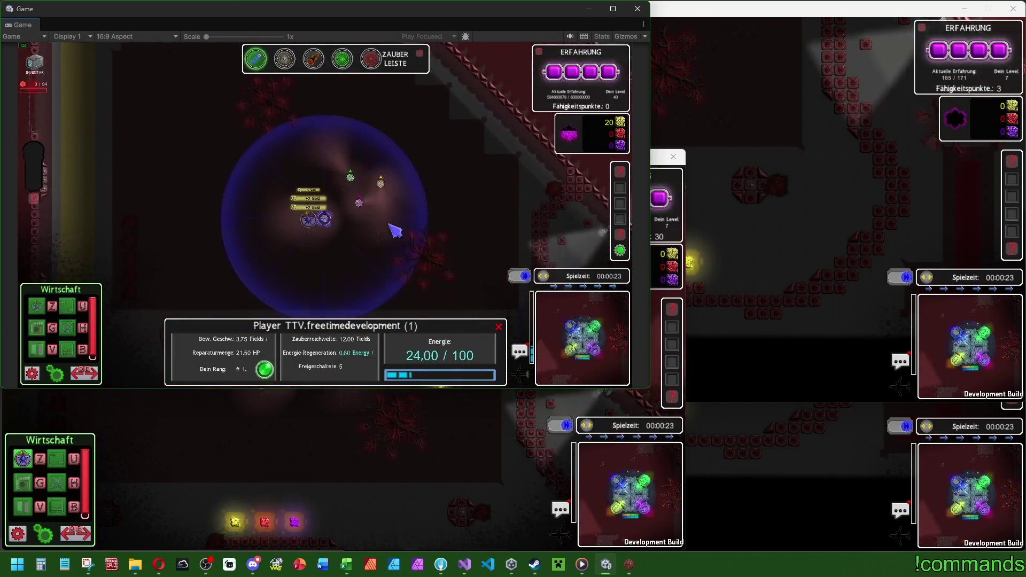
{"action": "key", "text": "alt+Tab"}
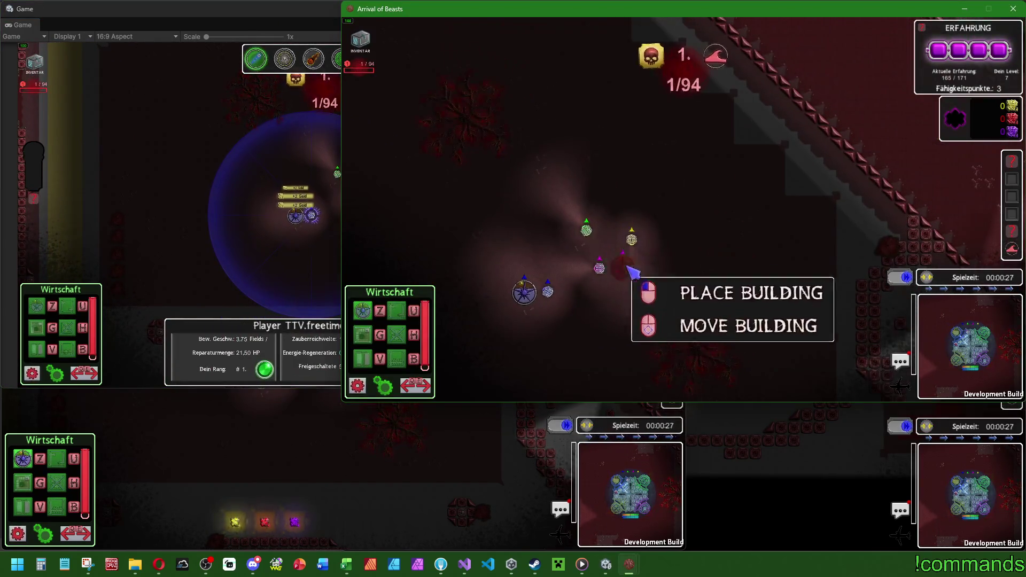
{"action": "left_click", "coordinate": [419, 454]}
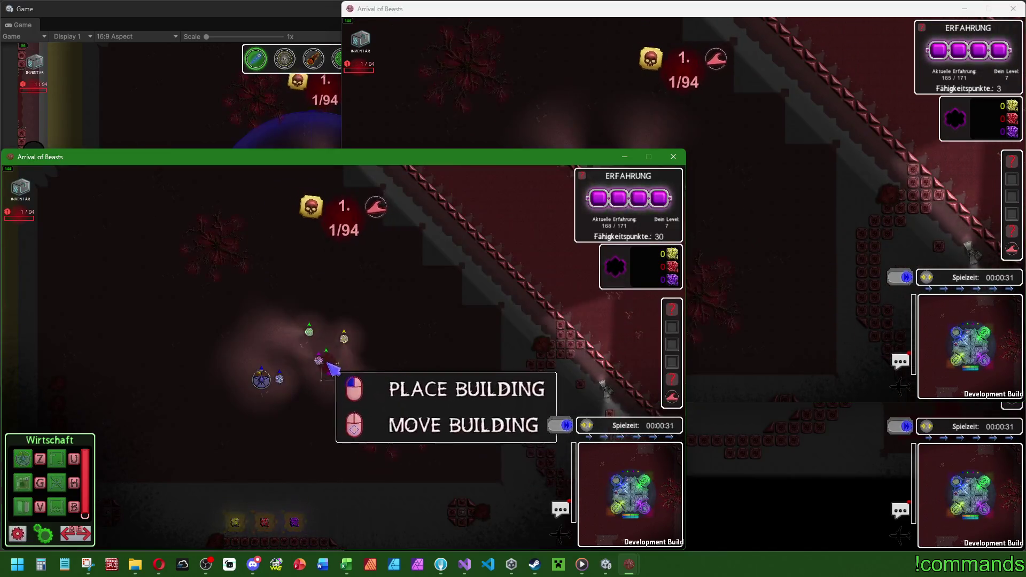
{"action": "left_click", "coordinate": [705, 385]}
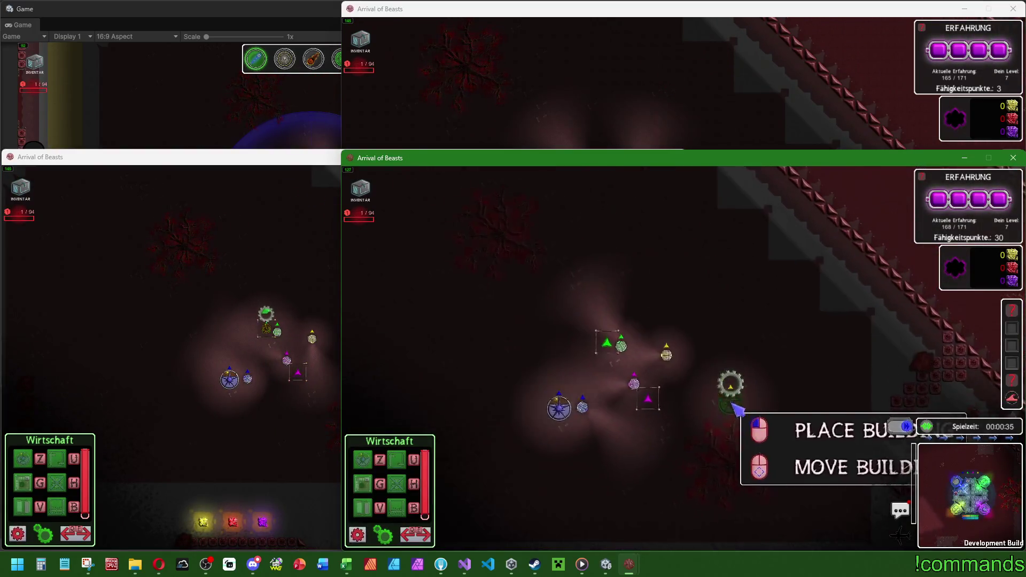
{"action": "left_click", "coordinate": [683, 353]}
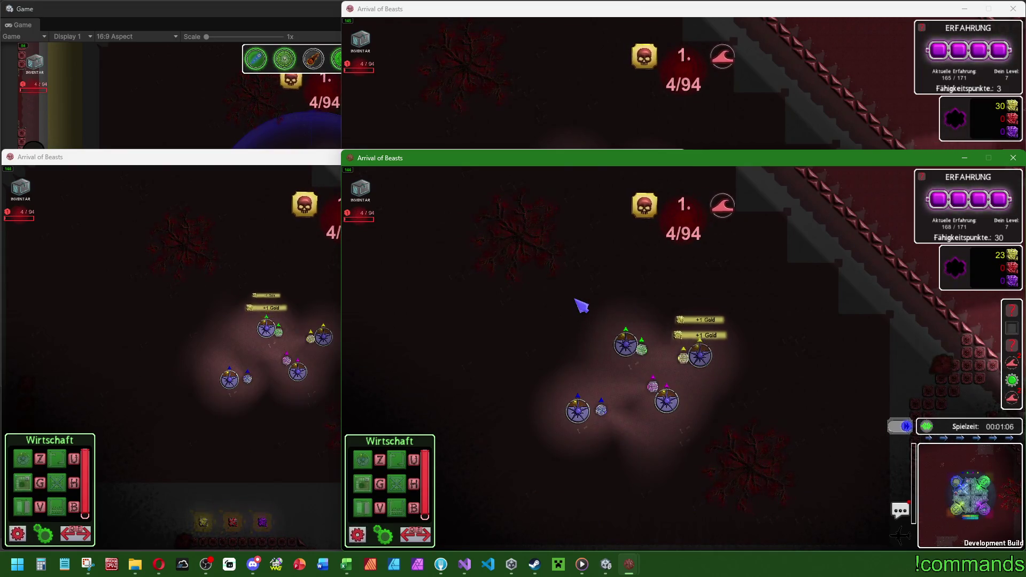
{"action": "left_click", "coordinate": [234, 140]}
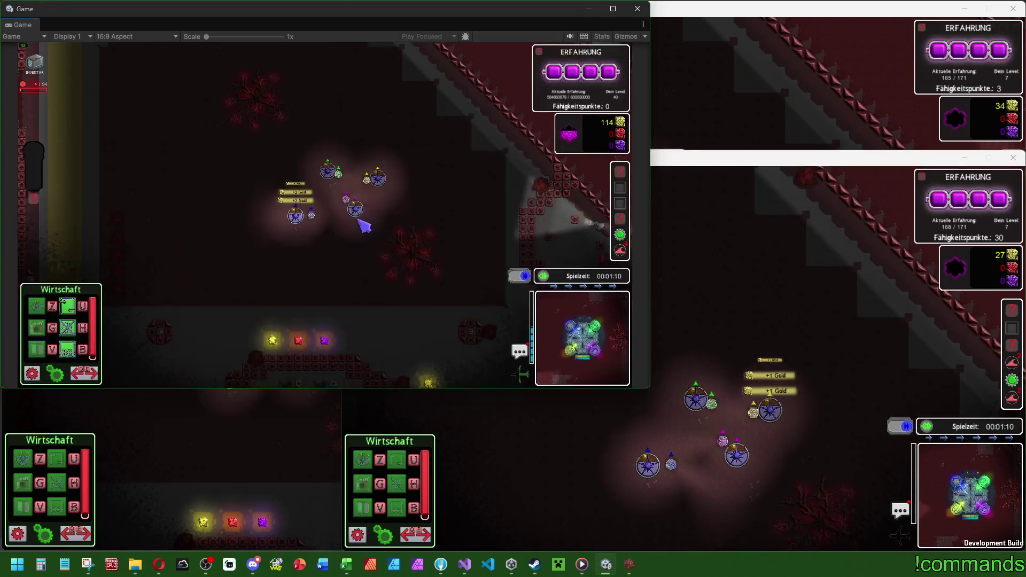
Step: Upgrade the Hauptbasis to level 3 and switch the build panel to Militär with E
{"action": "left_click", "coordinate": [296, 216]}
{"action": "left_click", "coordinate": [272, 364]}
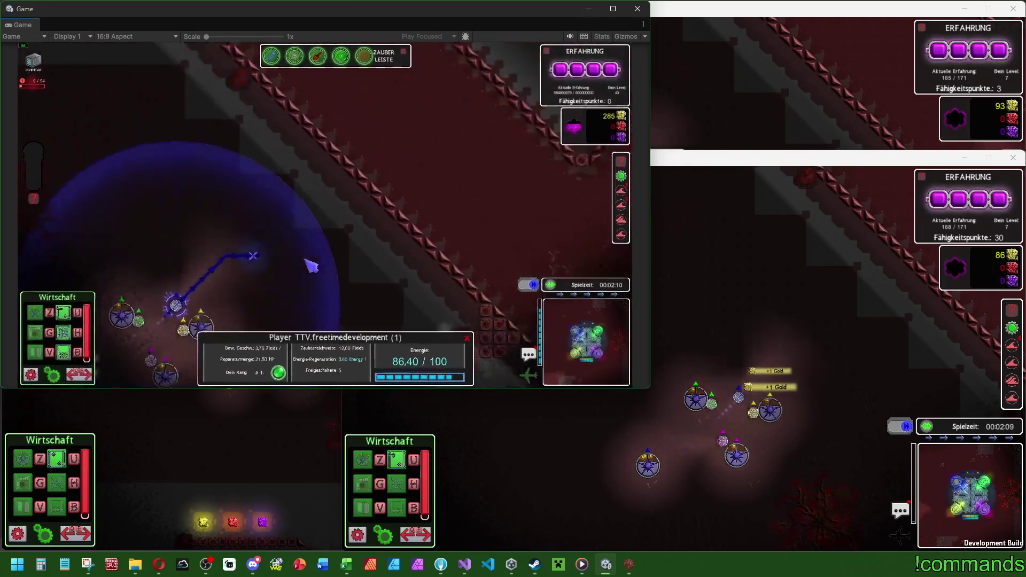
{"action": "key", "text": "e"}
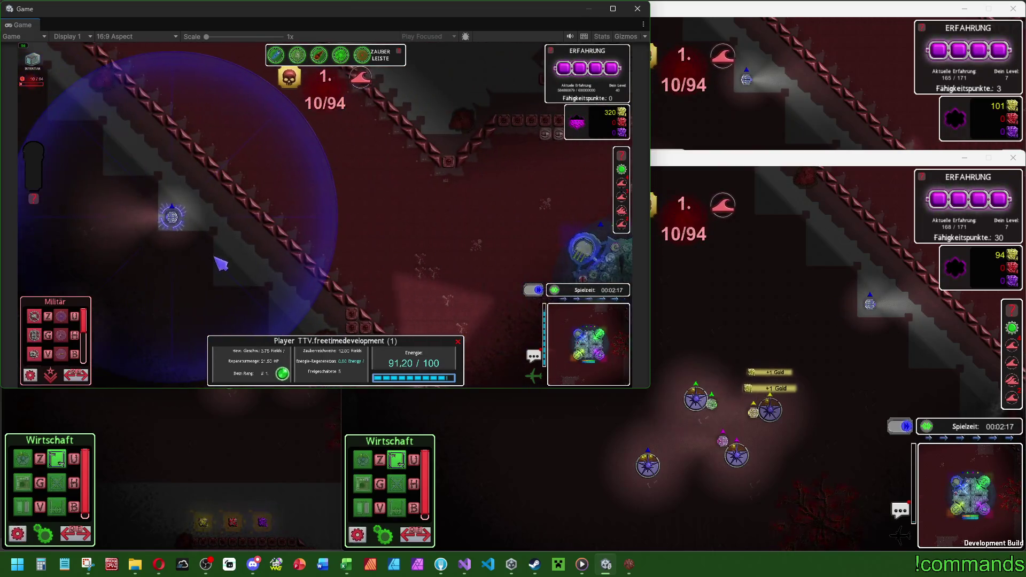
Step: Place an Einzelturm beside the enemy path, inspect it, then close its info panel
{"action": "left_click", "coordinate": [70, 348]}
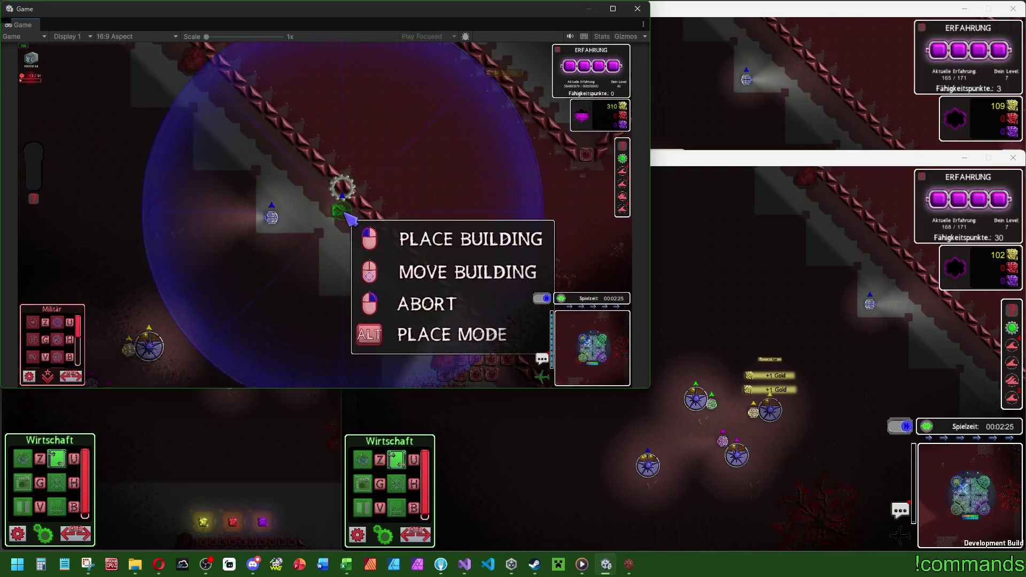
{"action": "left_click", "coordinate": [347, 214]}
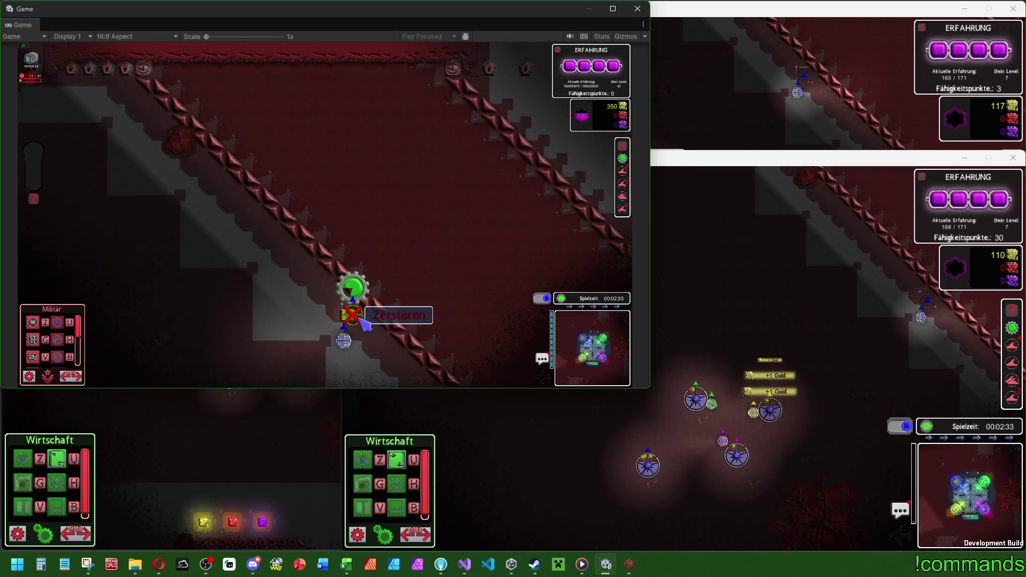
{"action": "left_click", "coordinate": [361, 319]}
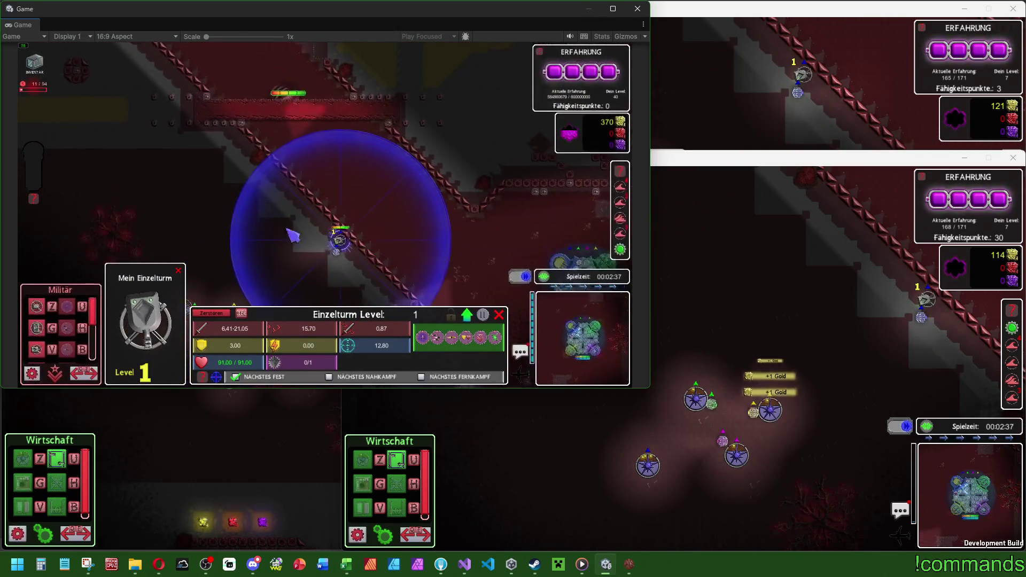
{"action": "left_click", "coordinate": [434, 283]}
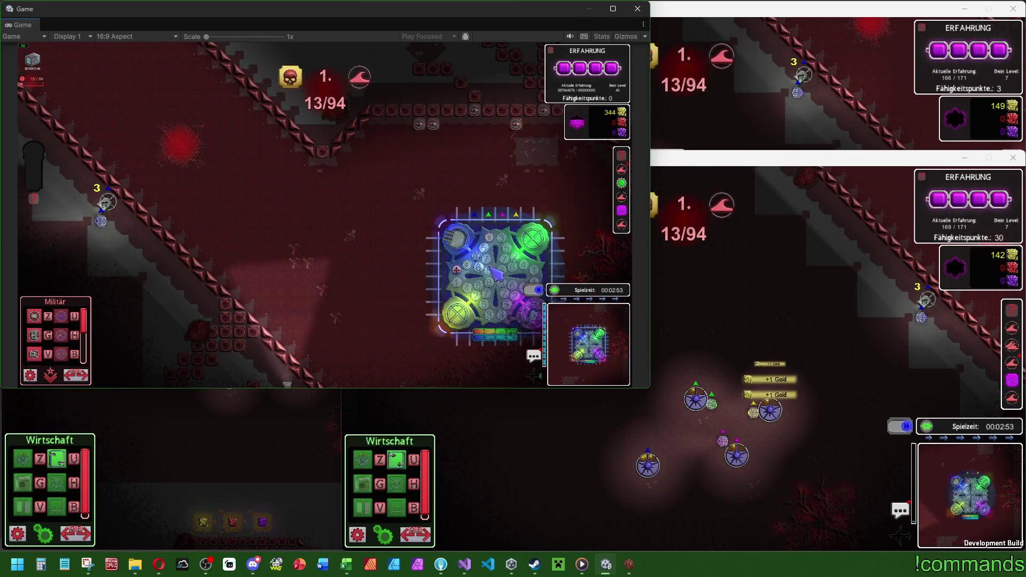
{"action": "scroll", "coordinate": [463, 293], "scroll_direction": "down", "scroll_amount": 2}
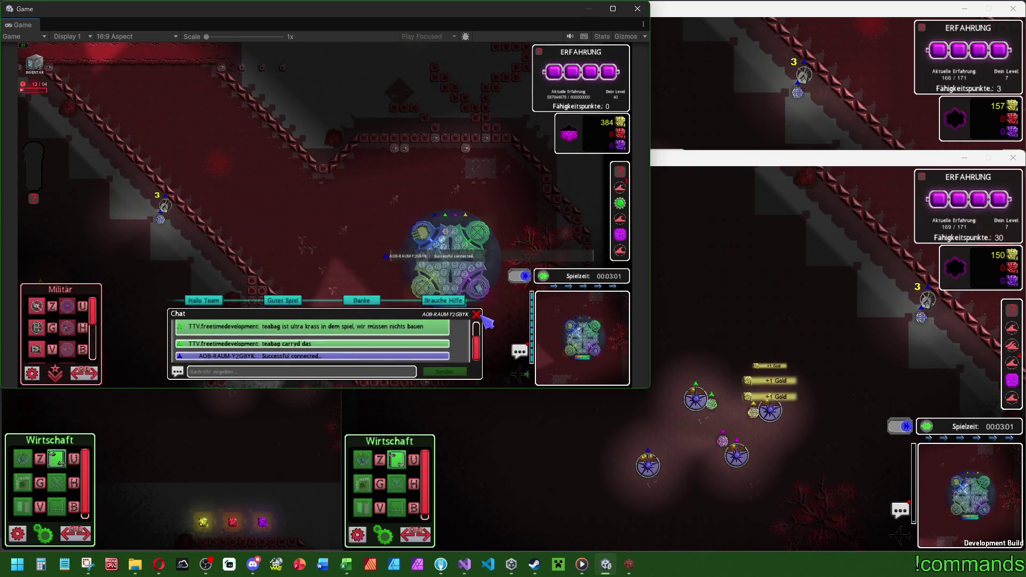
{"action": "key", "text": "w"}
{"action": "key", "text": "a"}
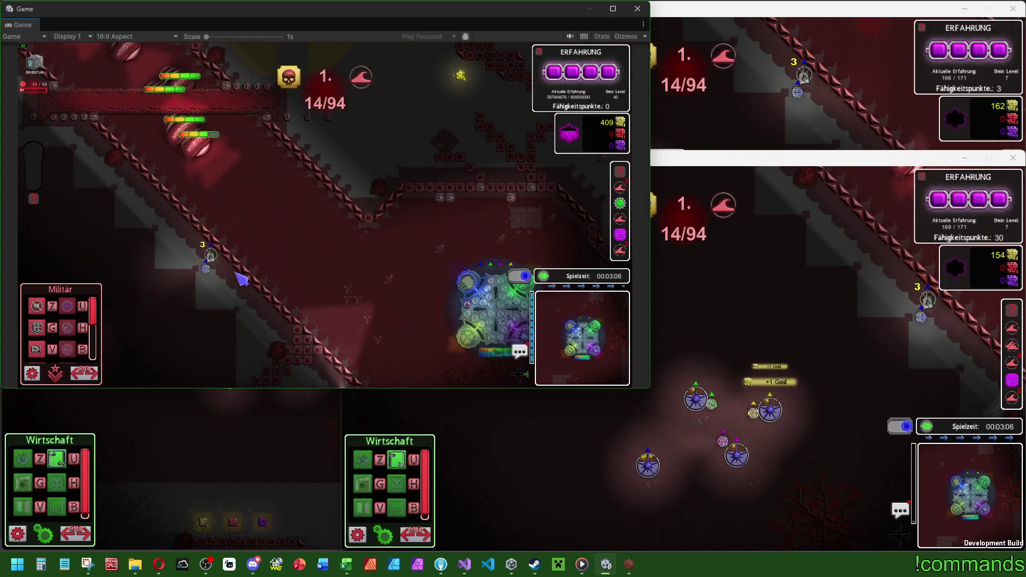
{"action": "scroll", "coordinate": [286, 263], "scroll_direction": "up", "scroll_amount": 1}
{"action": "key", "text": "d"}
{"action": "key", "text": "s"}
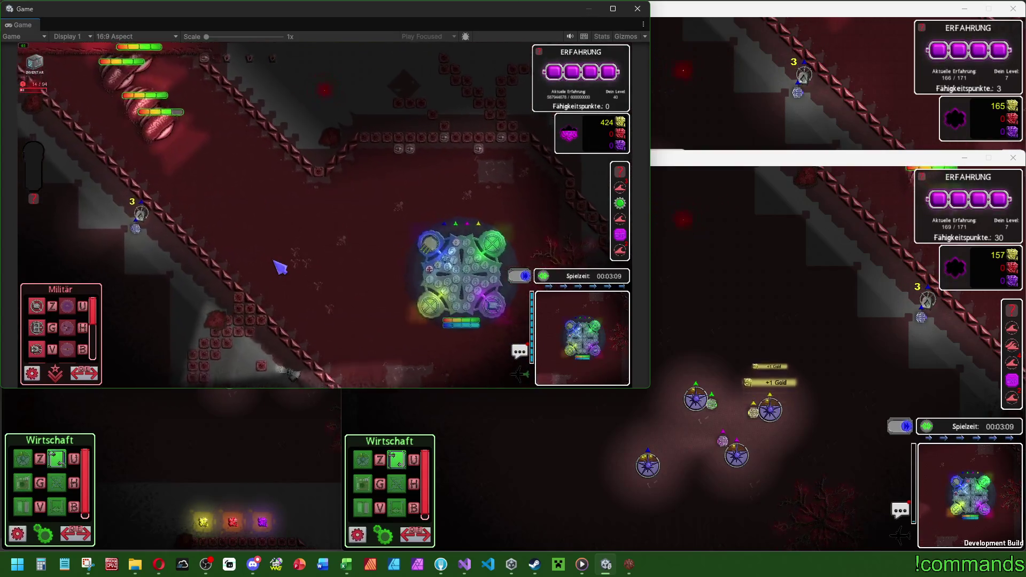
{"action": "key", "text": "d"}
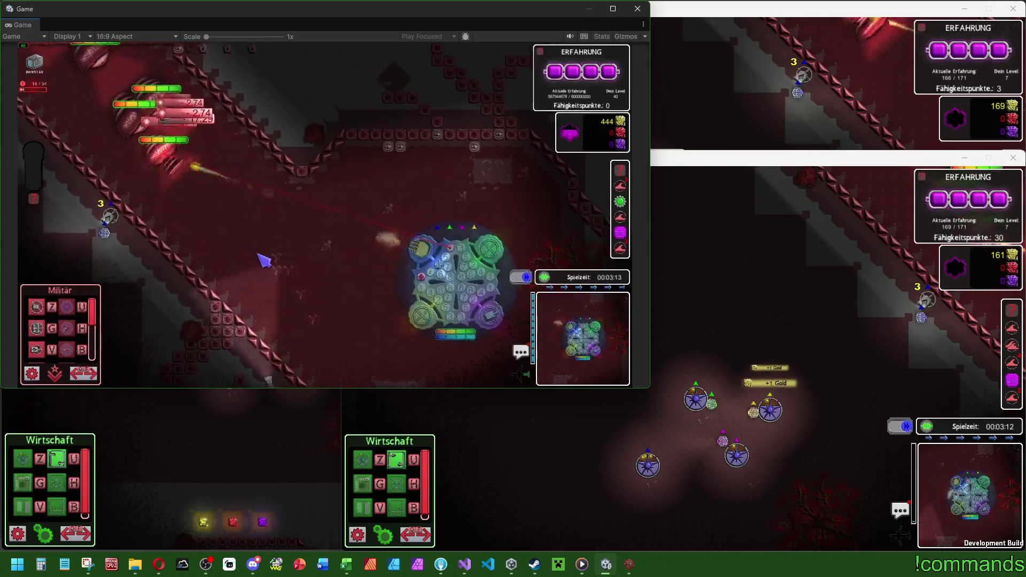
{"action": "left_click", "coordinate": [692, 316]}
{"action": "key", "text": "super"}
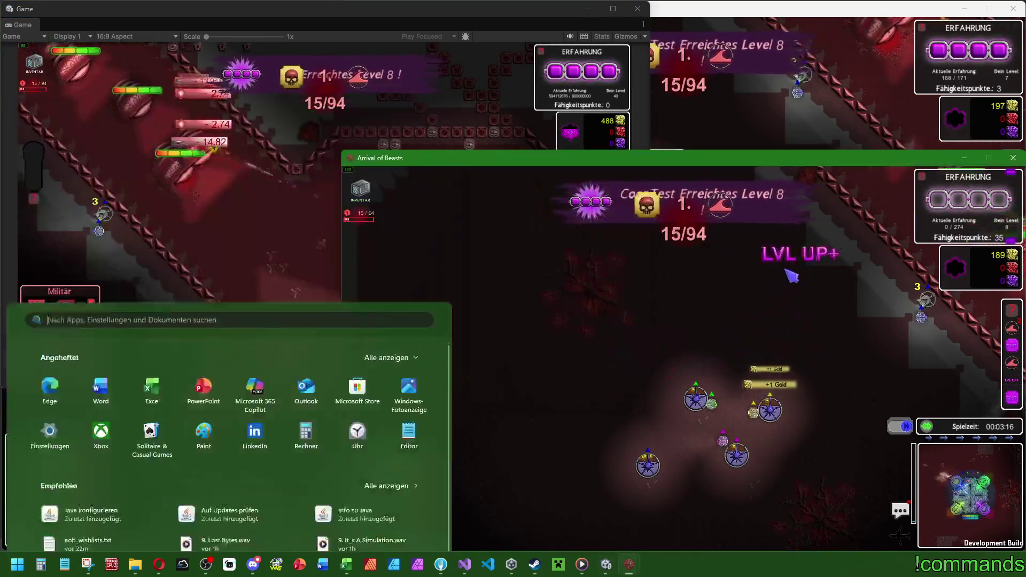
{"action": "left_click", "coordinate": [692, 316]}
{"action": "key", "text": "d"}
{"action": "scroll", "coordinate": [588, 326], "scroll_direction": "up", "scroll_amount": 1}
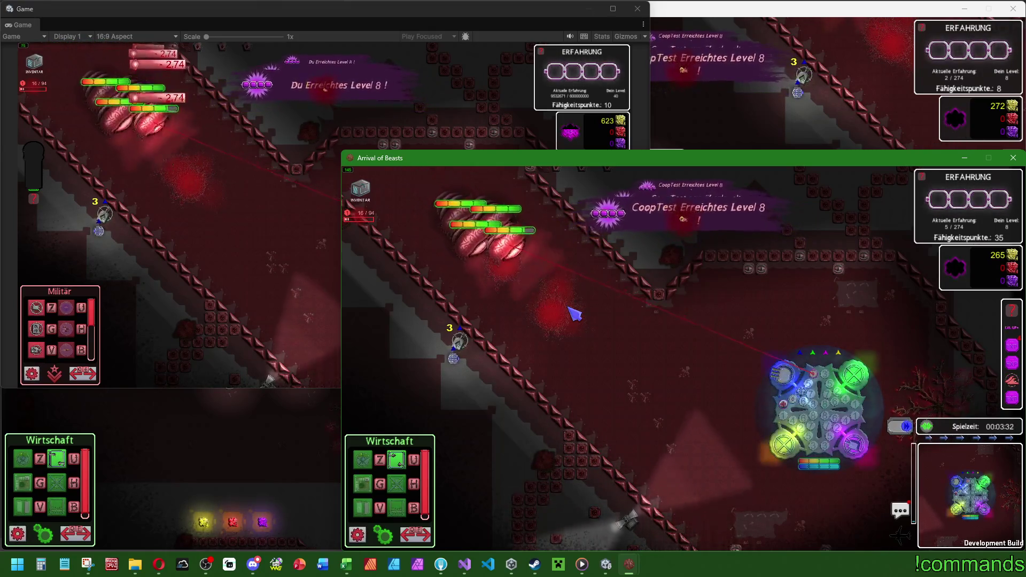
{"action": "key", "text": "super"}
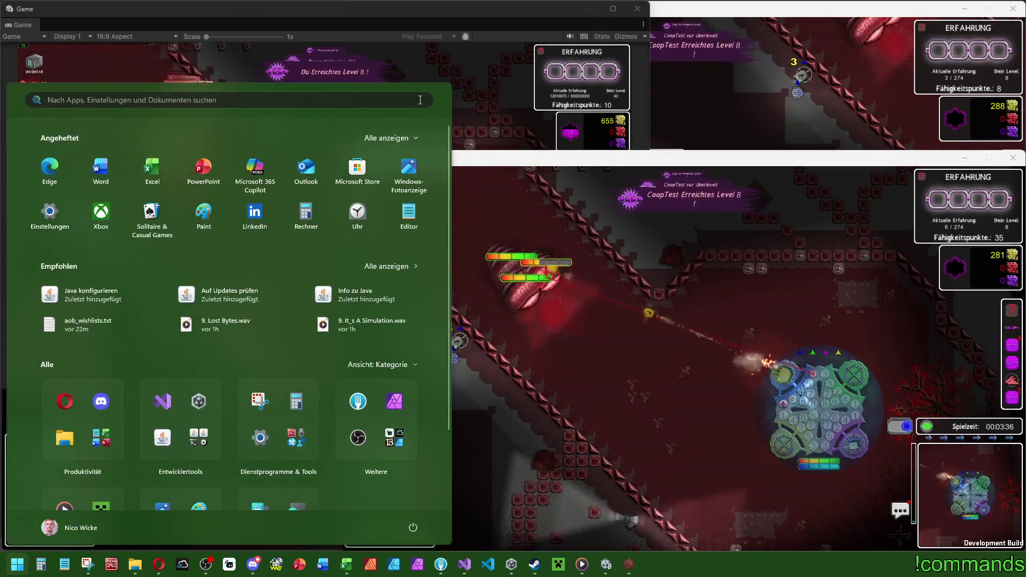
{"action": "left_click", "coordinate": [439, 129]}
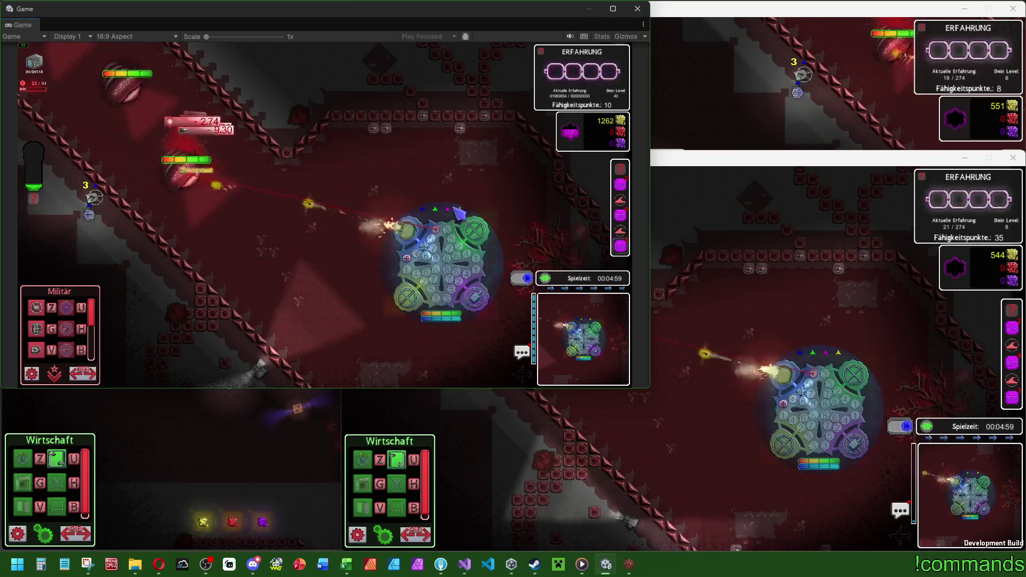
{"action": "left_click", "coordinate": [428, 233]}
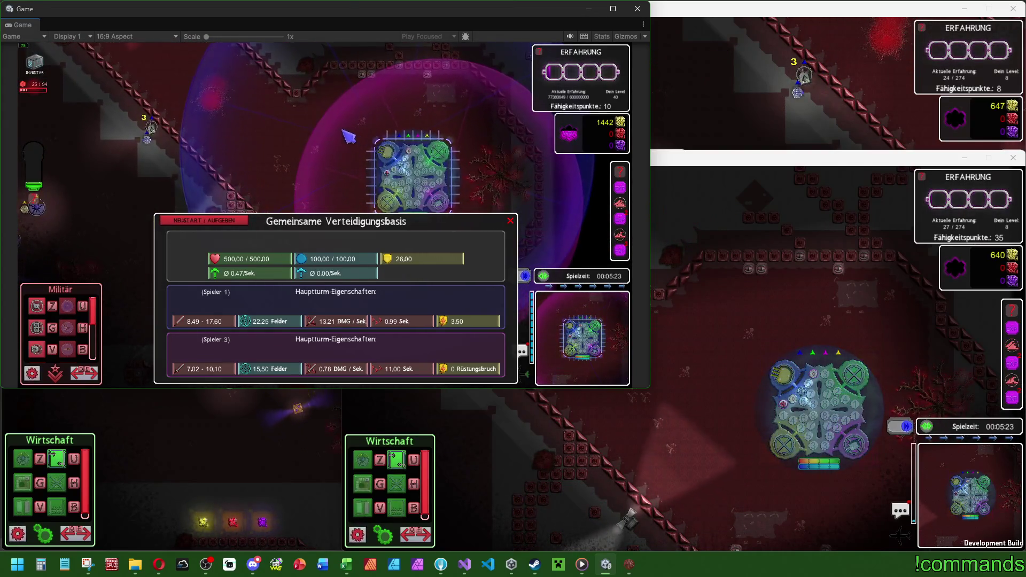
{"action": "key", "text": "Escape"}
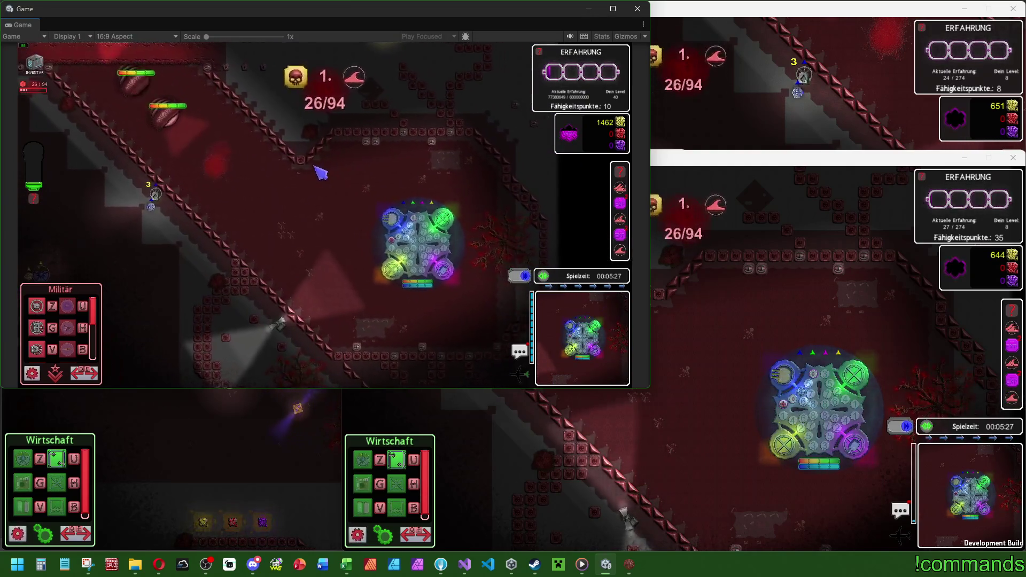
{"action": "key", "text": "Tab"}
{"action": "key", "text": "Escape"}
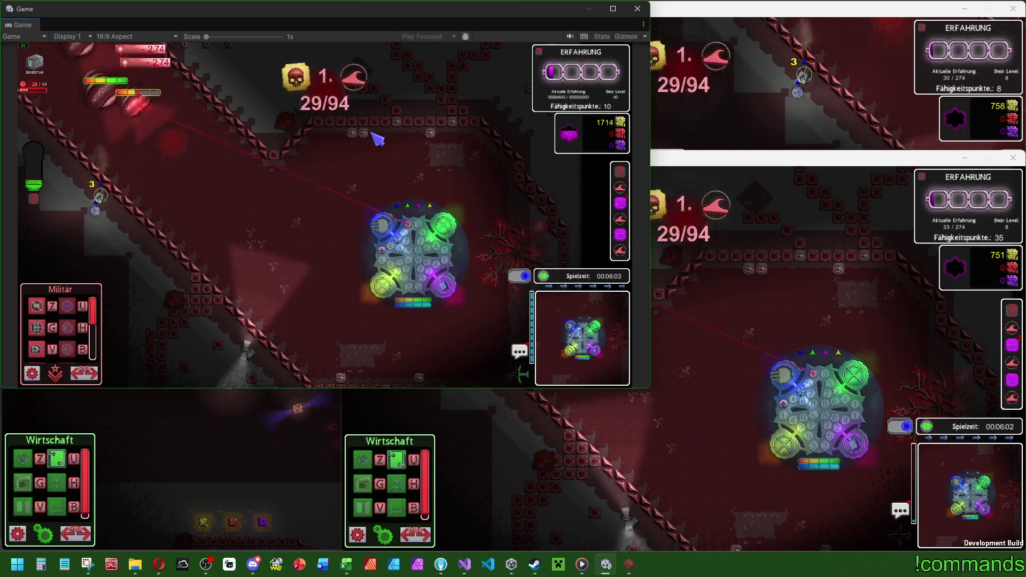
{"action": "key", "text": "w"}
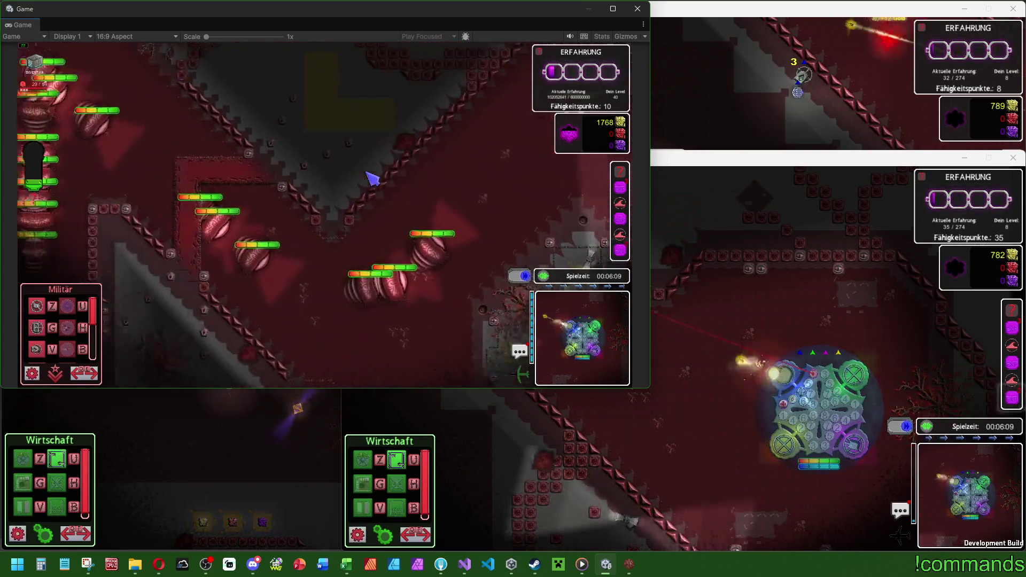
{"action": "key", "text": "a"}
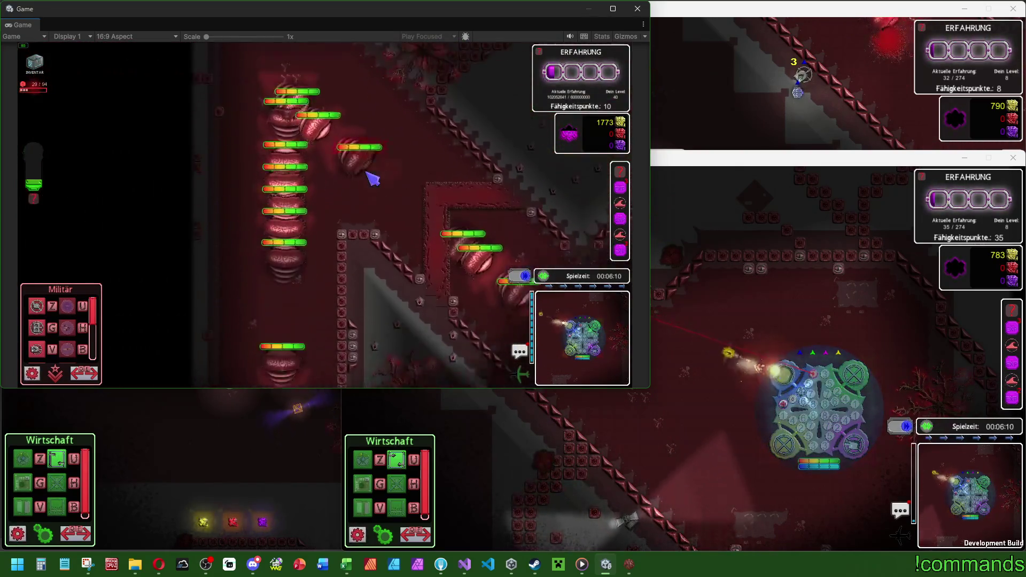
{"action": "key", "text": "space"}
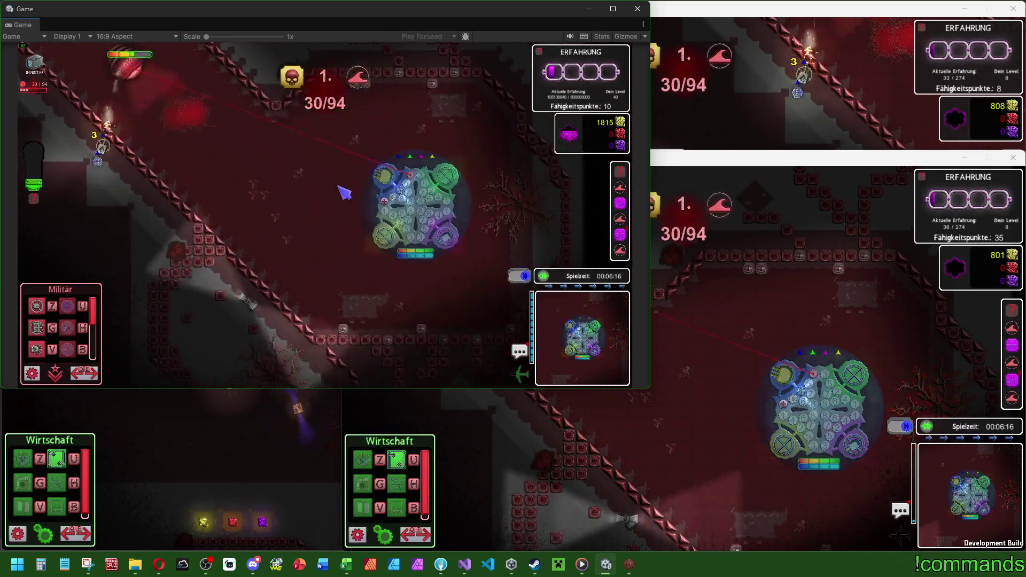
{"action": "key", "text": "w"}
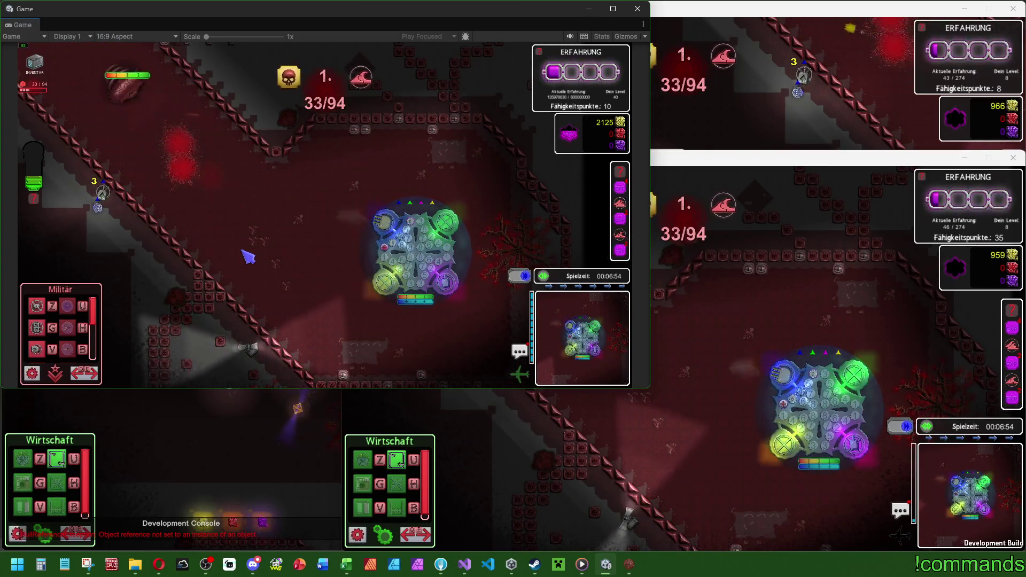
Step: Close the Arrival of Beasts Development Console, then bring Discord's -alerts channel to the front
{"action": "key", "text": "super"}
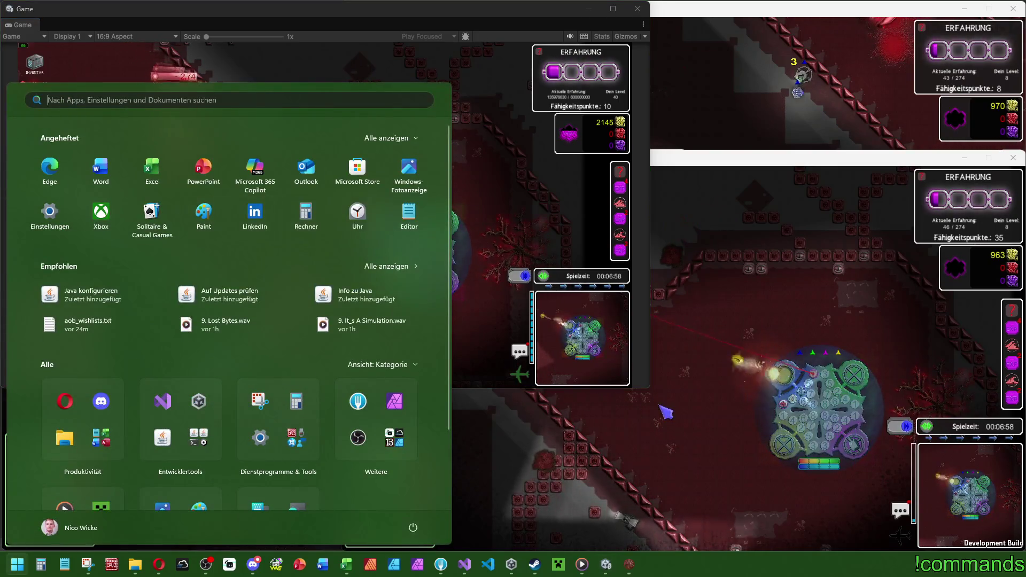
{"action": "key", "text": "alt+Tab"}
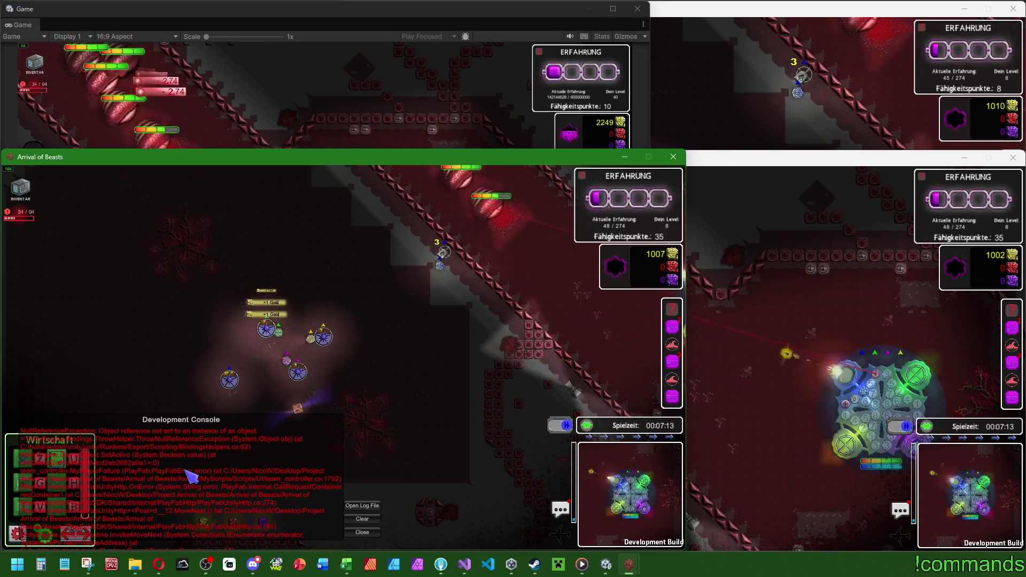
{"action": "left_click", "coordinate": [362, 533]}
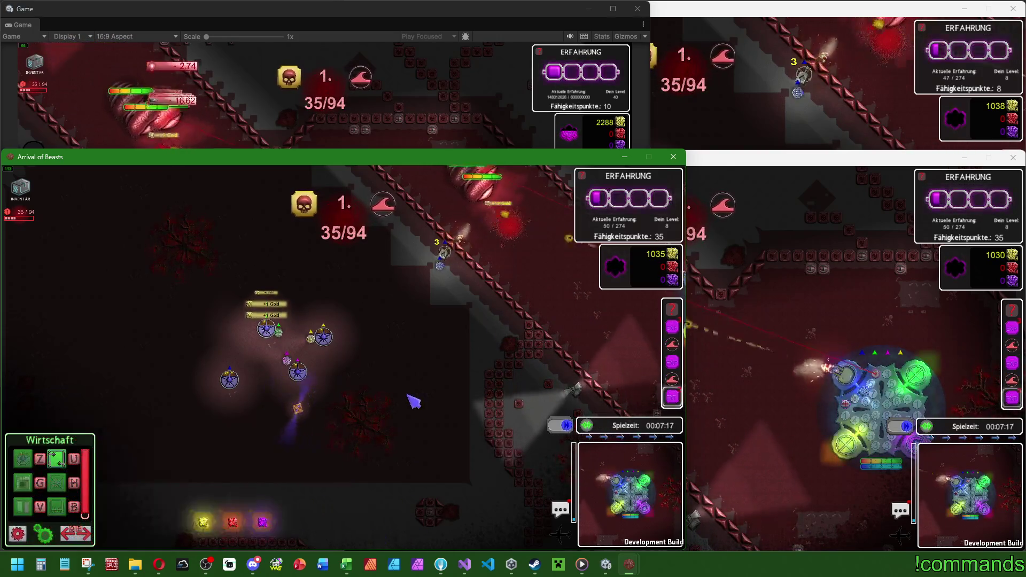
{"action": "key", "text": "alt+Tab"}
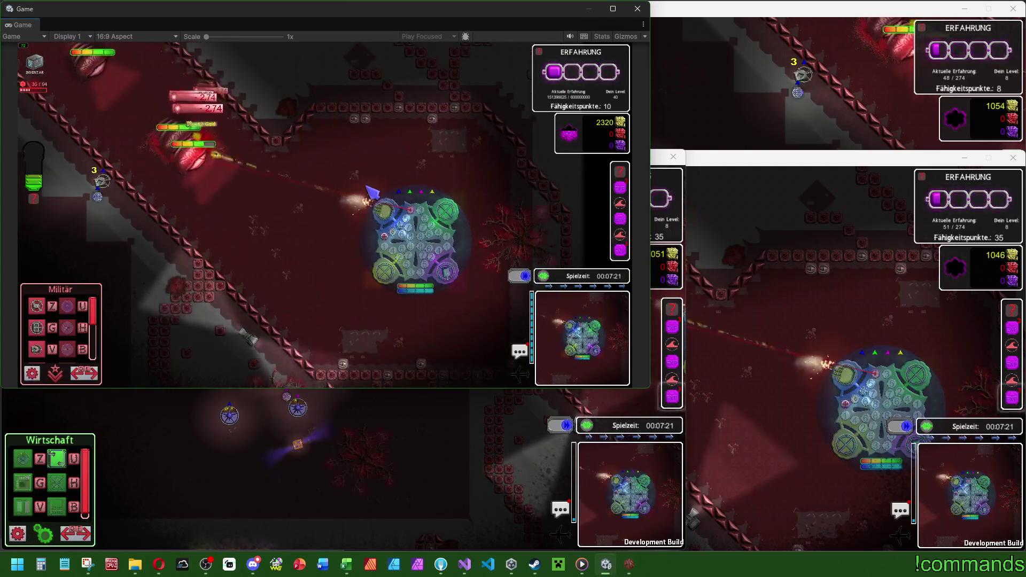
{"action": "key", "text": "super"}
{"action": "key", "text": "super"}
{"action": "key", "text": "super"}
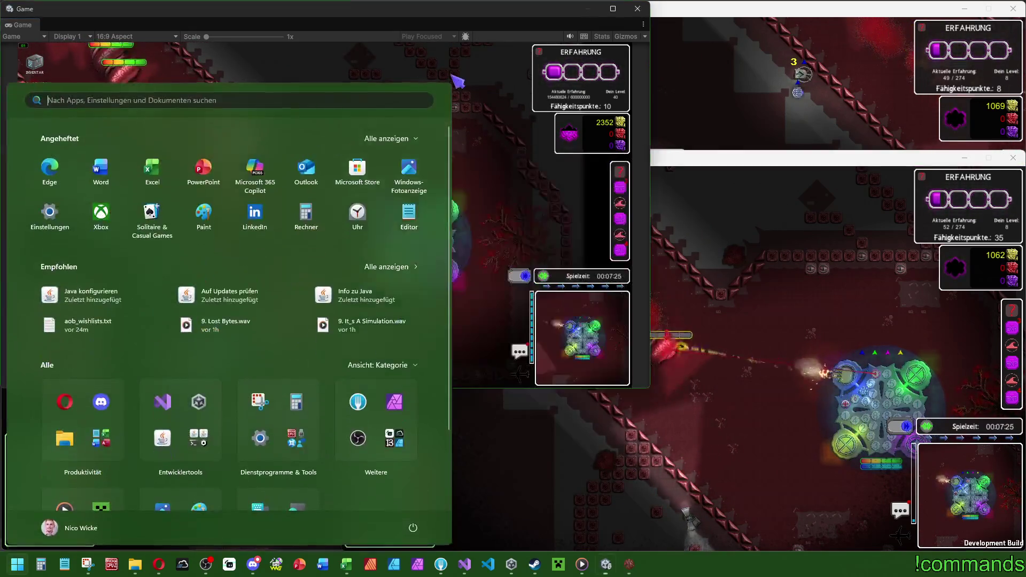
{"action": "key", "text": "alt+Tab"}
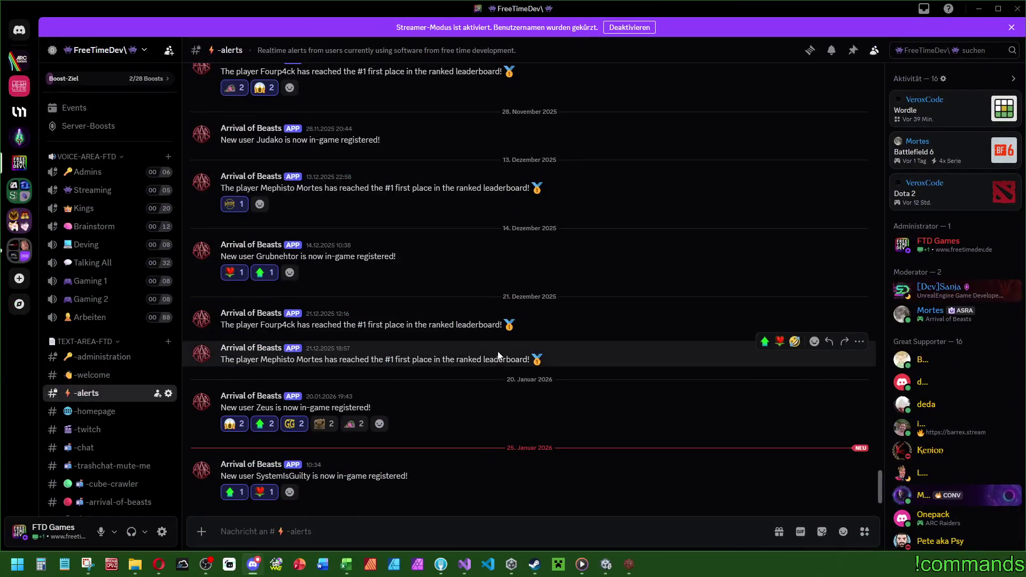
Step: Look at the -your_projects channel in Discord, then minimize Discord
{"action": "scroll", "coordinate": [123, 389], "scroll_direction": "down", "scroll_amount": 3}
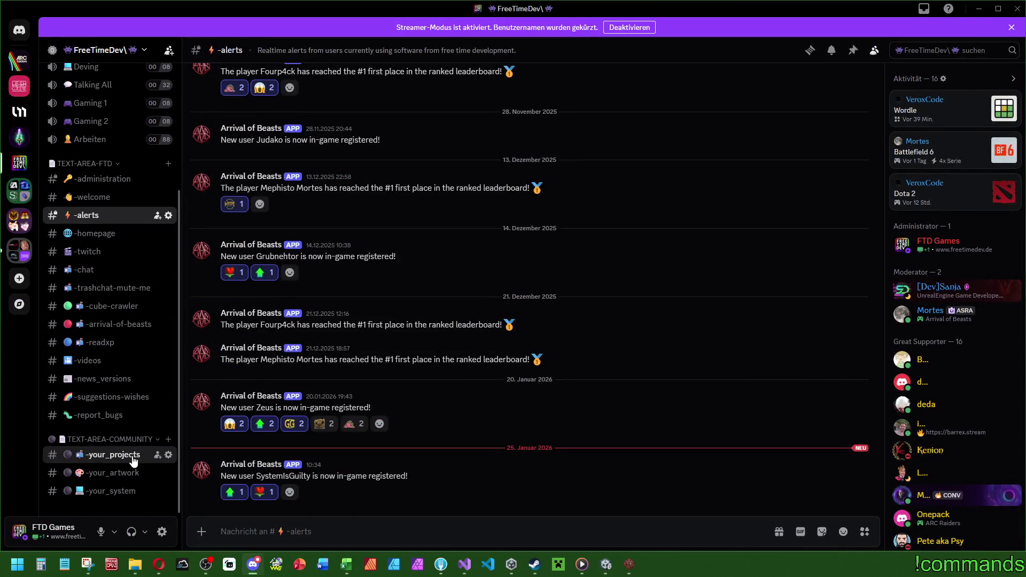
{"action": "left_click", "coordinate": [132, 458]}
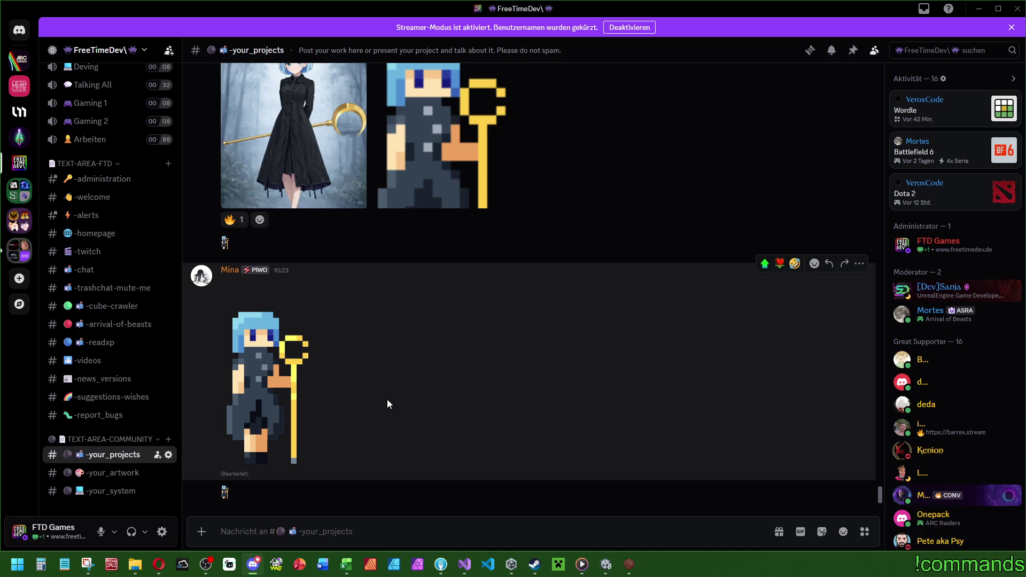
{"action": "left_click", "coordinate": [978, 10]}
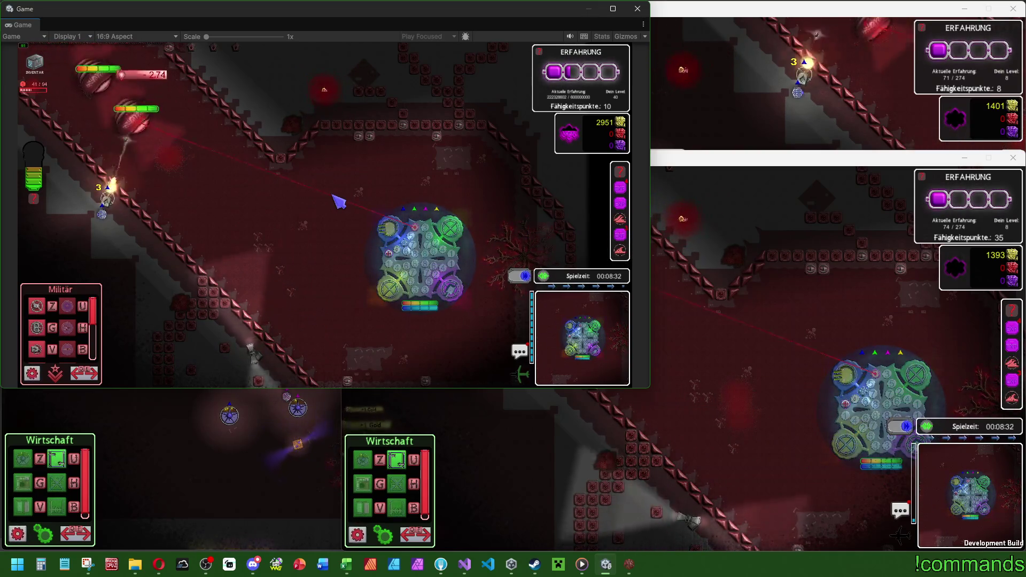
Step: Reopen Discord, select the latest -alerts message text, then minimize Discord again
{"action": "key", "text": "super"}
{"action": "left_click", "coordinate": [253, 565]}
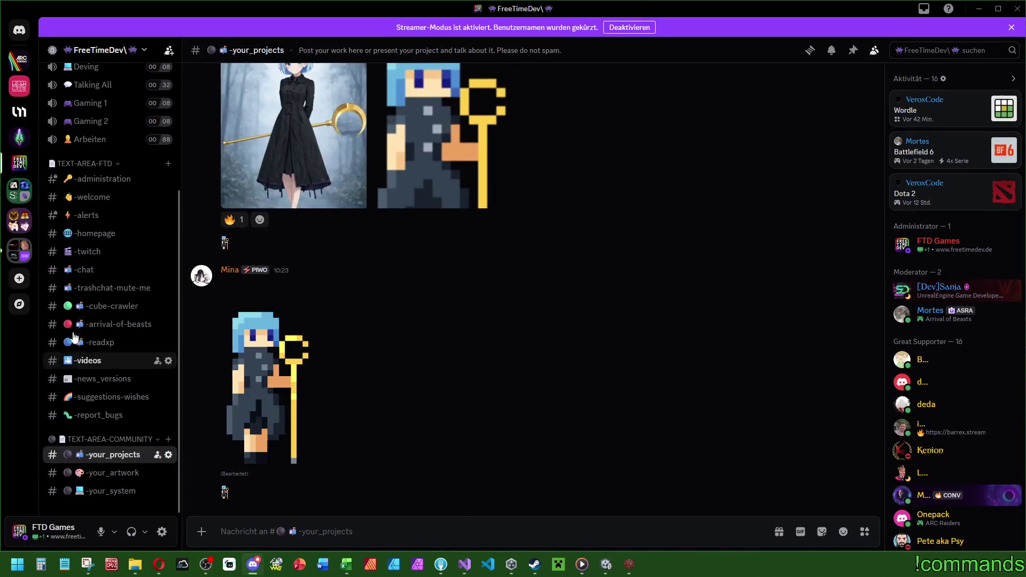
{"action": "left_click", "coordinate": [87, 216]}
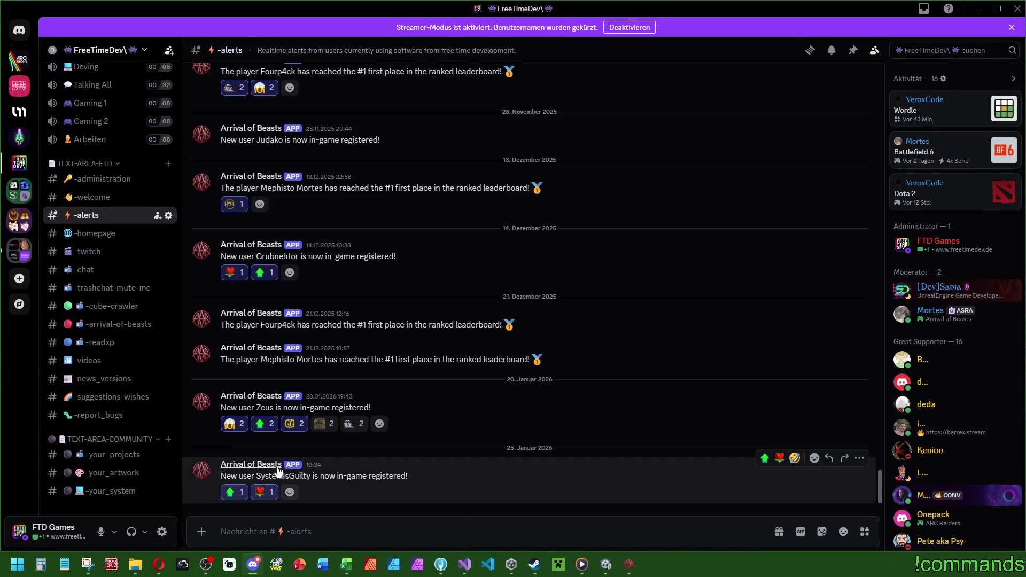
{"action": "mouse_move", "coordinate": [225, 473]}
{"action": "left_mouse_down"}
{"action": "mouse_move", "coordinate": [278, 380]}
{"action": "mouse_move", "coordinate": [352, 398]}
{"action": "left_mouse_up"}
{"action": "left_click", "coordinate": [978, 8]}
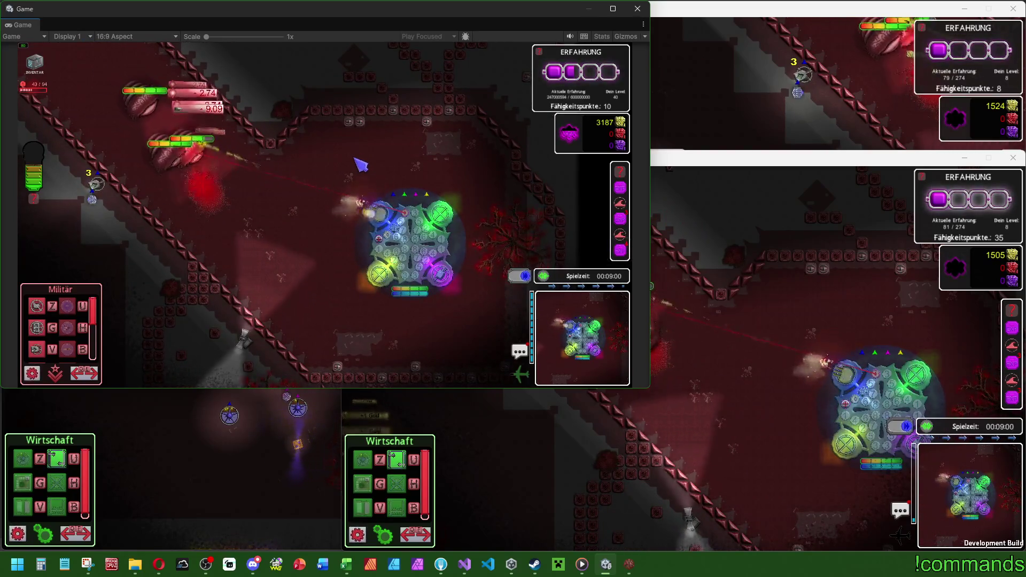
{"action": "key", "text": "super"}
{"action": "left_click", "coordinate": [748, 392]}
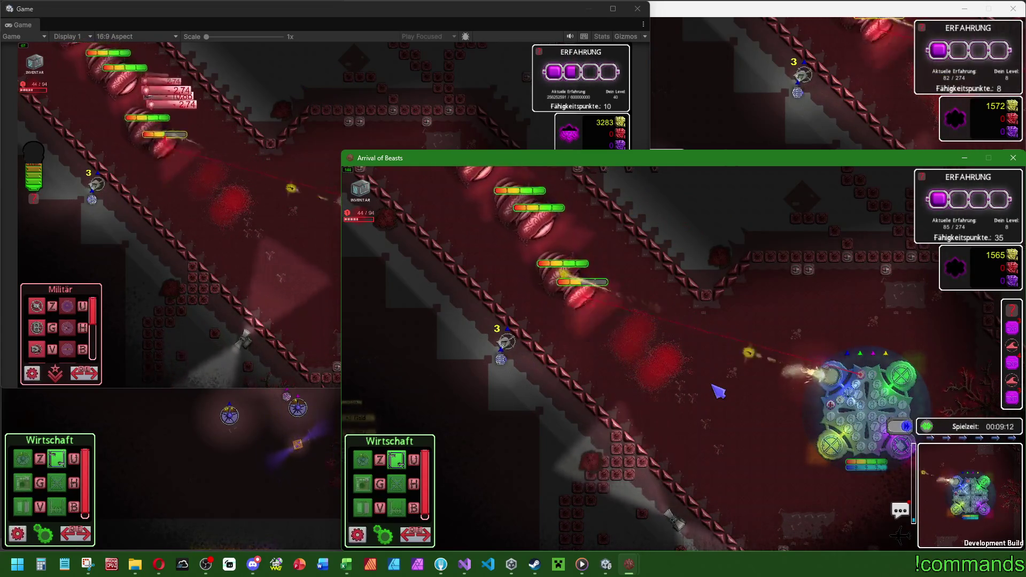
{"action": "key", "text": "super"}
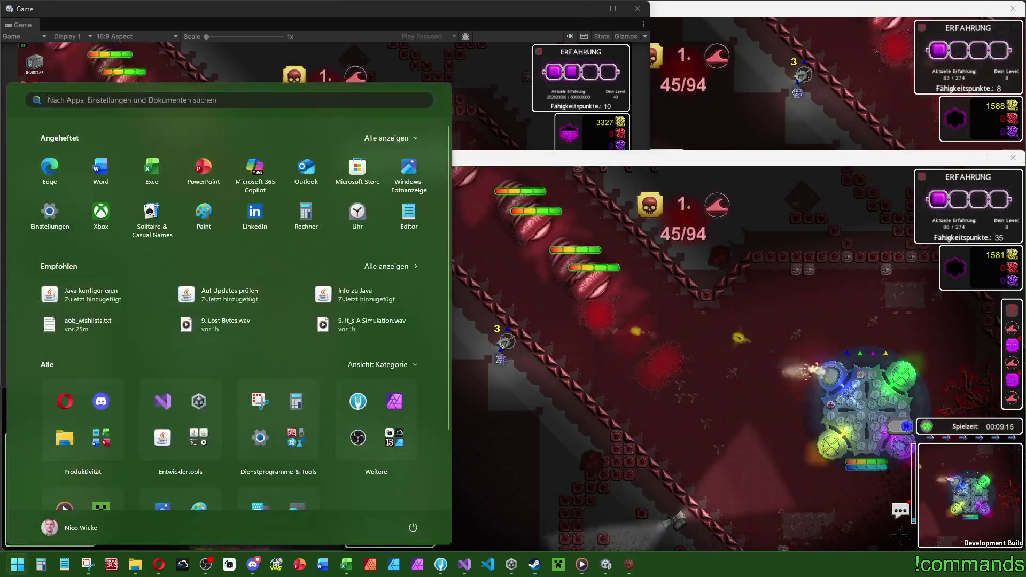
{"action": "key", "text": "super"}
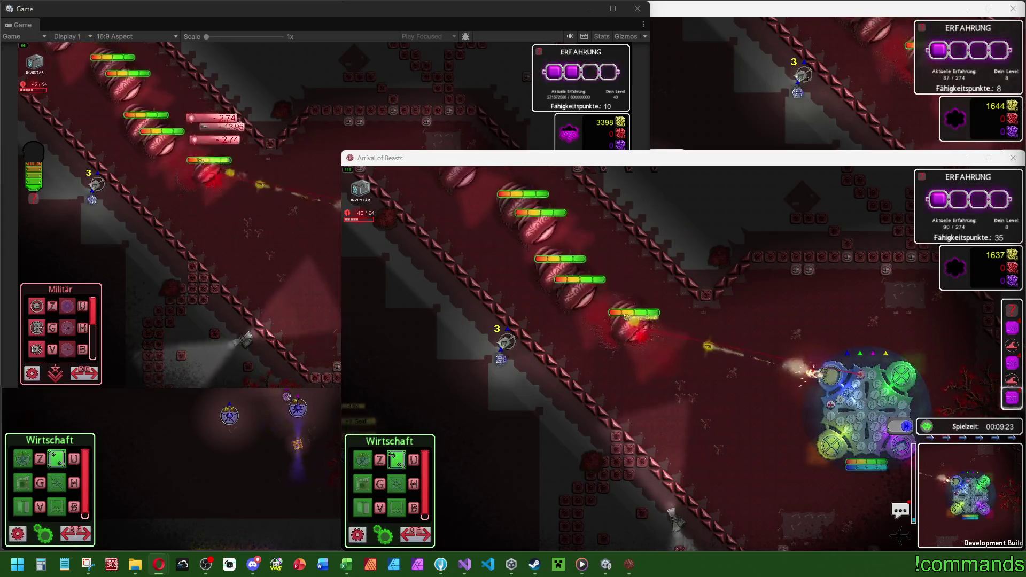
{"action": "left_click", "coordinate": [647, 448]}
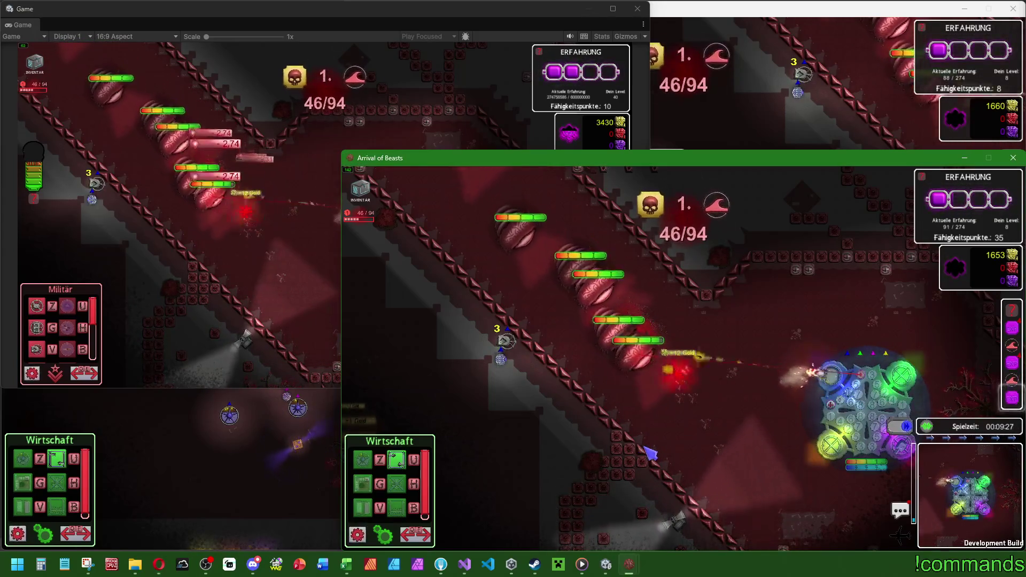
{"action": "key", "text": "super"}
{"action": "key", "text": "super"}
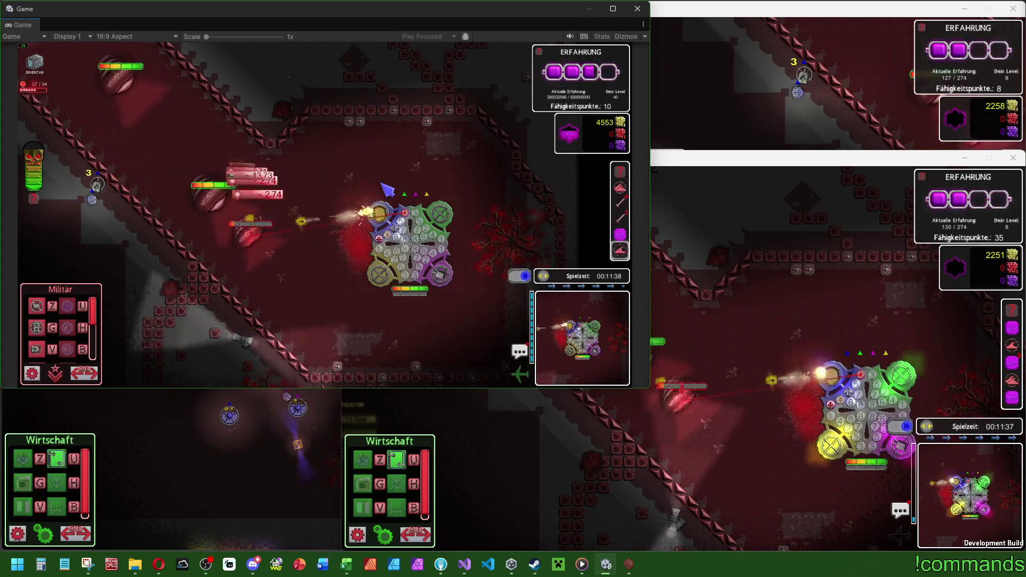
{"action": "left_click", "coordinate": [413, 234]}
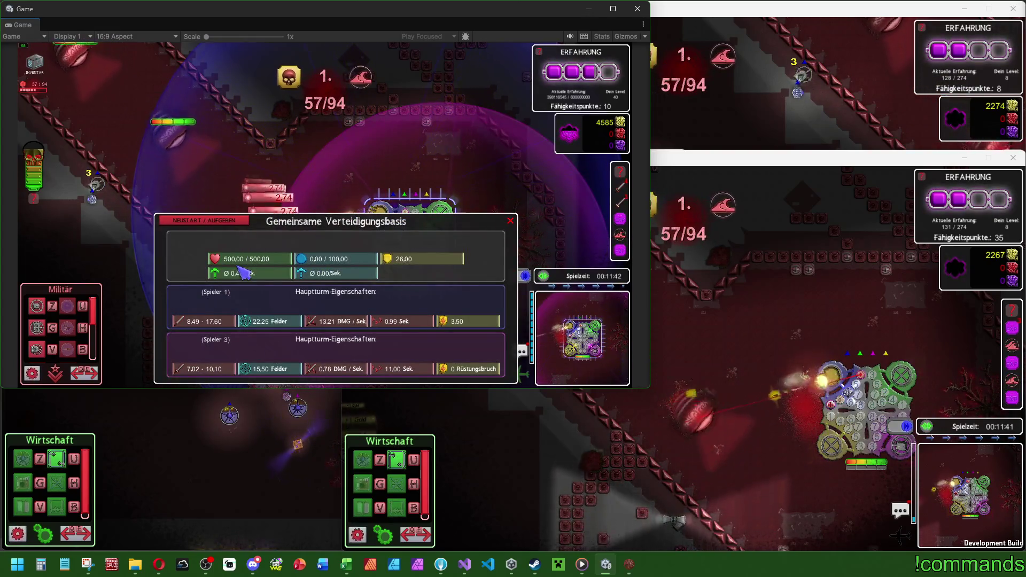
{"action": "left_click", "coordinate": [305, 166]}
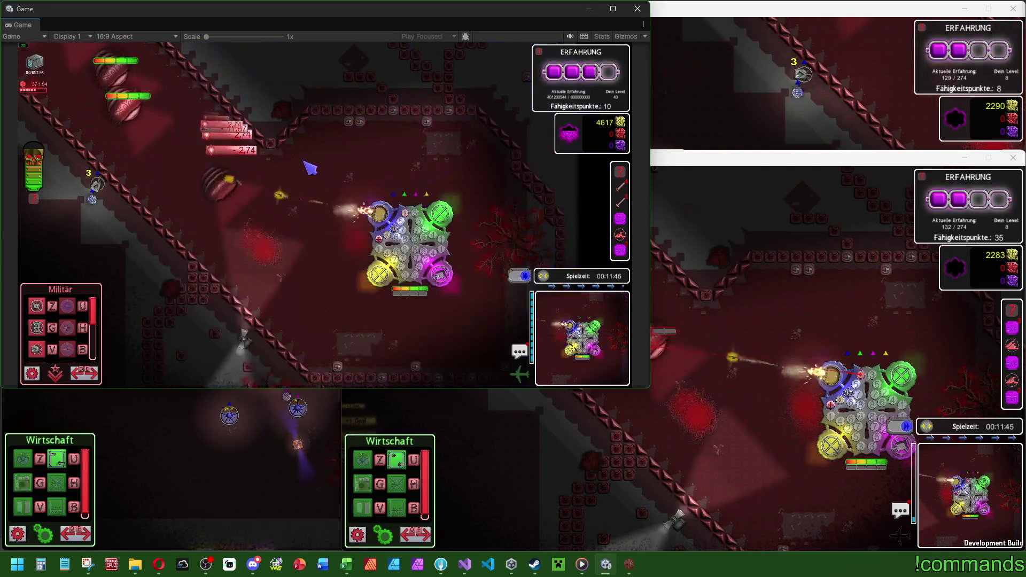
{"action": "key", "text": "super"}
{"action": "left_click", "coordinate": [847, 391]}
{"action": "left_click", "coordinate": [839, 395]}
{"action": "key", "text": "Escape"}
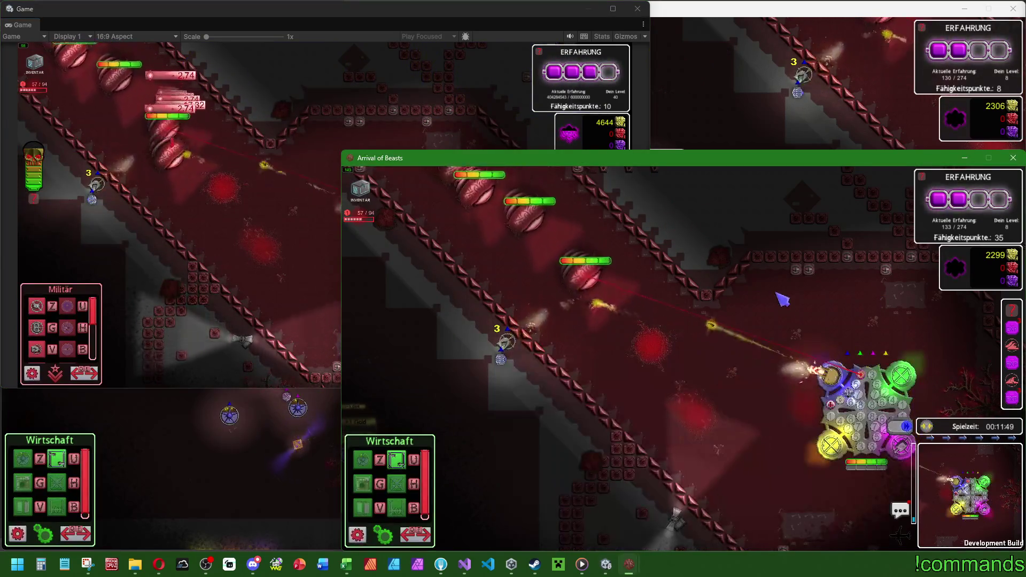
{"action": "key", "text": "super"}
{"action": "left_click", "coordinate": [388, 130]}
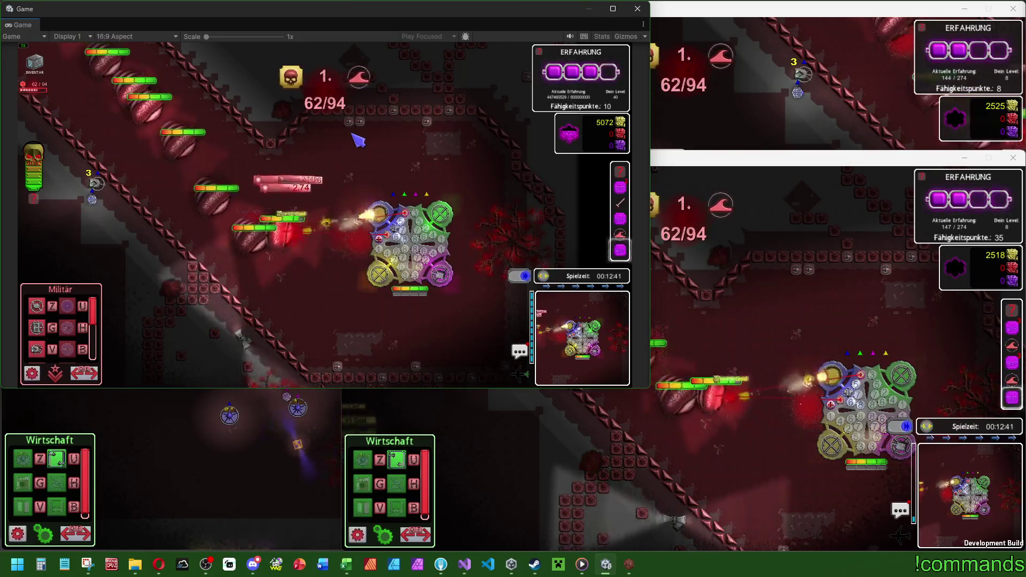
{"action": "left_click", "coordinate": [402, 251]}
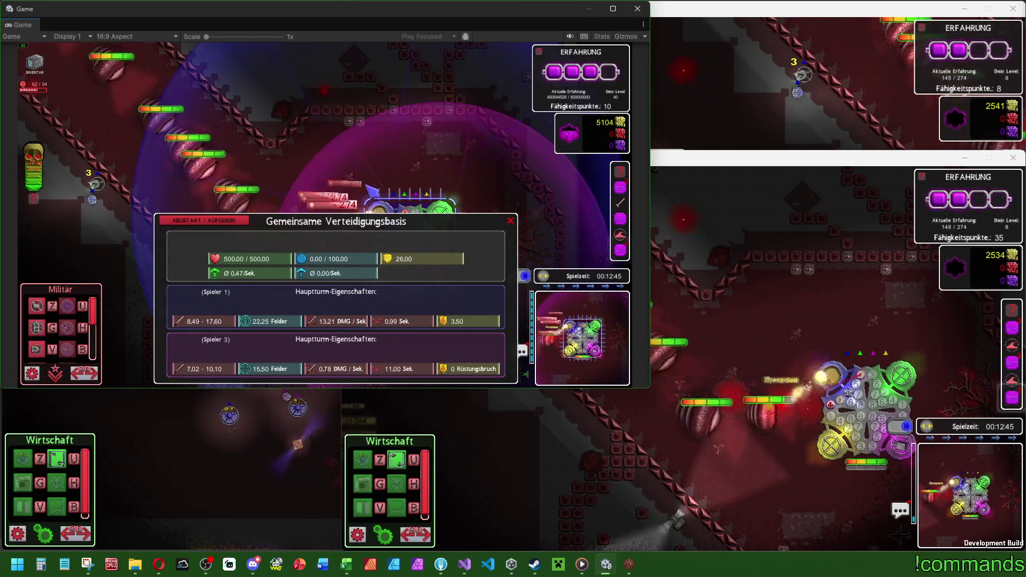
{"action": "left_click", "coordinate": [407, 247]}
{"action": "left_click", "coordinate": [411, 248]}
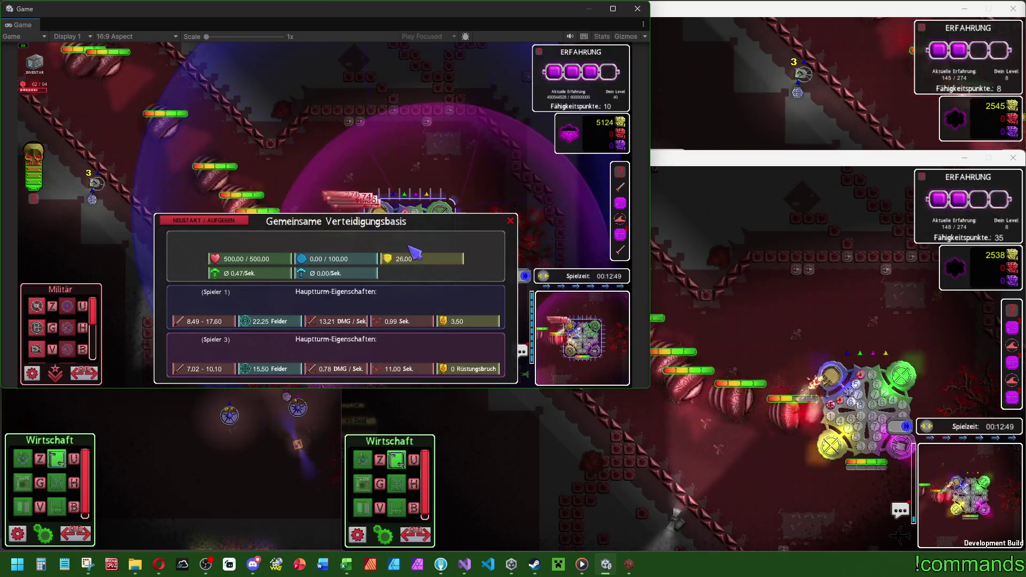
{"action": "left_click", "coordinate": [414, 248]}
{"action": "left_click", "coordinate": [385, 224]}
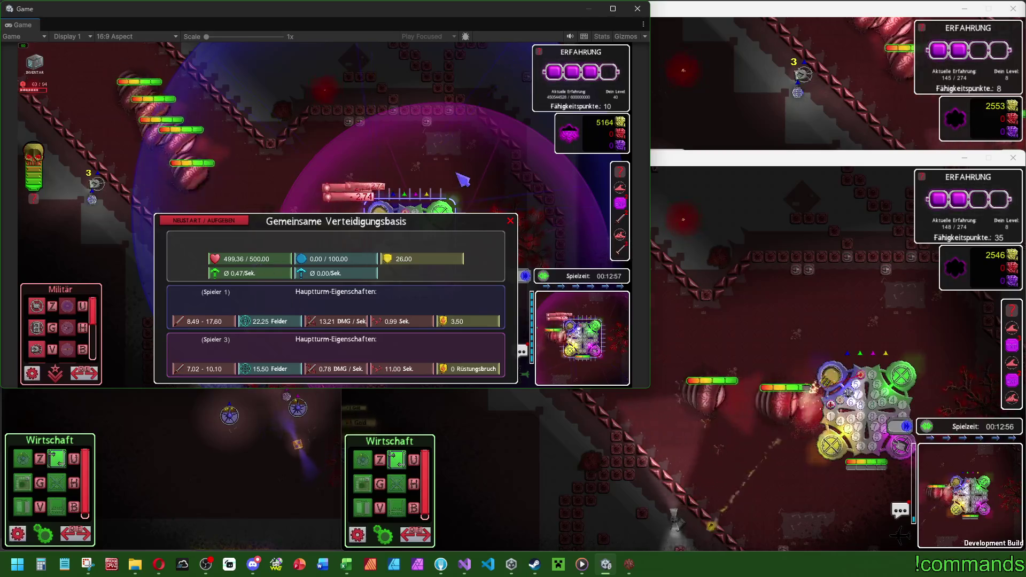
{"action": "left_click", "coordinate": [458, 179]}
{"action": "left_click", "coordinate": [412, 244]}
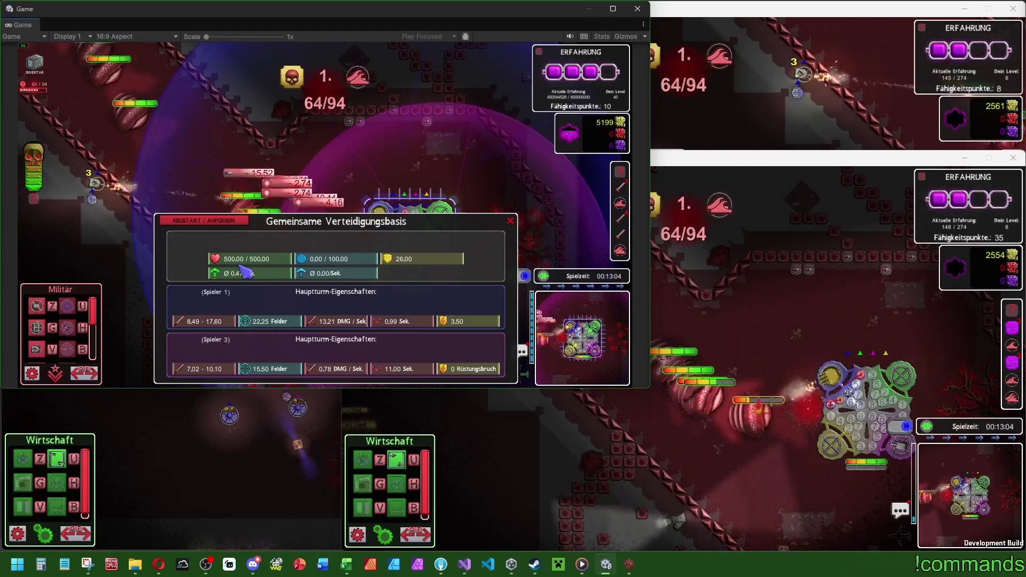
{"action": "key", "text": "Escape"}
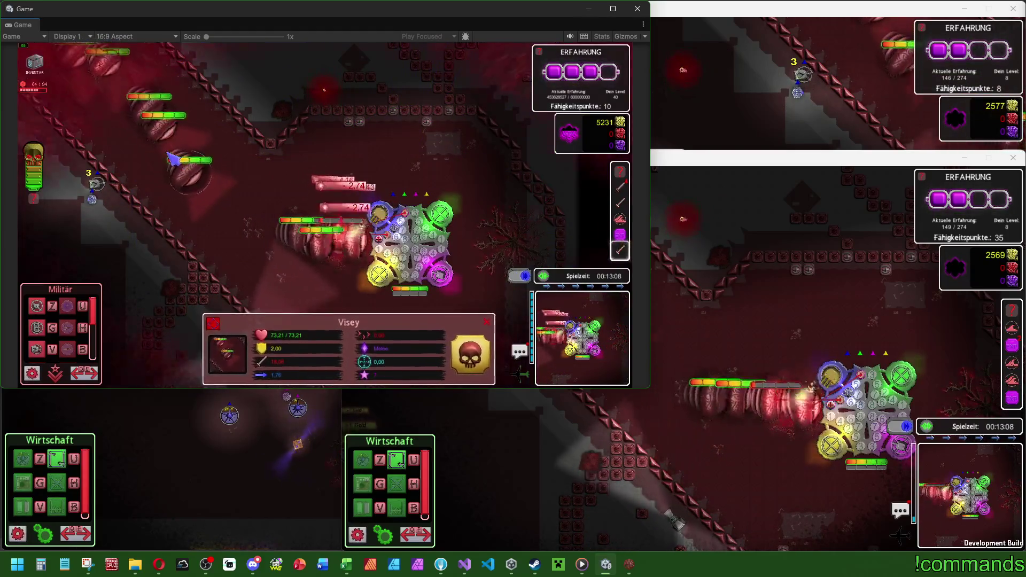
{"action": "left_click", "coordinate": [440, 267]}
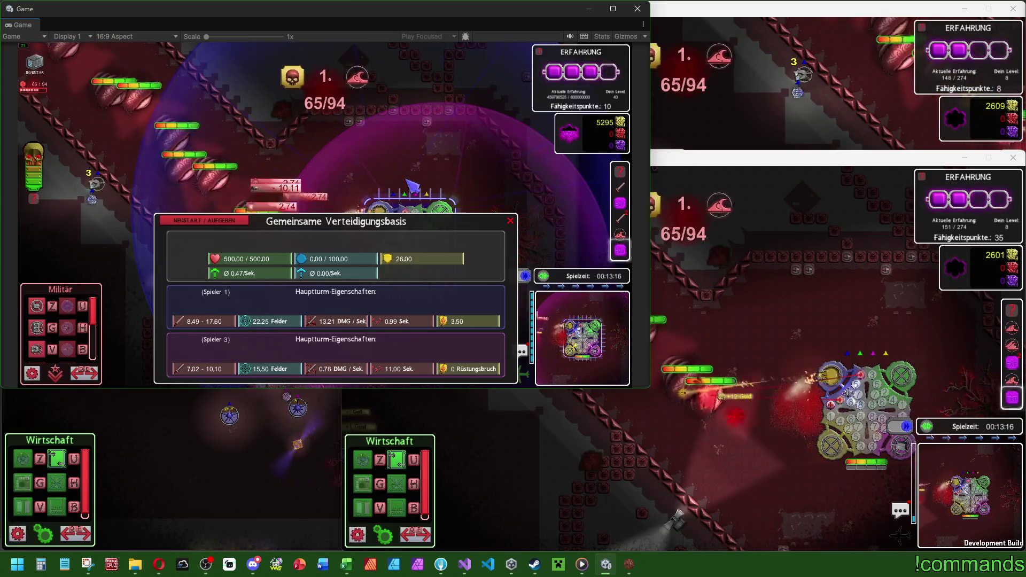
{"action": "key", "text": "Escape"}
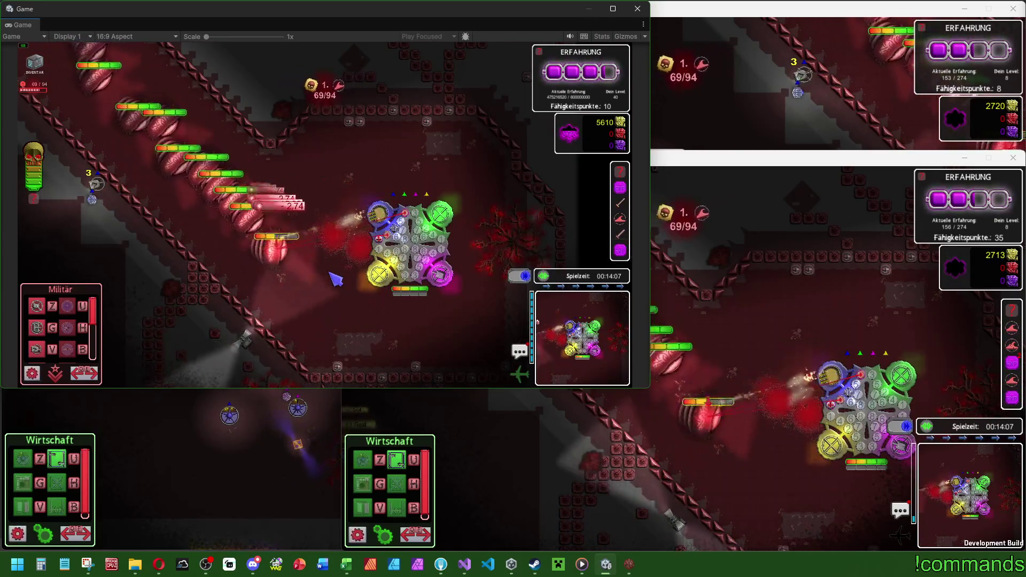
Step: Check the Gemeinsame Verteidigungsbasis stats panel twice, then open the Windows Start menu
{"action": "left_click", "coordinate": [417, 254]}
{"action": "left_click", "coordinate": [420, 154]}
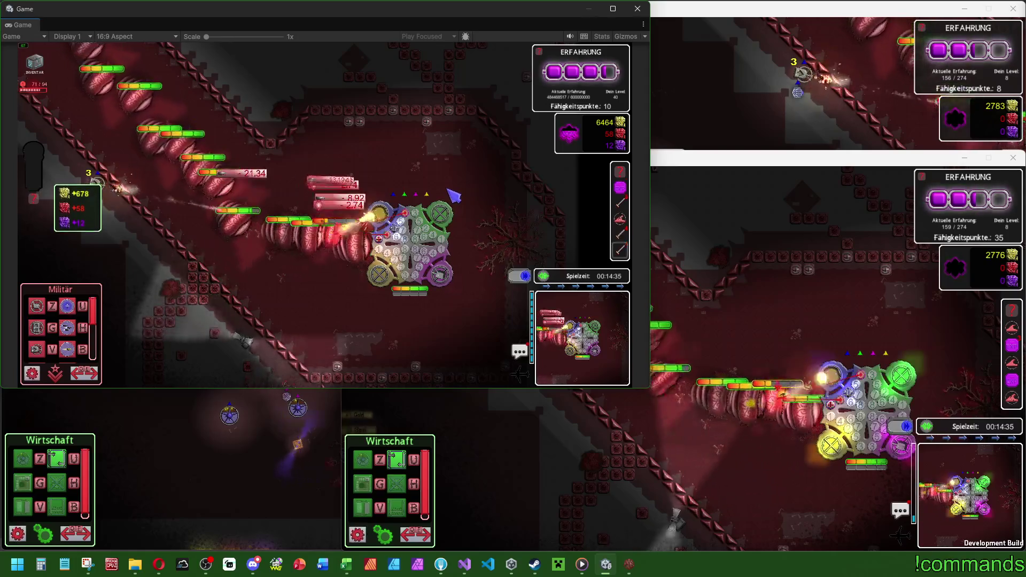
{"action": "left_click", "coordinate": [430, 248]}
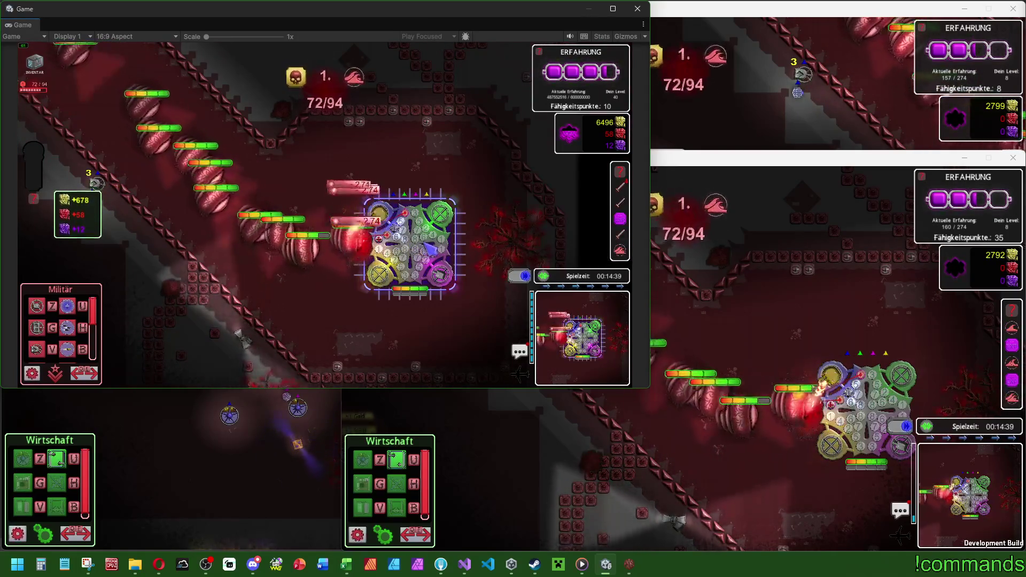
{"action": "left_click", "coordinate": [429, 248]}
{"action": "left_click", "coordinate": [426, 188]}
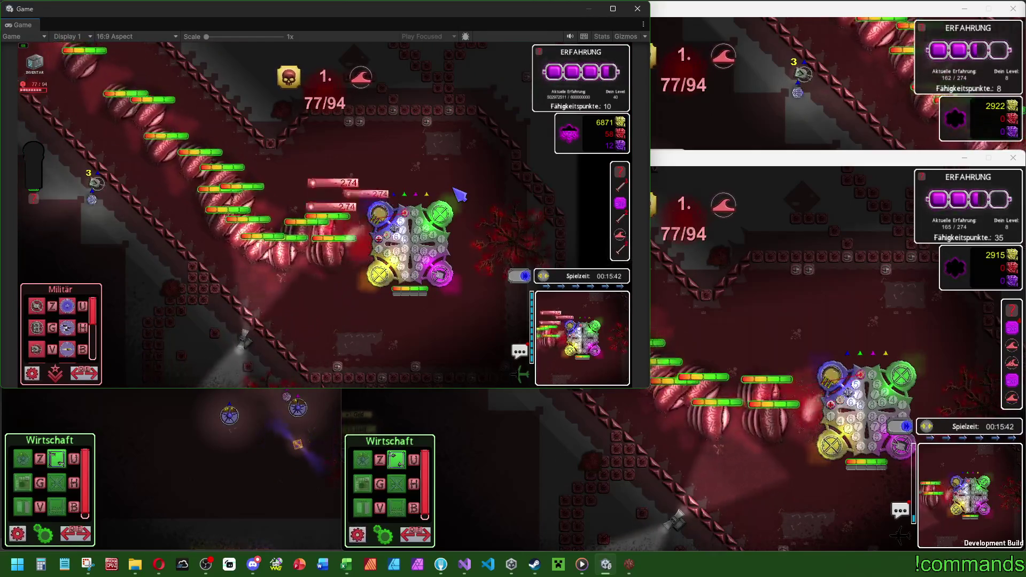
{"action": "key", "text": "super"}
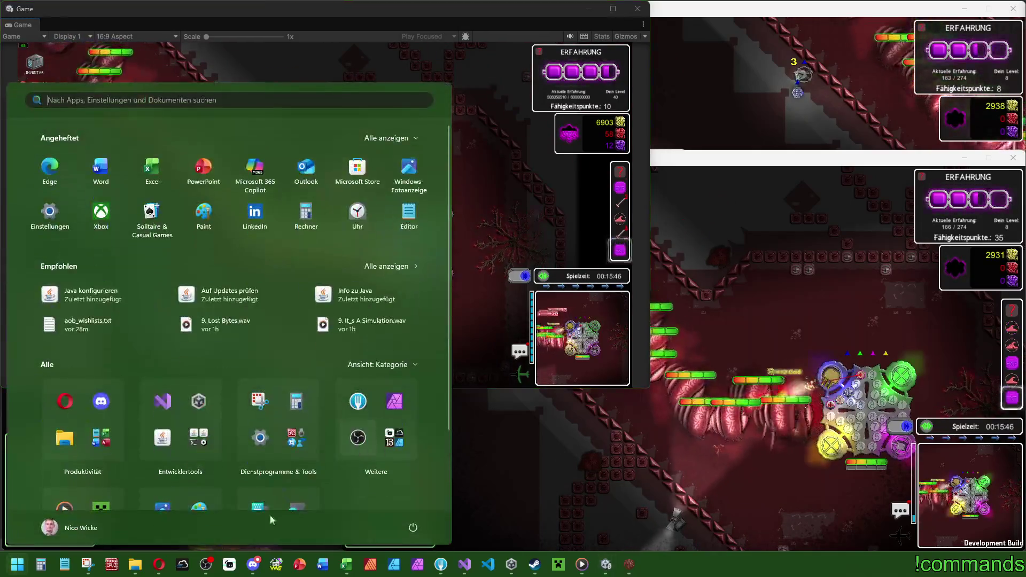
Step: Dismiss the Windows Start menu to get back to the running co-op match
{"action": "key", "text": "super"}
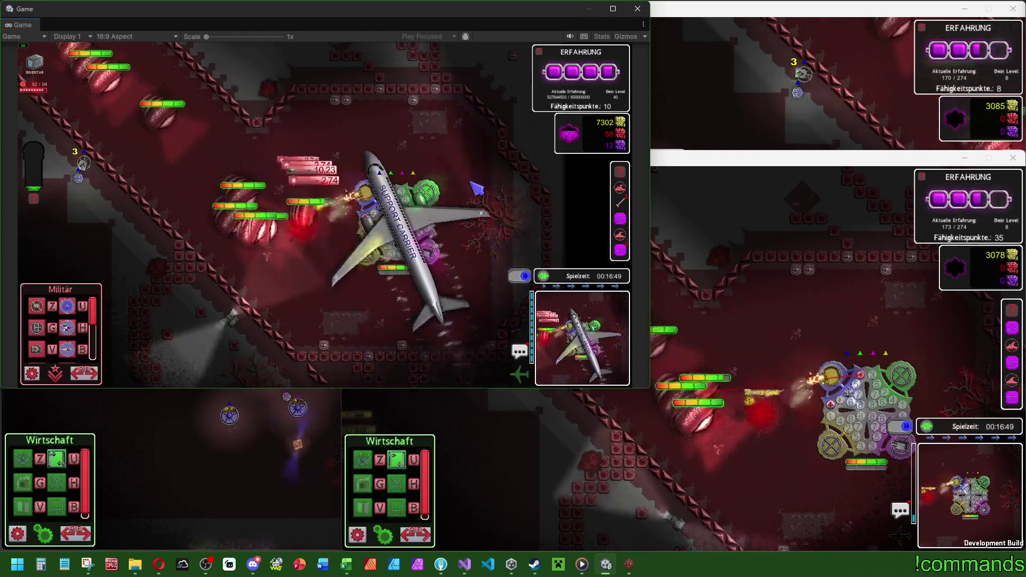
{"action": "left_click", "coordinate": [399, 239]}
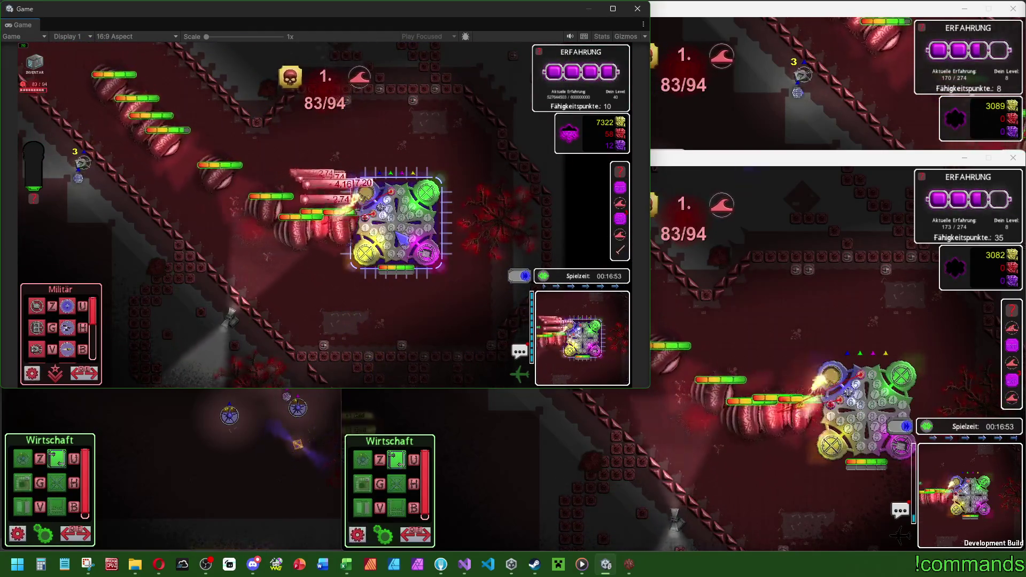
{"action": "left_click", "coordinate": [404, 238]}
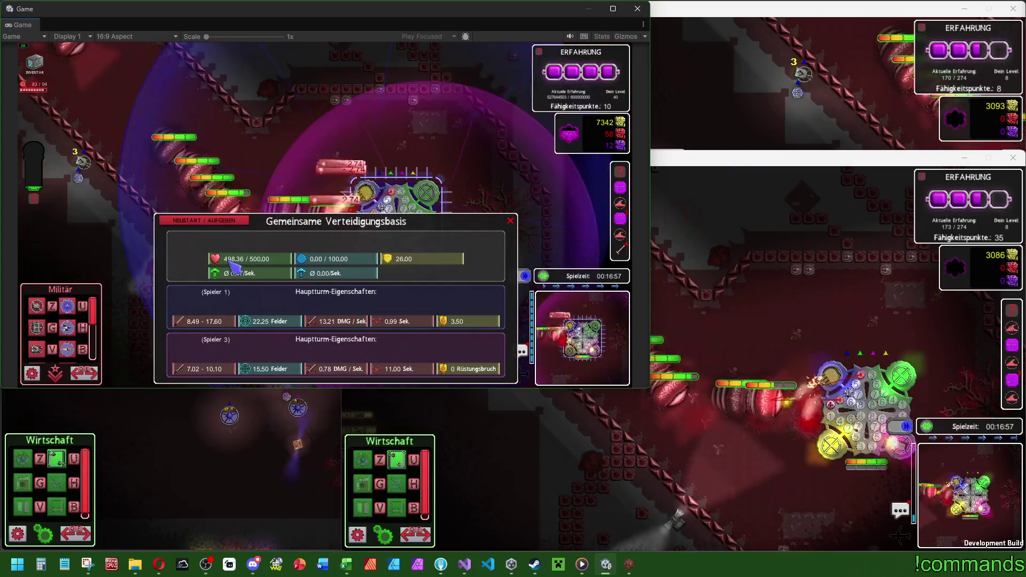
{"action": "left_click", "coordinate": [295, 169]}
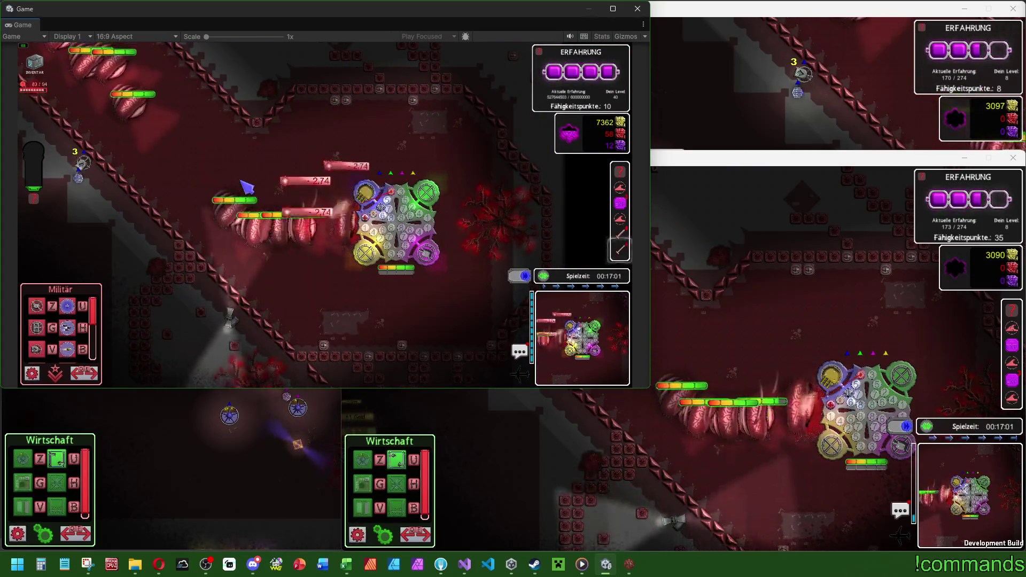
{"action": "left_click", "coordinate": [401, 238]}
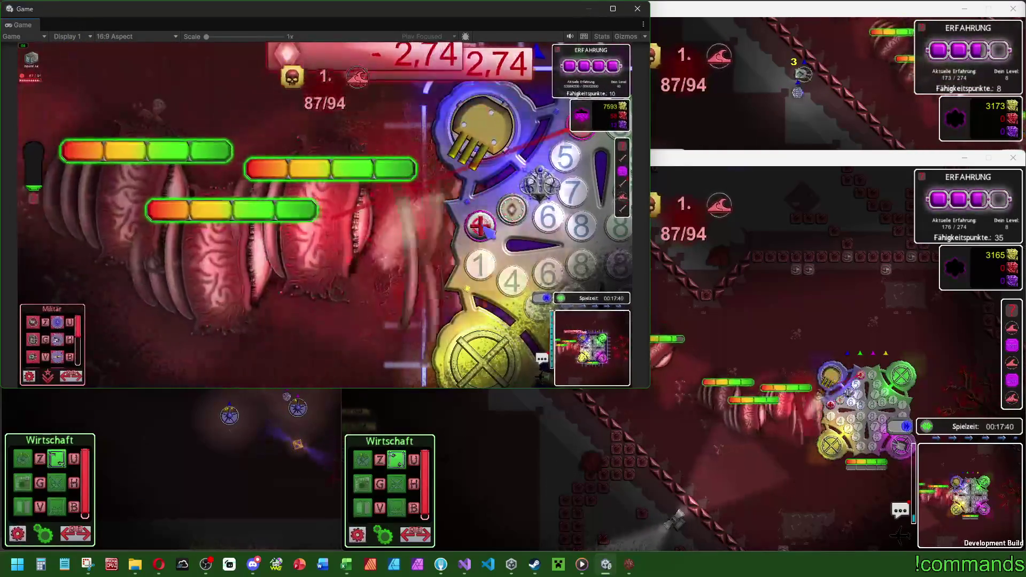
{"action": "left_click", "coordinate": [483, 229]}
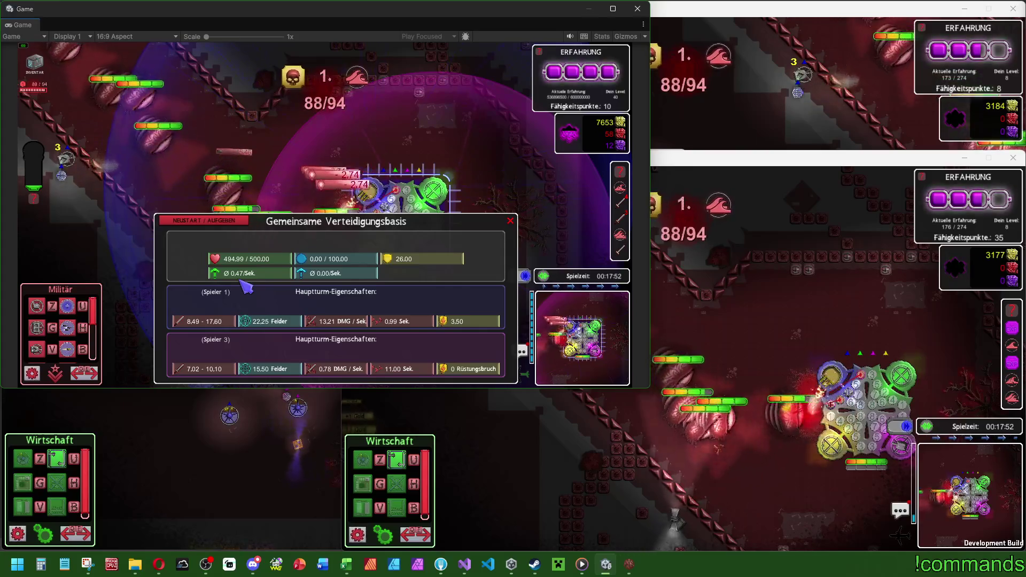
{"action": "left_click", "coordinate": [274, 205]}
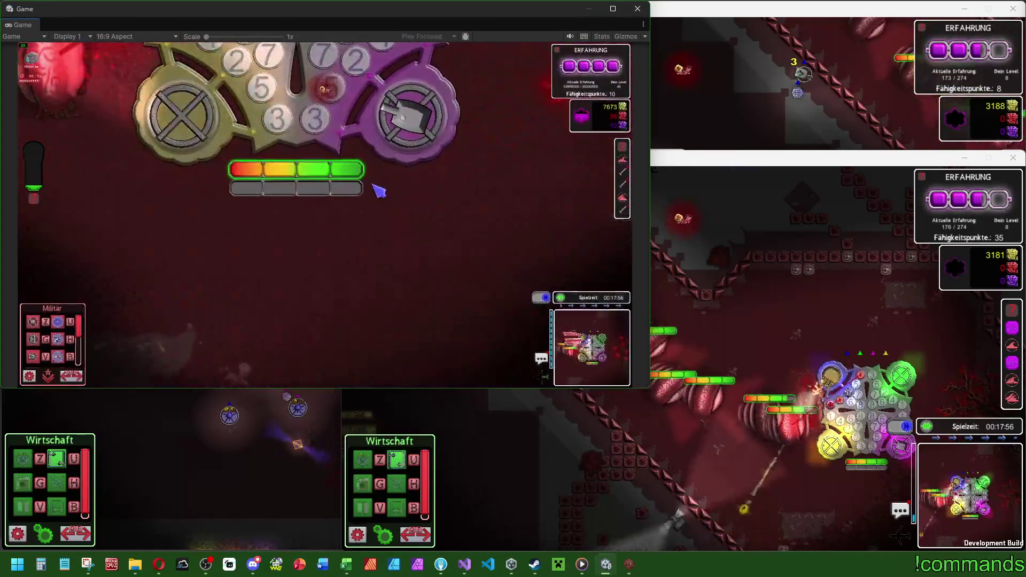
{"action": "scroll", "coordinate": [374, 179], "scroll_direction": "down", "scroll_amount": 5}
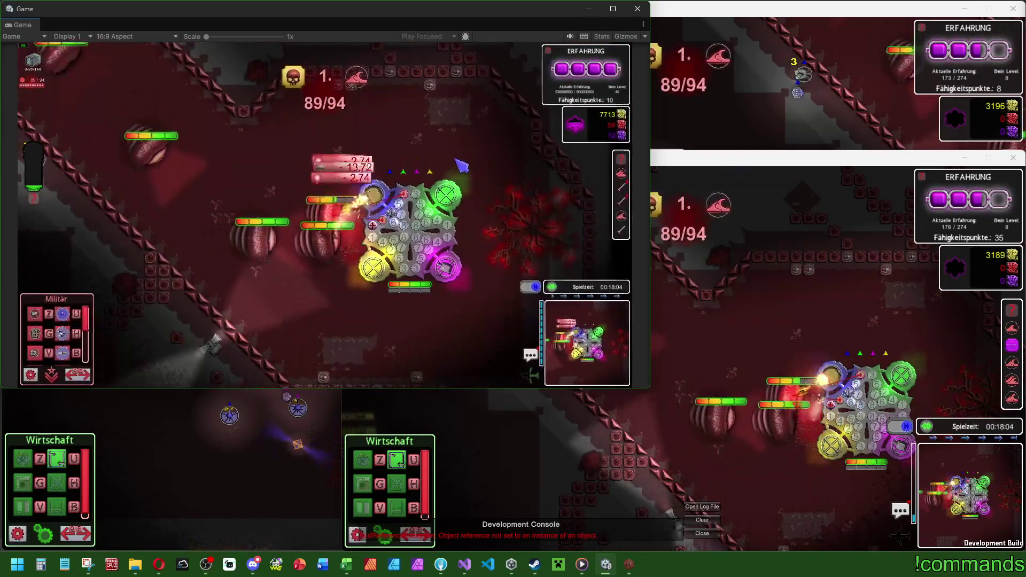
Step: Read and close the build's NullReferenceException development console, then bring back the Unity Game view
{"action": "key", "text": "super"}
{"action": "left_click", "coordinate": [527, 541]}
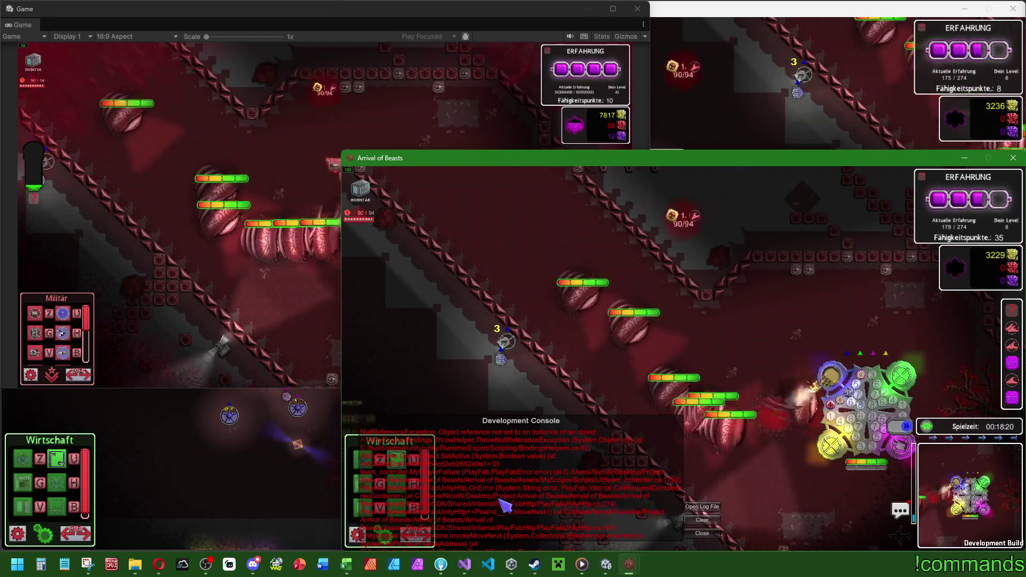
{"action": "left_click", "coordinate": [702, 534]}
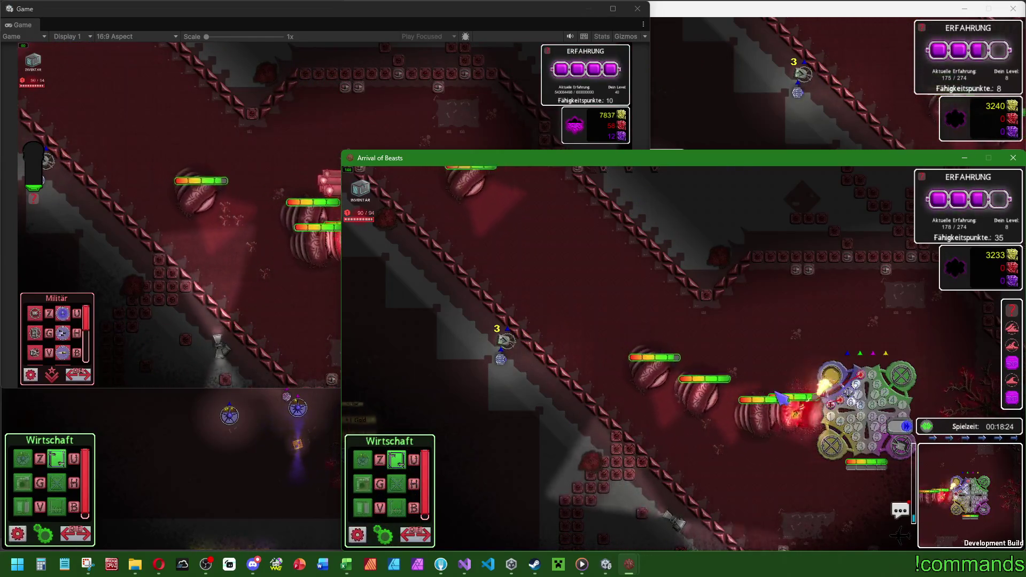
{"action": "key", "text": "super"}
{"action": "left_click", "coordinate": [484, 132]}
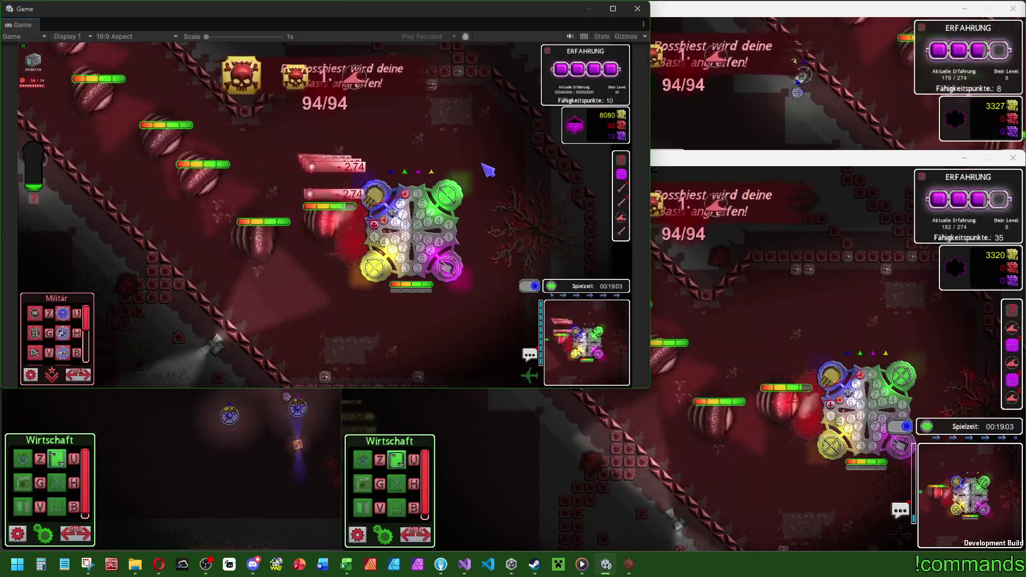
Step: Pan to the Vitrox boss, check its stats, and close its info panel
{"action": "key", "text": "w"}
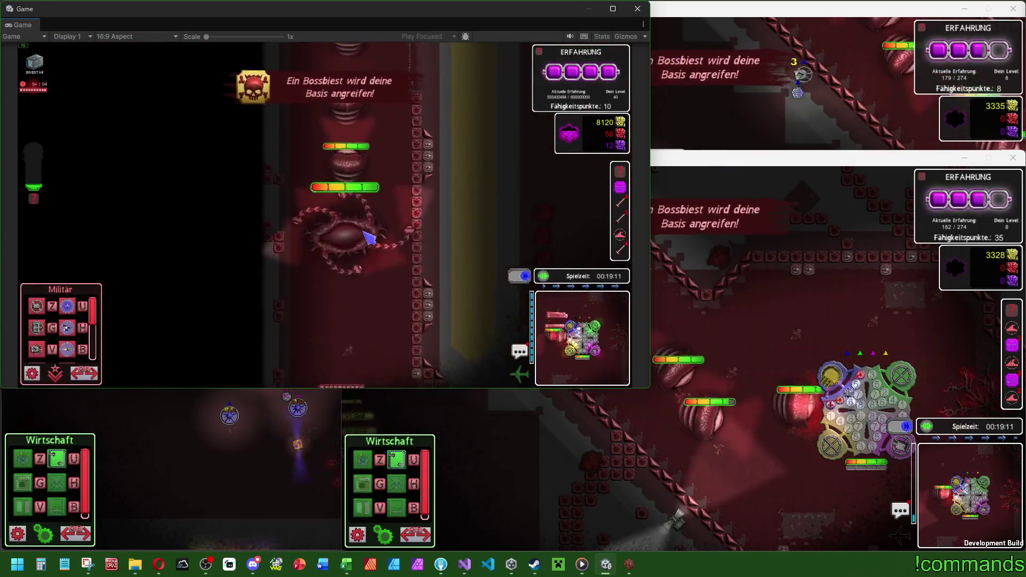
{"action": "left_click", "coordinate": [350, 225]}
{"action": "left_click", "coordinate": [484, 190]}
{"action": "scroll", "coordinate": [485, 192], "scroll_direction": "up", "scroll_amount": 2}
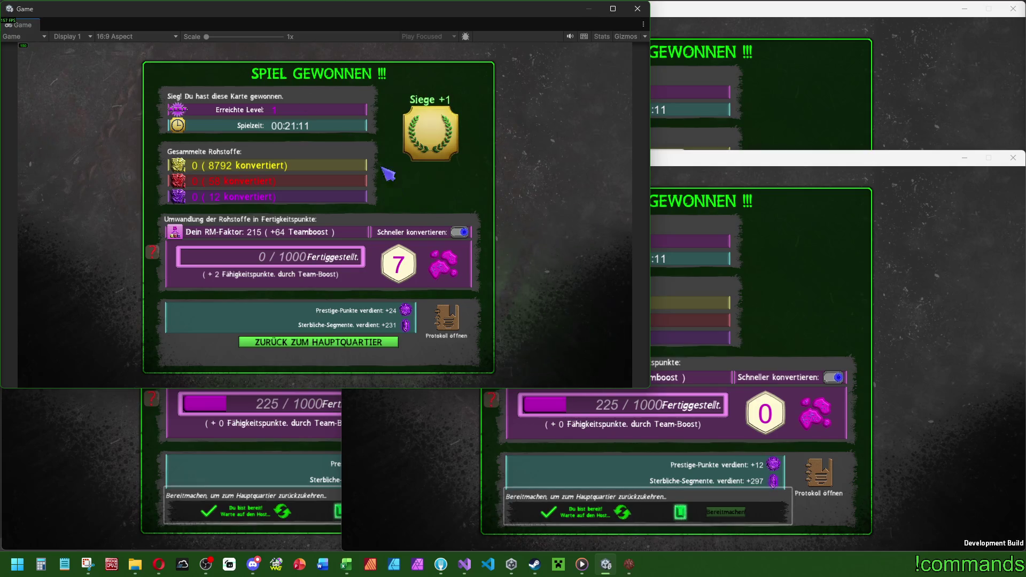
Step: Choose ZURÜCK ZUM HAUPTQUARTIER to return to headquarters after the victory
{"action": "left_click", "coordinate": [320, 347]}
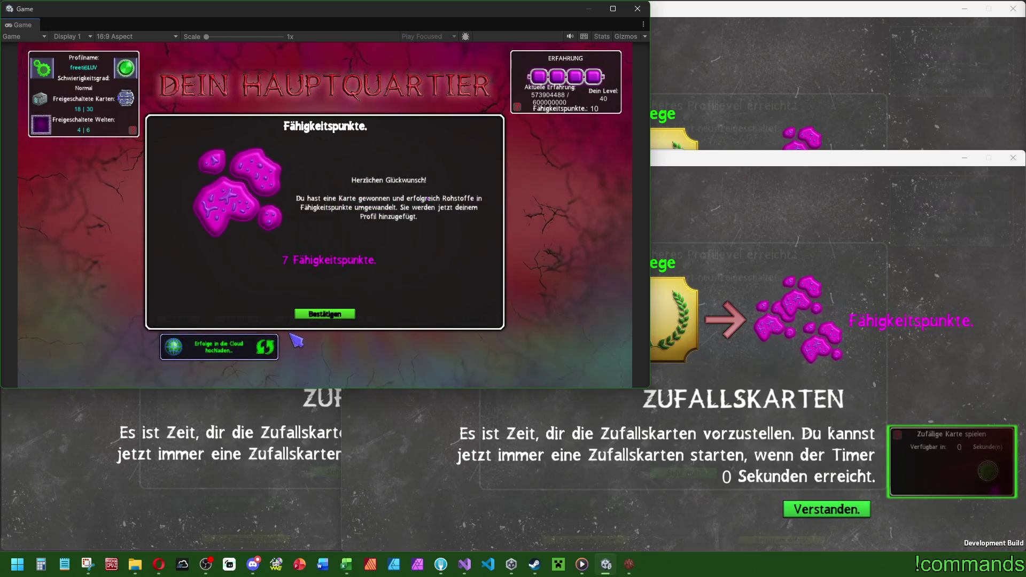
Step: Acknowledge the random maps introduction in both clients and confirm the 7 skill points award
{"action": "left_click", "coordinate": [655, 371]}
{"action": "left_click_drag", "start_coordinate": [818, 515], "coordinate": [484, 513]}
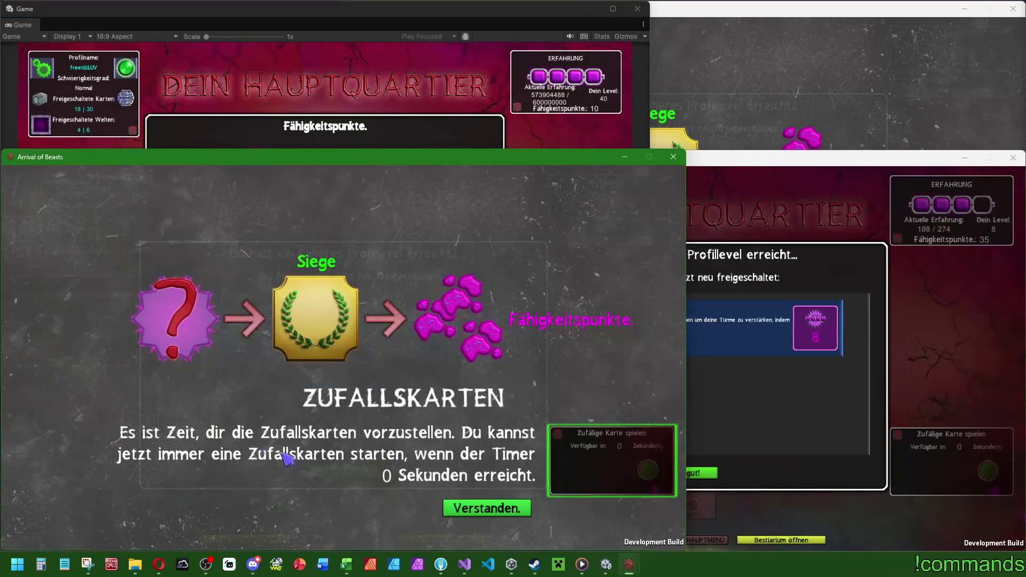
{"action": "left_click", "coordinate": [483, 510]}
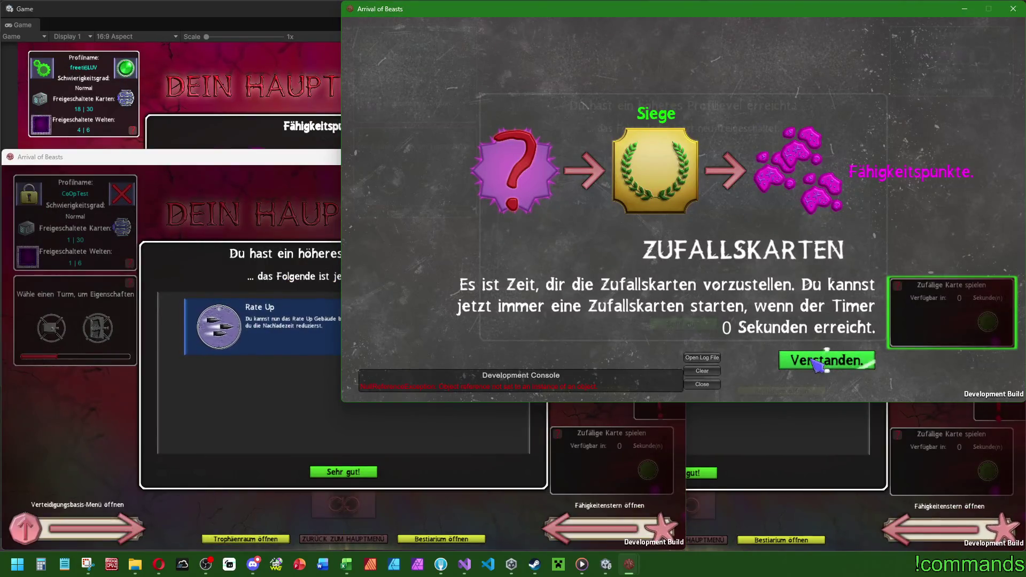
{"action": "left_click", "coordinate": [813, 365]}
{"action": "left_click", "coordinate": [309, 212]}
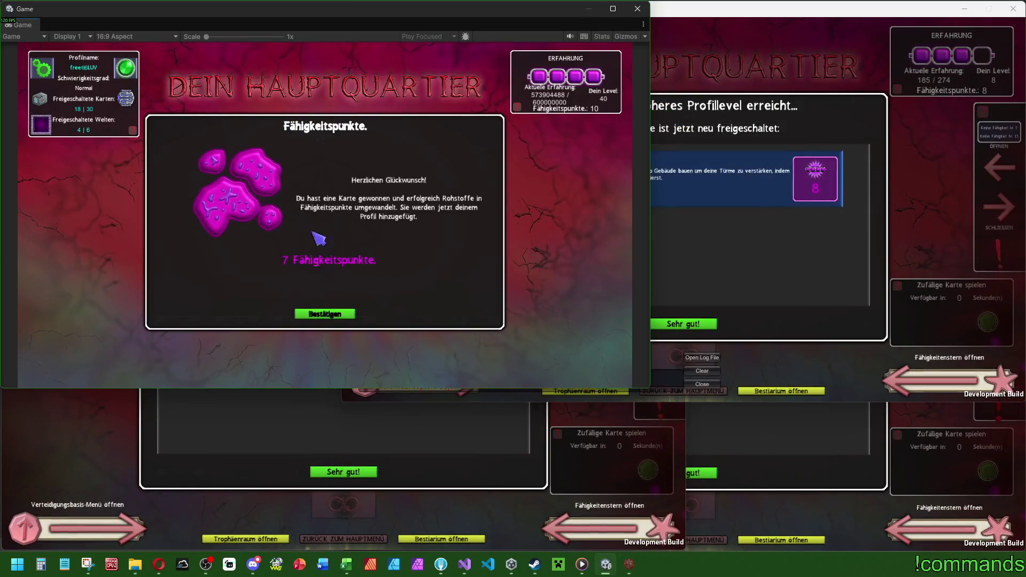
{"action": "left_click", "coordinate": [324, 313]}
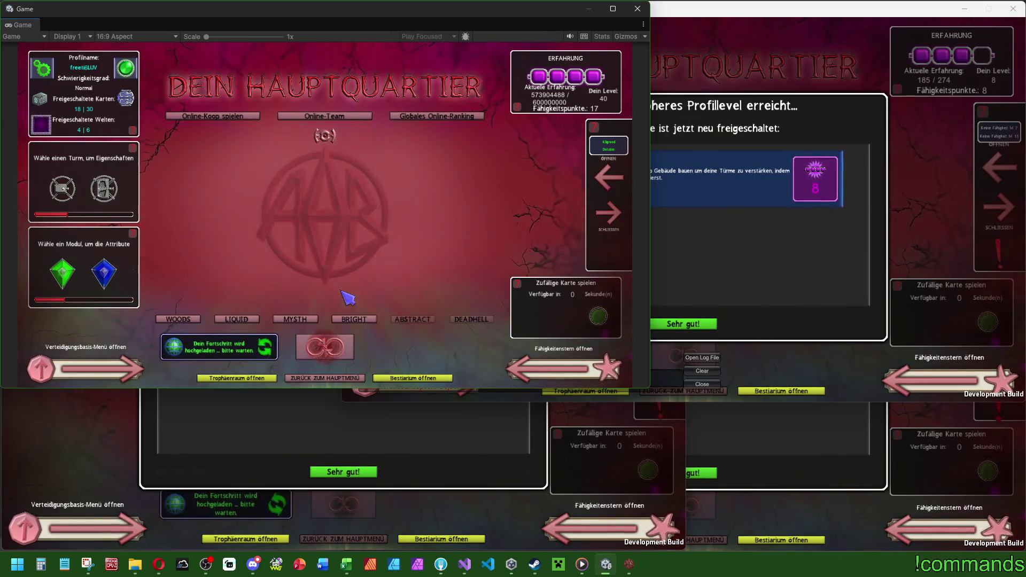
Step: Dismiss the clients' level-up notices and bring the Unity Game view to the front
{"action": "left_click", "coordinate": [718, 265]}
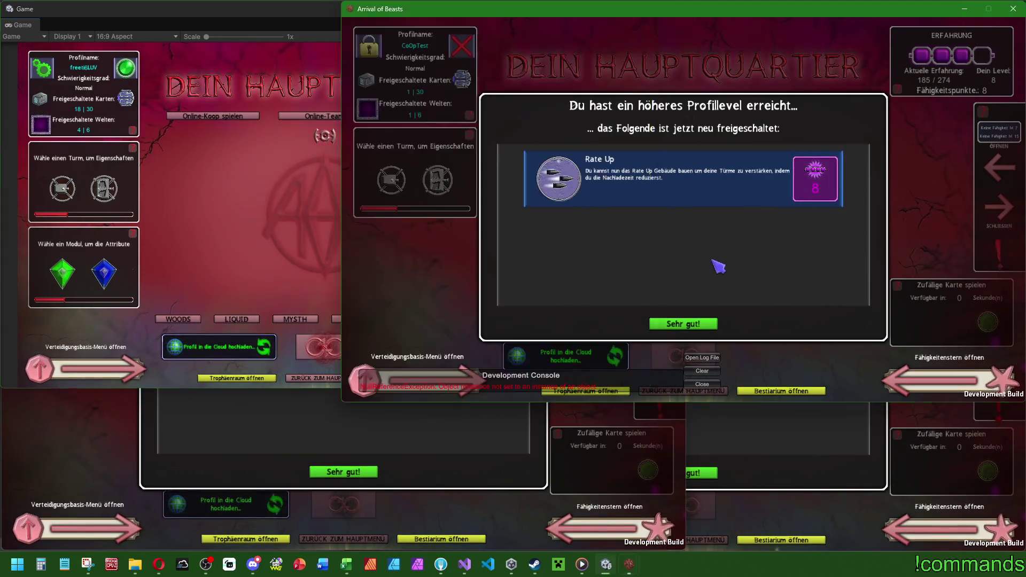
{"action": "left_click", "coordinate": [684, 324]}
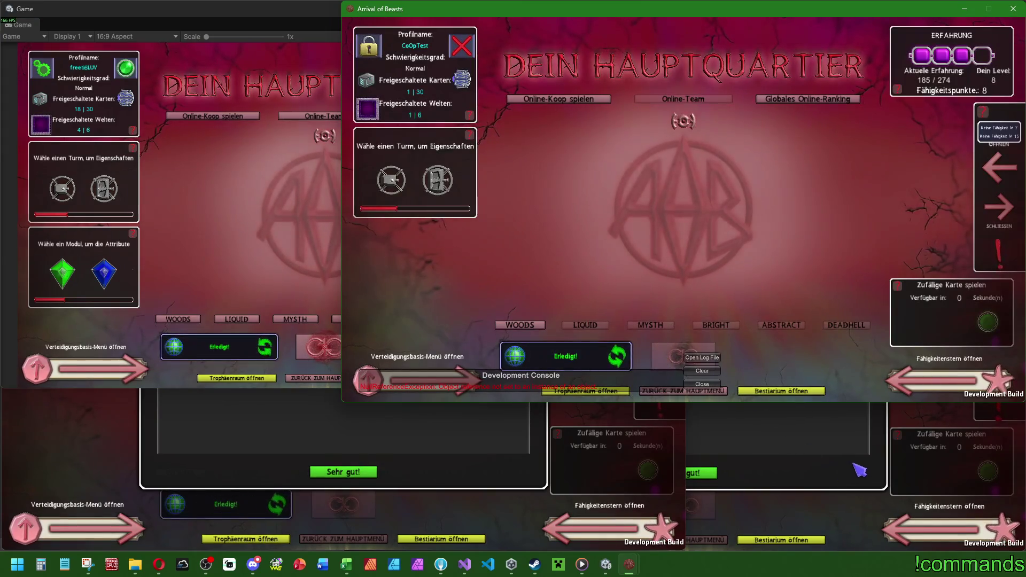
{"action": "left_click", "coordinate": [818, 466]}
{"action": "left_click", "coordinate": [686, 475]}
{"action": "left_click", "coordinate": [281, 458]}
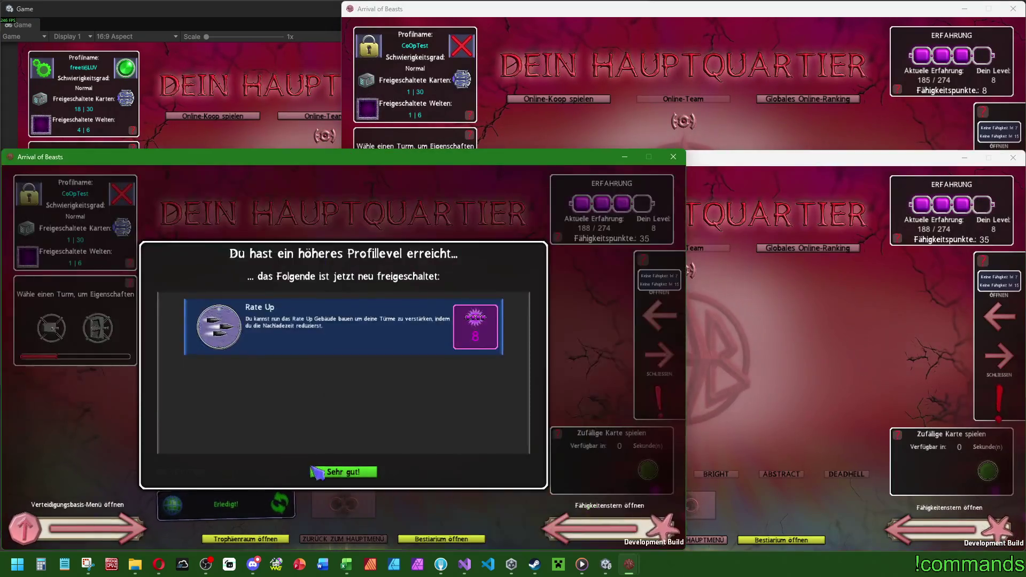
{"action": "left_click", "coordinate": [268, 473]}
{"action": "left_click", "coordinate": [732, 133]}
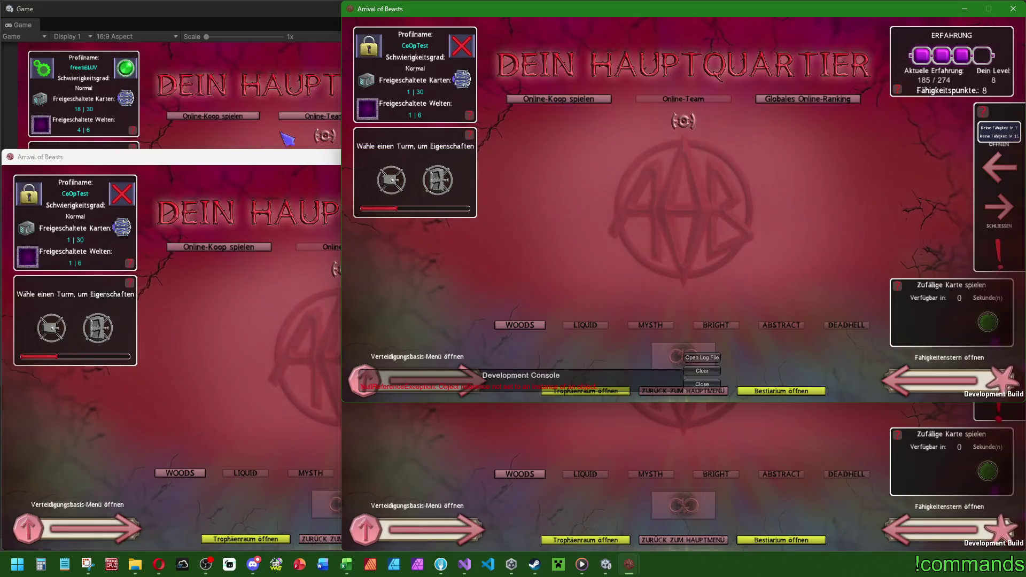
{"action": "left_click", "coordinate": [273, 140]}
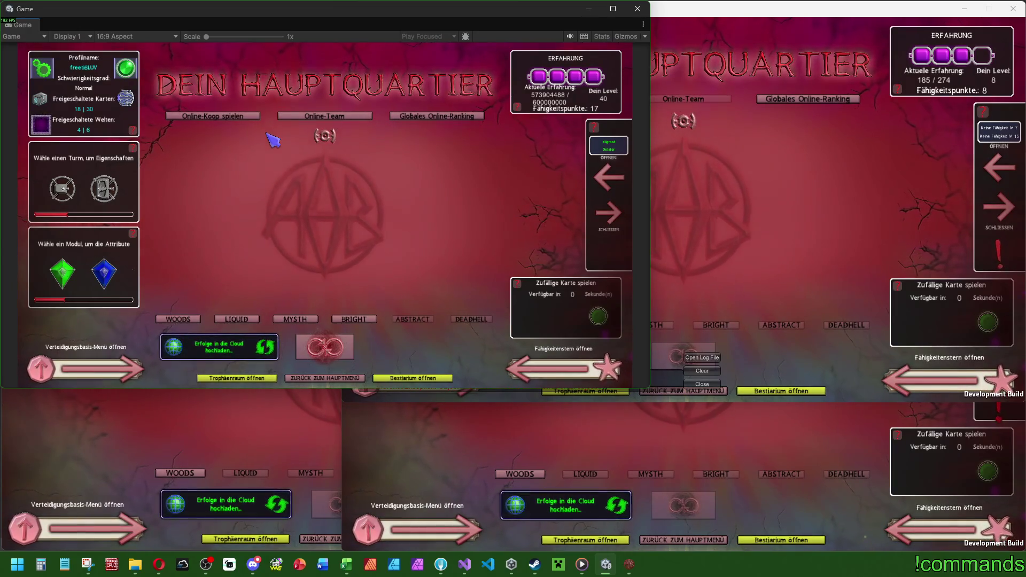
Step: Open the Bestiary from headquarters and page forward to card 40/43, Trieenaz
{"action": "left_click", "coordinate": [413, 378]}
{"action": "left_click", "coordinate": [564, 267]}
{"action": "left_click", "coordinate": [564, 267]}
{"action": "triple_click", "coordinate": [565, 270]}
{"action": "triple_click", "coordinate": [565, 270]}
{"action": "triple_click", "coordinate": [565, 270]}
{"action": "triple_click", "coordinate": [565, 270]}
{"action": "triple_click", "coordinate": [566, 274]}
{"action": "left_click", "coordinate": [567, 273]}
{"action": "left_click", "coordinate": [567, 274]}
{"action": "double_click", "coordinate": [567, 274]}
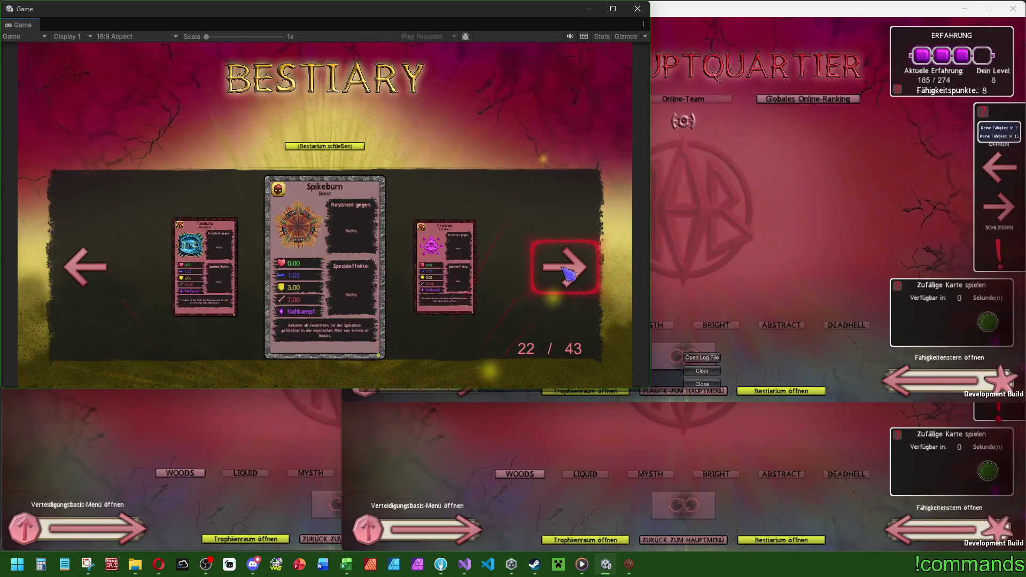
{"action": "double_click", "coordinate": [566, 273]}
{"action": "left_click", "coordinate": [568, 277]}
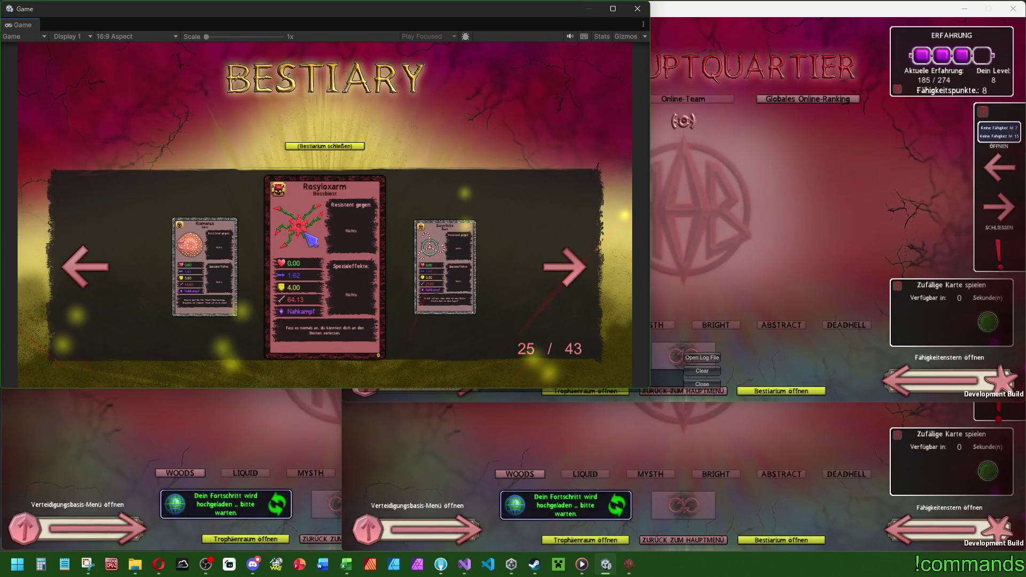
{"action": "left_click", "coordinate": [568, 274]}
{"action": "left_click", "coordinate": [569, 275]}
{"action": "left_click", "coordinate": [569, 275]}
{"action": "triple_click", "coordinate": [570, 276]}
{"action": "left_click", "coordinate": [571, 277]}
{"action": "double_click", "coordinate": [571, 277]}
{"action": "triple_click", "coordinate": [572, 278]}
{"action": "double_click", "coordinate": [573, 278]}
{"action": "left_click", "coordinate": [574, 279]}
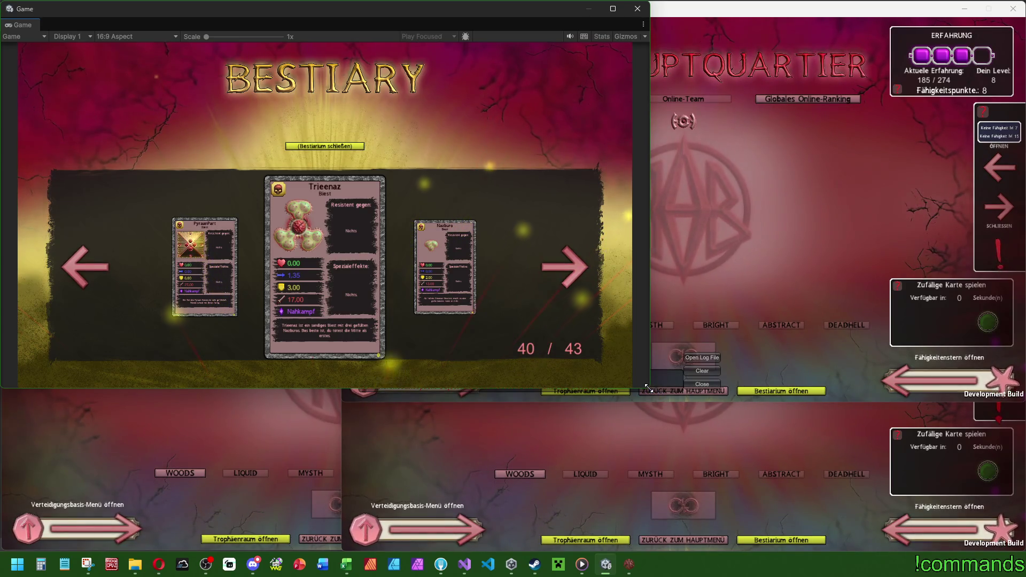
Step: Enlarge the Game view to full screen and compare the Trieenaz, Nazburo and Nazbury cards
{"action": "left_click_drag", "start_coordinate": [650, 389], "coordinate": [1022, 550]}
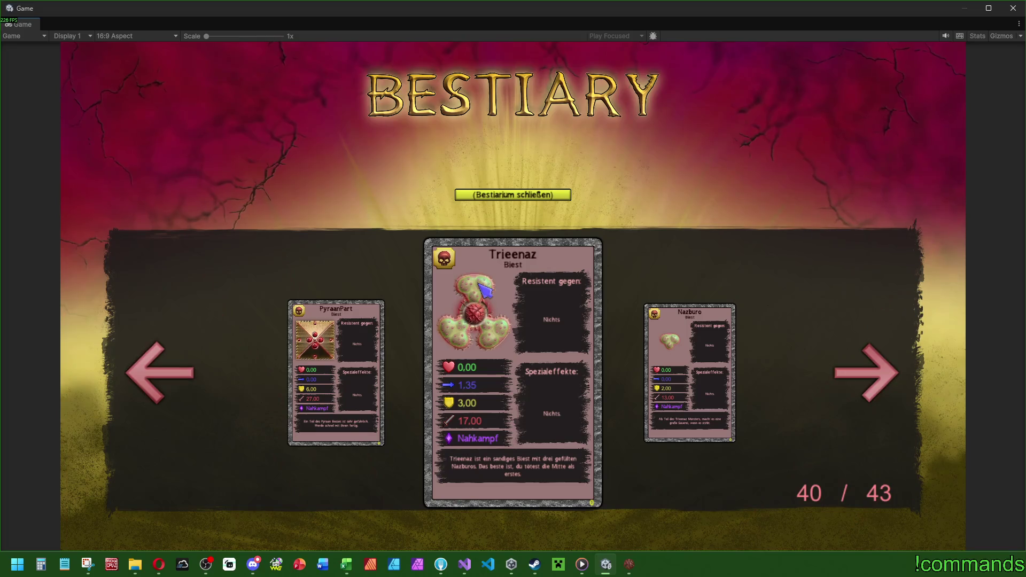
{"action": "left_click", "coordinate": [855, 374]}
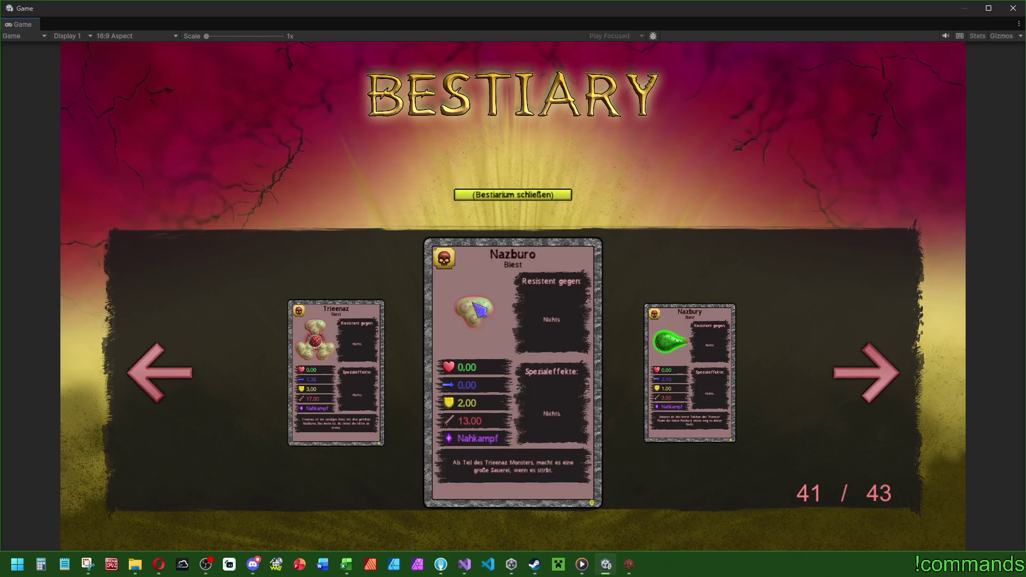
{"action": "left_click", "coordinate": [200, 366]}
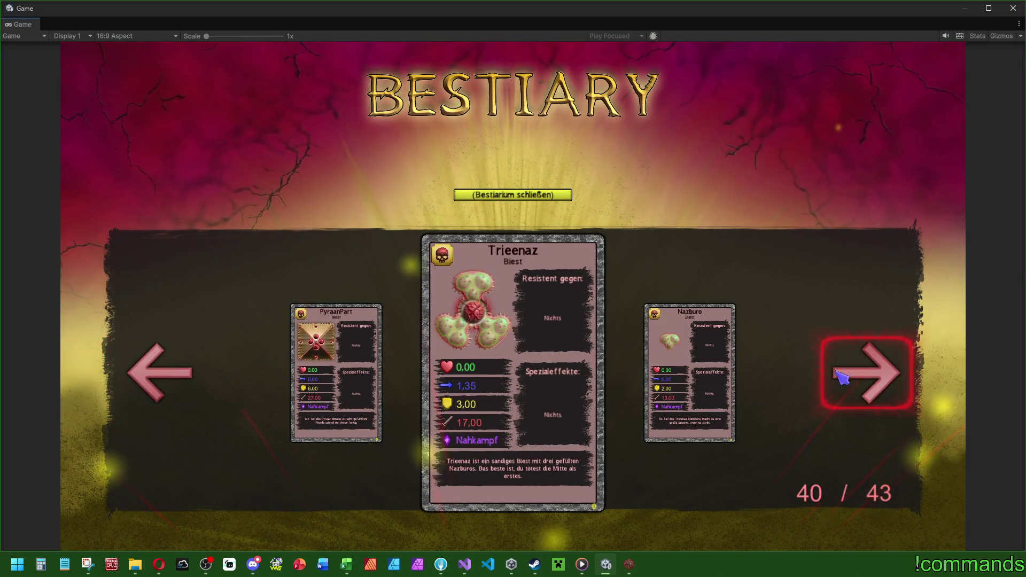
{"action": "left_click", "coordinate": [841, 366]}
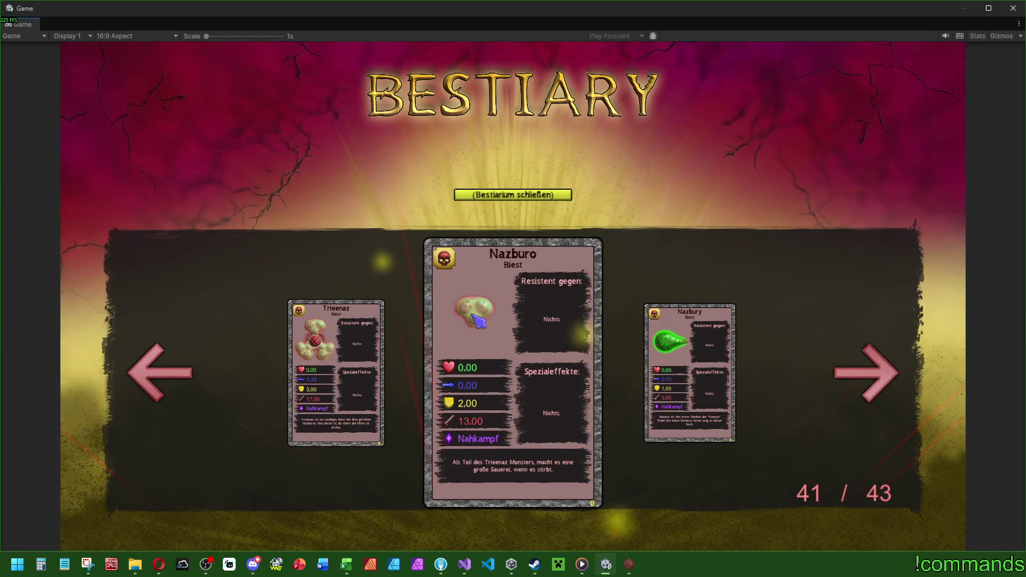
{"action": "left_click", "coordinate": [837, 373]}
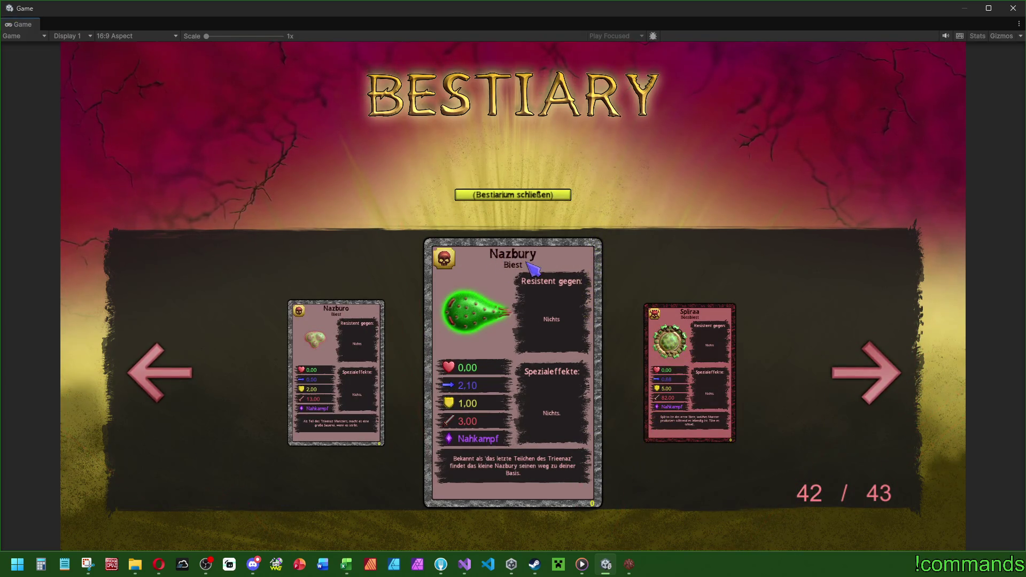
{"action": "left_click", "coordinate": [160, 371]}
{"action": "left_click", "coordinate": [165, 372]}
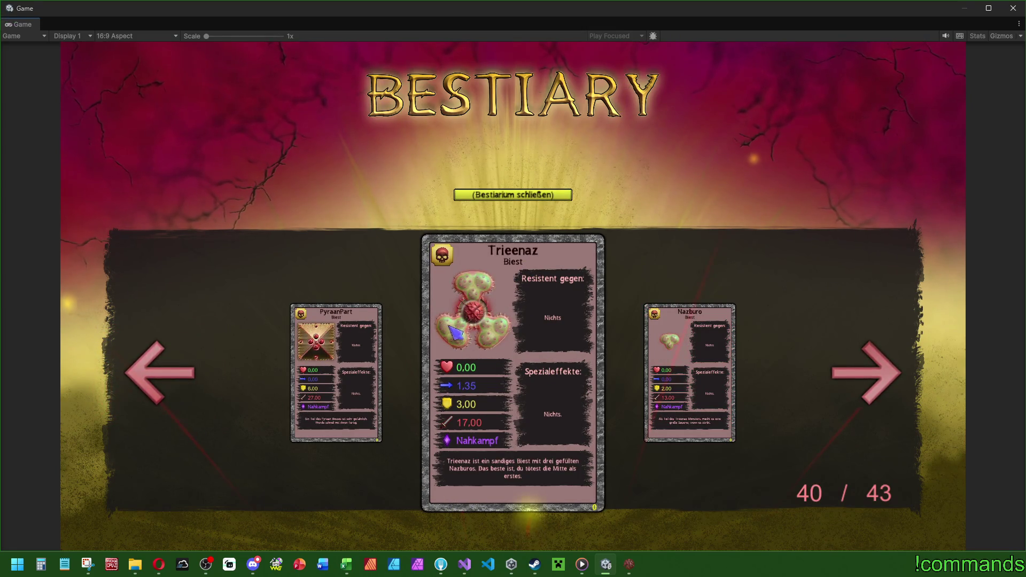
{"action": "left_click", "coordinate": [880, 393]}
{"action": "key", "text": "Right"}
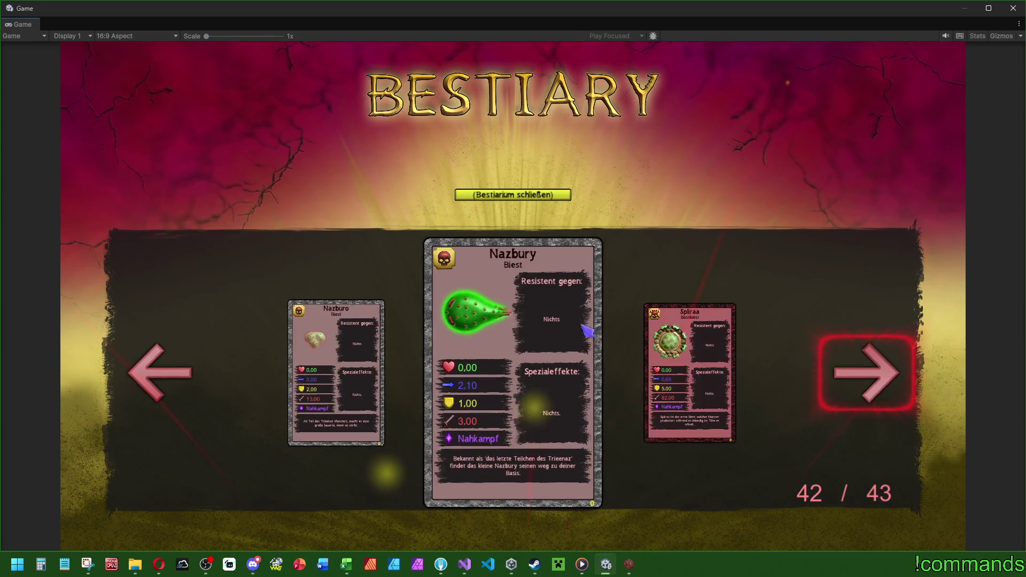
Step: Page back to Pyraan, Ringsaan and Teerox, then forward to the last card, Spliraa
{"action": "left_click", "coordinate": [202, 370]}
{"action": "left_click", "coordinate": [201, 374]}
{"action": "left_click", "coordinate": [201, 374]}
{"action": "left_click", "coordinate": [202, 374]}
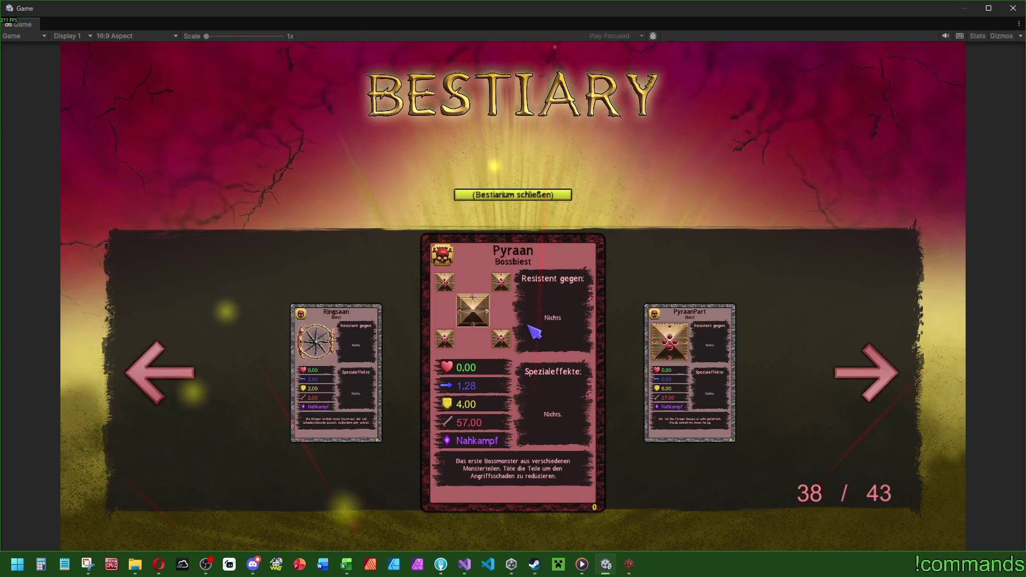
{"action": "left_click", "coordinate": [178, 360]}
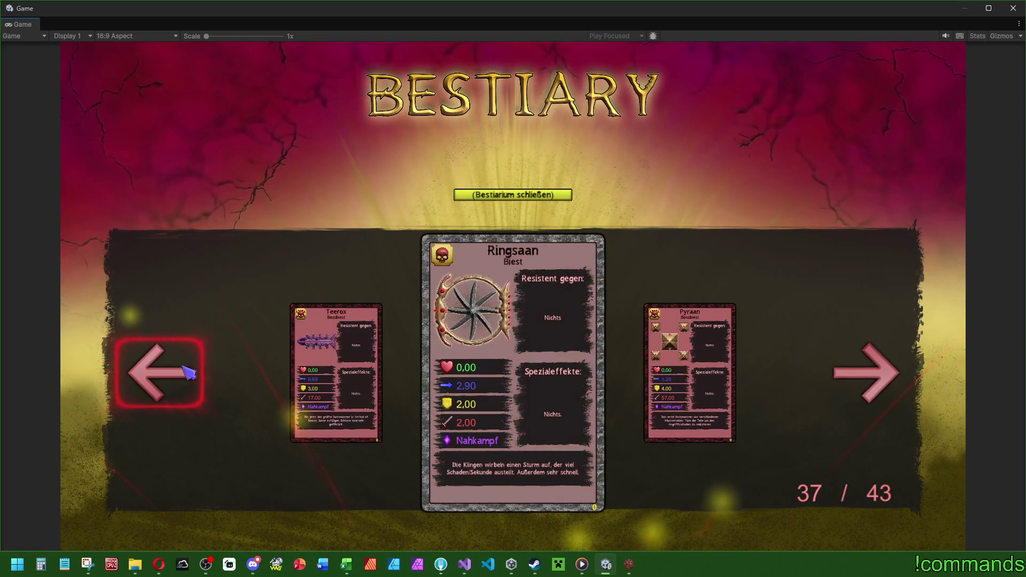
{"action": "left_click", "coordinate": [191, 394]}
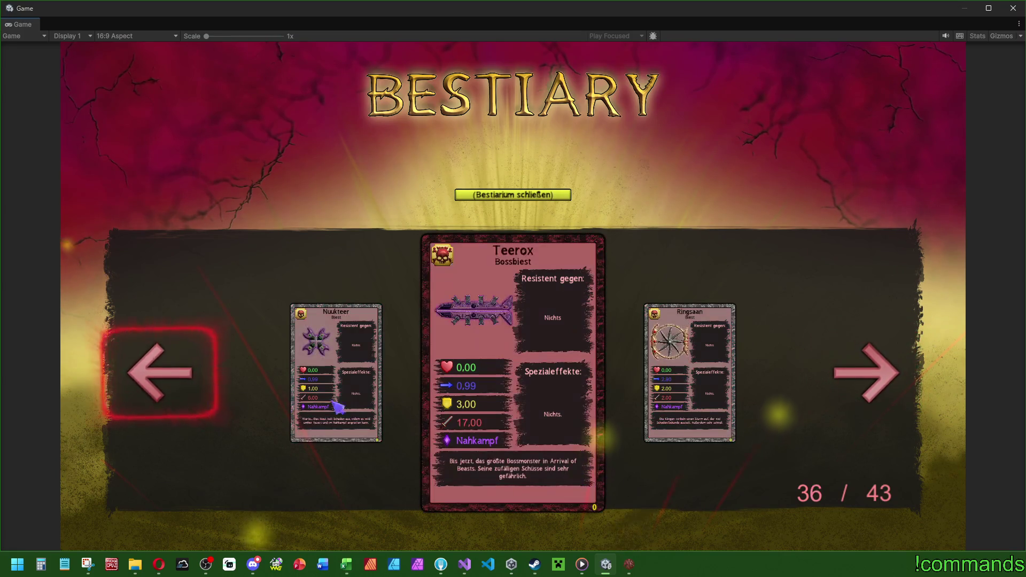
{"action": "left_click", "coordinate": [852, 394]}
{"action": "left_click", "coordinate": [852, 394]}
{"action": "left_click", "coordinate": [852, 395]}
{"action": "left_click", "coordinate": [855, 397]}
{"action": "left_click", "coordinate": [855, 397]}
{"action": "left_click", "coordinate": [859, 400]}
{"action": "left_click", "coordinate": [859, 400]}
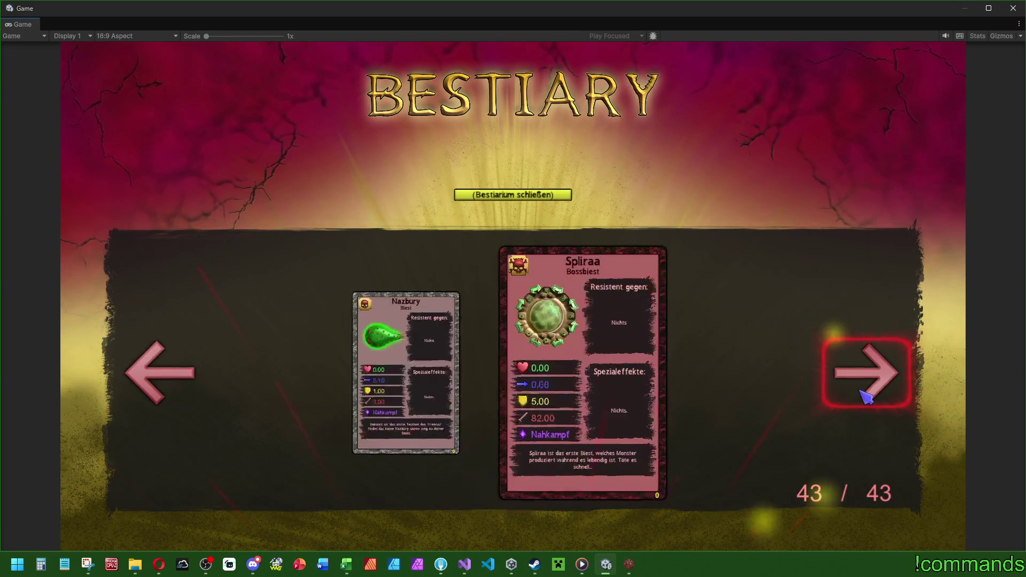
Step: Page back through Crotyx, Spittryx, Riamanus and Visey, then forward to Vitrox at 12/43
{"action": "left_click", "coordinate": [181, 371]}
{"action": "left_click", "coordinate": [182, 371]}
{"action": "left_click", "coordinate": [179, 369]}
{"action": "left_click", "coordinate": [179, 370]}
{"action": "left_click", "coordinate": [179, 370]}
{"action": "left_click", "coordinate": [178, 372]}
{"action": "left_click", "coordinate": [177, 377]}
{"action": "left_click", "coordinate": [177, 376]}
{"action": "left_click", "coordinate": [174, 374]}
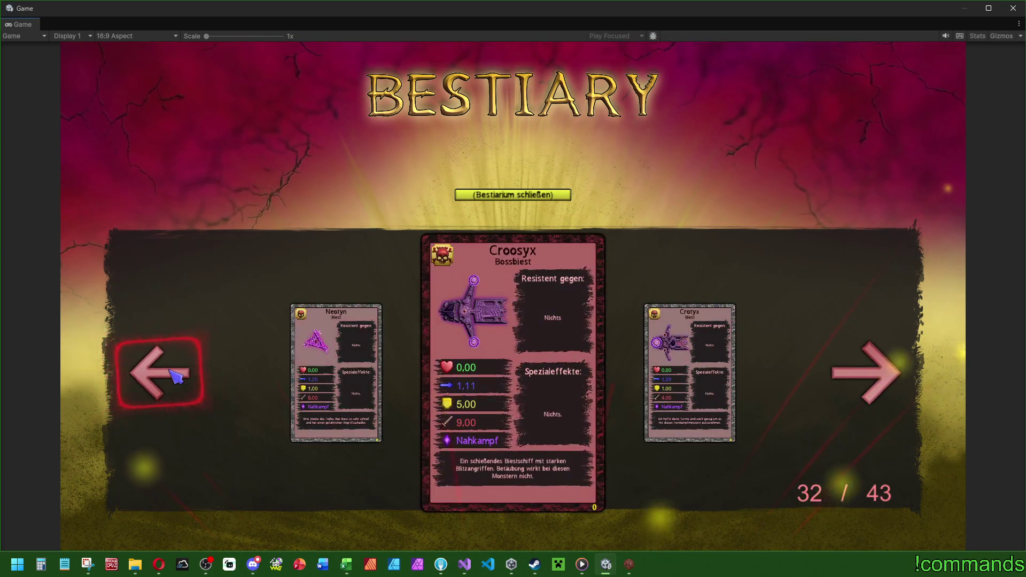
{"action": "left_click", "coordinate": [174, 374]}
{"action": "left_click", "coordinate": [173, 374]}
{"action": "left_click", "coordinate": [173, 374]}
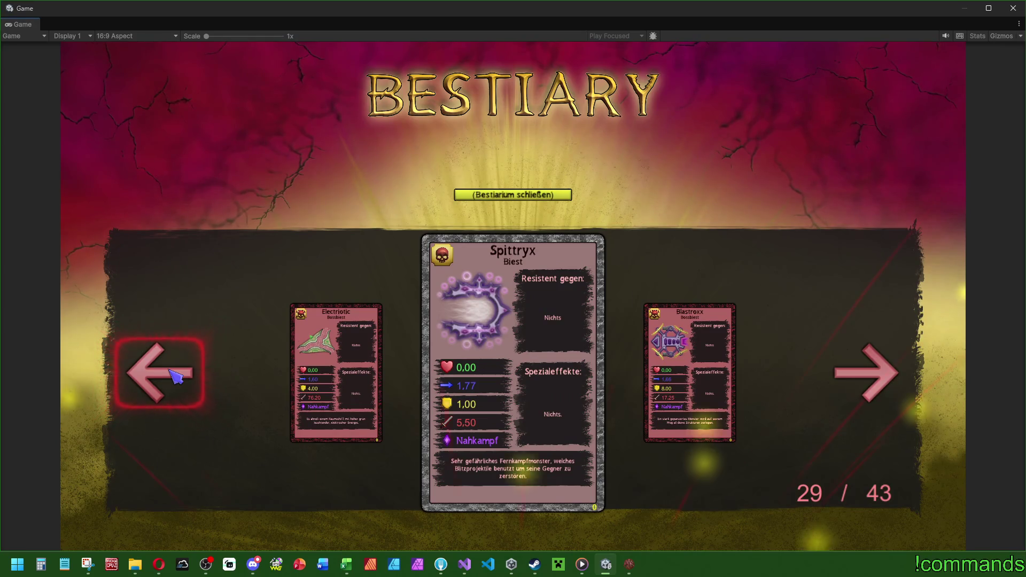
{"action": "left_click", "coordinate": [172, 378]}
{"action": "left_click", "coordinate": [171, 379]}
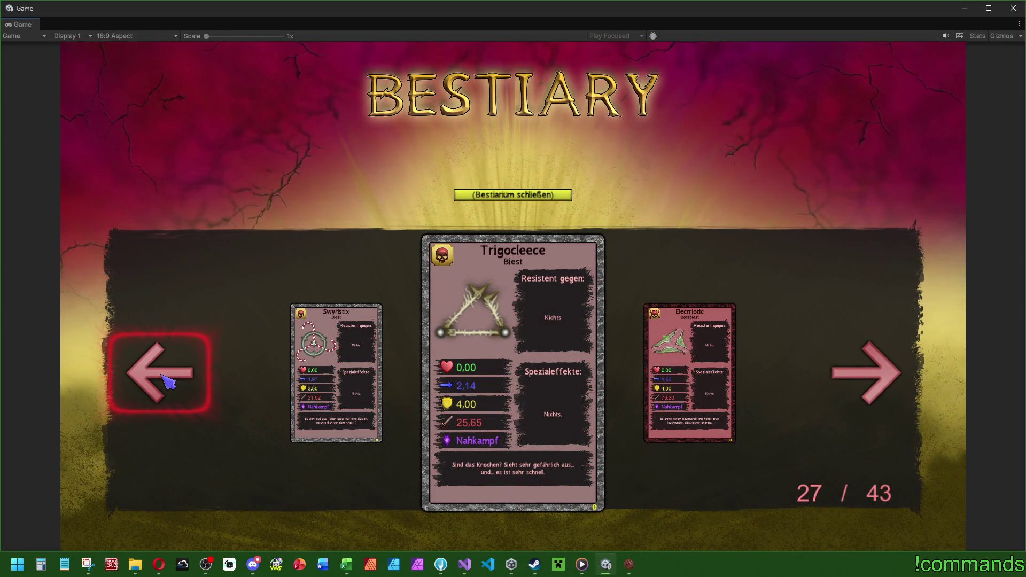
{"action": "left_click", "coordinate": [167, 380]}
{"action": "left_click", "coordinate": [168, 358]}
{"action": "left_click", "coordinate": [161, 366]}
{"action": "left_click", "coordinate": [162, 368]}
{"action": "left_click", "coordinate": [162, 368]}
{"action": "left_click", "coordinate": [162, 368]}
{"action": "left_click", "coordinate": [162, 368]}
{"action": "left_click", "coordinate": [162, 367]}
{"action": "left_click", "coordinate": [162, 368]}
{"action": "left_click", "coordinate": [162, 369]}
{"action": "left_click", "coordinate": [162, 369]}
{"action": "left_click", "coordinate": [891, 374]}
{"action": "left_click", "coordinate": [172, 378]}
{"action": "left_click", "coordinate": [172, 380]}
{"action": "left_click", "coordinate": [172, 380]}
{"action": "left_click", "coordinate": [174, 381]}
{"action": "left_click", "coordinate": [176, 380]}
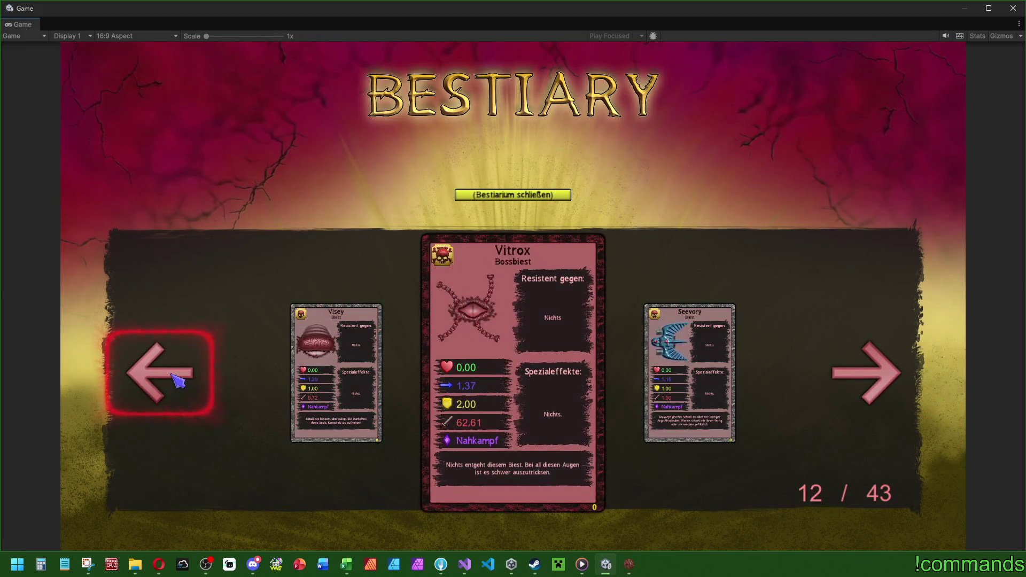
{"action": "left_click", "coordinate": [176, 380]}
{"action": "left_click", "coordinate": [866, 394]}
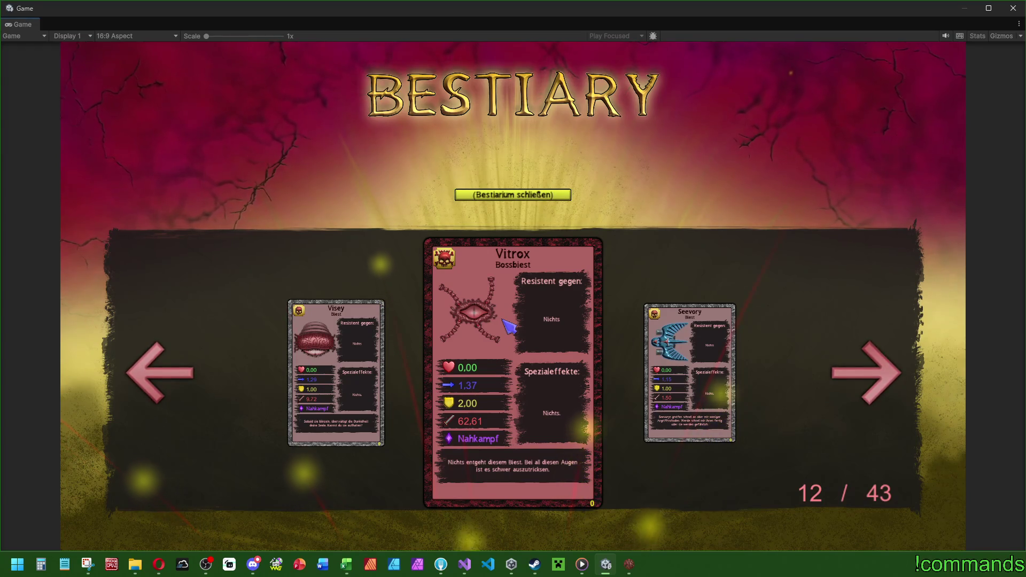
Step: Page back past Eagloss to the first Bestiary card
{"action": "left_click", "coordinate": [174, 359]}
{"action": "left_click", "coordinate": [172, 367]}
{"action": "left_click", "coordinate": [171, 372]}
{"action": "left_click", "coordinate": [170, 378]}
{"action": "left_click", "coordinate": [171, 380]}
{"action": "left_click", "coordinate": [171, 379]}
{"action": "left_click", "coordinate": [171, 380]}
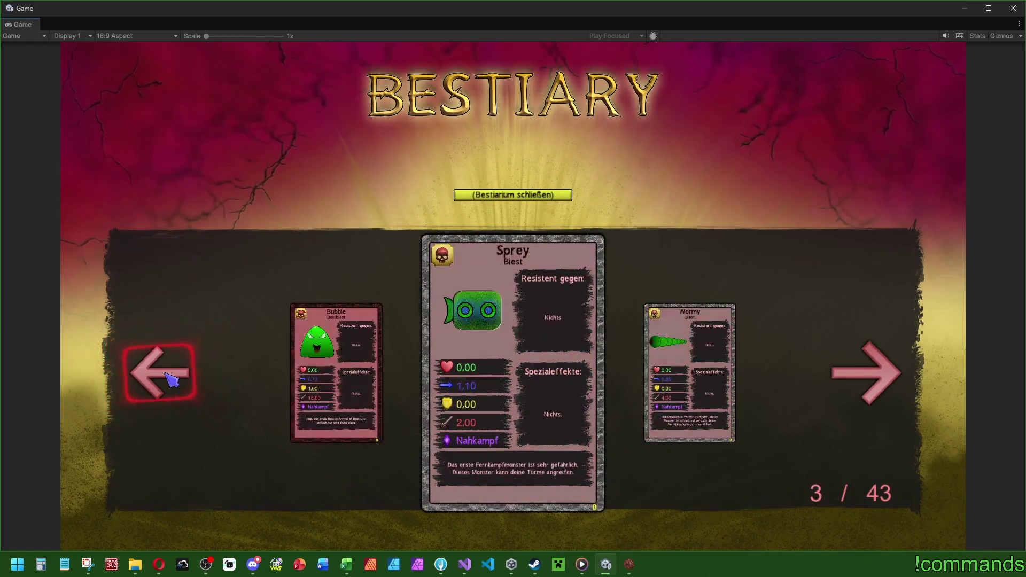
{"action": "left_click", "coordinate": [171, 379]}
{"action": "left_click", "coordinate": [171, 379]}
Step: Page forward through Seeraa, Spittryx and Ringsaan to the last card, Spliraa, at 43/43
{"action": "left_click", "coordinate": [855, 382]}
{"action": "left_click", "coordinate": [865, 381]}
{"action": "left_click", "coordinate": [866, 381]}
{"action": "left_click", "coordinate": [866, 381]}
{"action": "left_click", "coordinate": [866, 381]}
{"action": "left_click", "coordinate": [866, 381]}
{"action": "left_click", "coordinate": [867, 381]}
{"action": "left_click", "coordinate": [867, 381]}
{"action": "left_click", "coordinate": [867, 381]}
{"action": "left_click", "coordinate": [867, 381]}
{"action": "left_click", "coordinate": [866, 381]}
{"action": "left_click", "coordinate": [867, 381]}
{"action": "left_click", "coordinate": [867, 381]}
{"action": "left_click", "coordinate": [867, 381]}
{"action": "left_click", "coordinate": [867, 382]}
{"action": "left_click", "coordinate": [868, 382]}
{"action": "left_click", "coordinate": [867, 381]}
{"action": "left_click", "coordinate": [867, 381]}
{"action": "left_click", "coordinate": [866, 381]}
{"action": "left_click", "coordinate": [865, 377]}
{"action": "left_click", "coordinate": [866, 376]}
{"action": "left_click", "coordinate": [866, 377]}
{"action": "left_click", "coordinate": [866, 377]}
{"action": "left_click", "coordinate": [863, 366]}
{"action": "left_click", "coordinate": [844, 399]}
{"action": "left_click", "coordinate": [844, 398]}
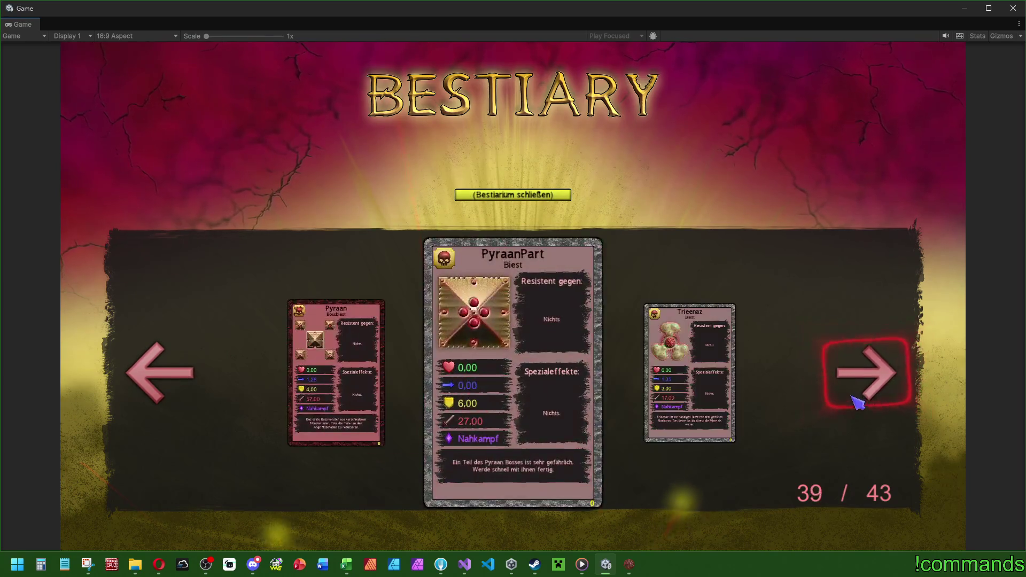
{"action": "left_click", "coordinate": [849, 397]}
{"action": "left_click", "coordinate": [849, 397]}
{"action": "left_click", "coordinate": [850, 397]}
{"action": "left_click", "coordinate": [851, 396]}
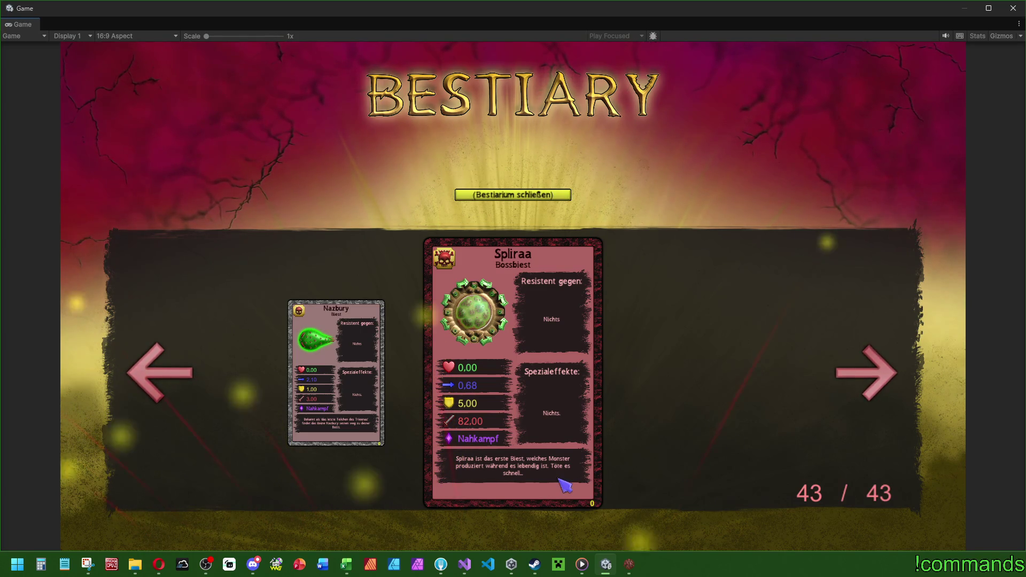
Step: Page back through Blastroxx, Tanquro and Diafactory to Jellodry at 9/43
{"action": "left_click", "coordinate": [163, 384]}
{"action": "left_click", "coordinate": [163, 384]}
{"action": "left_click", "coordinate": [163, 383]}
{"action": "left_click", "coordinate": [163, 383]}
{"action": "left_click", "coordinate": [163, 384]}
{"action": "left_click", "coordinate": [165, 387]}
{"action": "left_click", "coordinate": [164, 387]}
{"action": "left_click", "coordinate": [164, 387]}
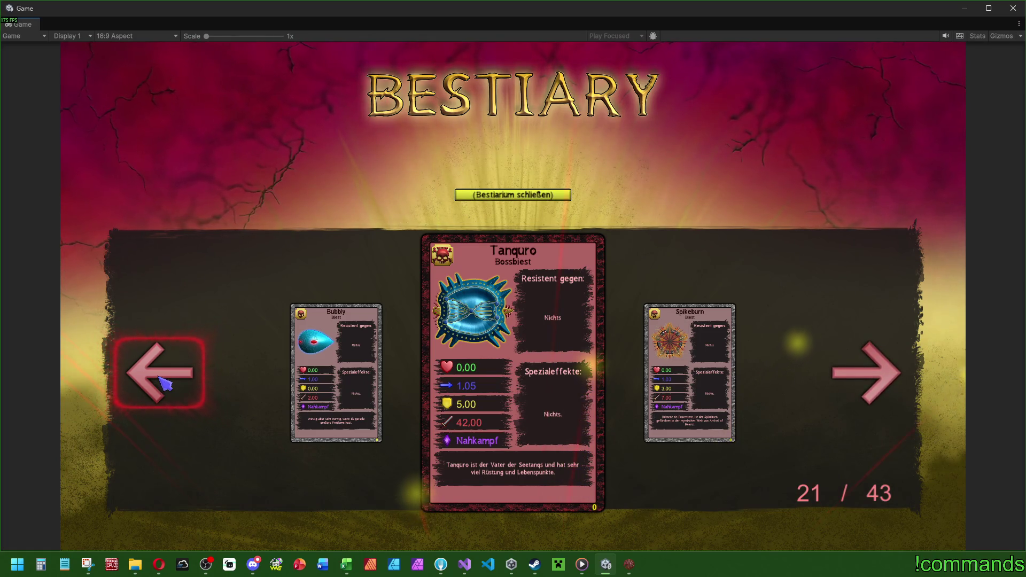
{"action": "left_click", "coordinate": [166, 386]}
{"action": "left_click", "coordinate": [167, 385]}
{"action": "left_click", "coordinate": [167, 385]}
{"action": "left_click", "coordinate": [167, 385]}
{"action": "double_click", "coordinate": [166, 384]}
{"action": "double_click", "coordinate": [166, 384]}
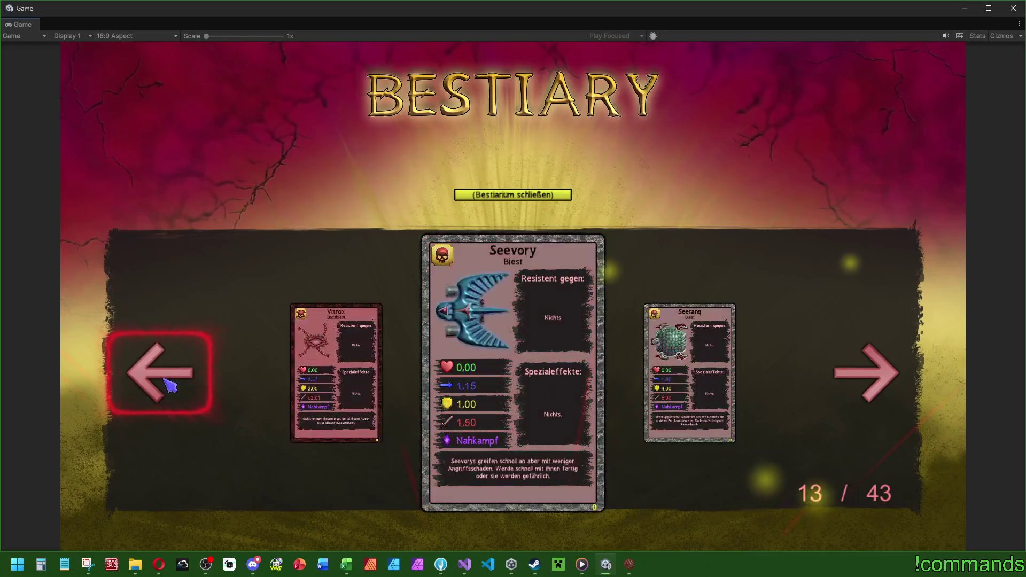
{"action": "double_click", "coordinate": [165, 383]}
{"action": "double_click", "coordinate": [163, 369]}
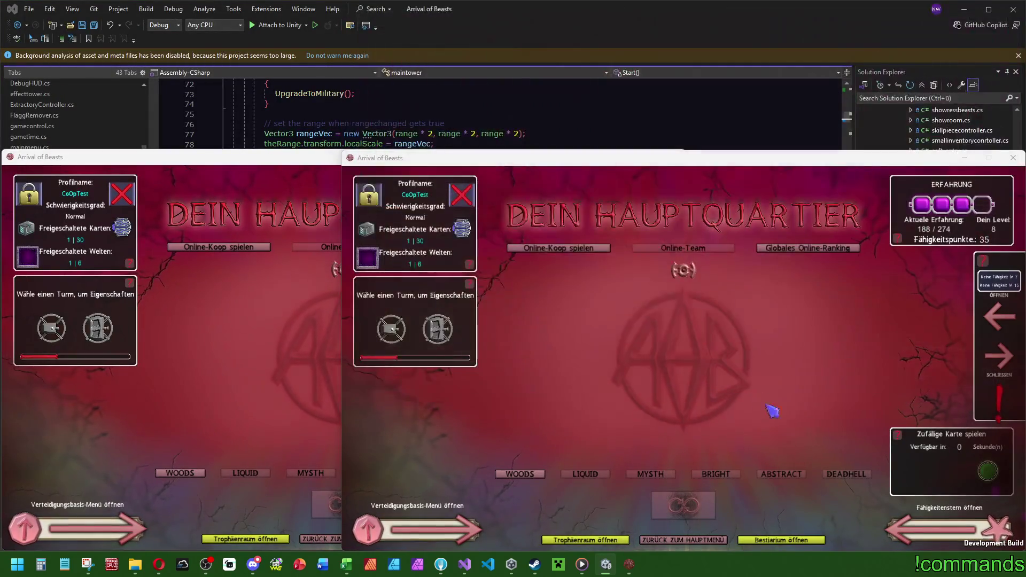
Step: Close the right-hand game window and open the Bestiary to its second card
{"action": "left_click", "coordinate": [1020, 156]}
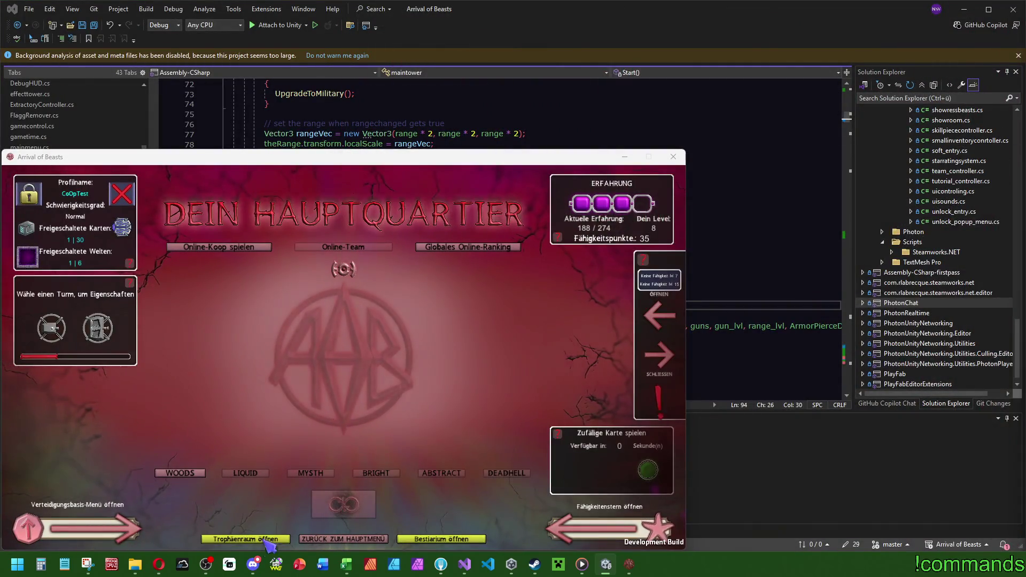
{"action": "left_click", "coordinate": [439, 539]}
{"action": "left_click", "coordinate": [609, 414]}
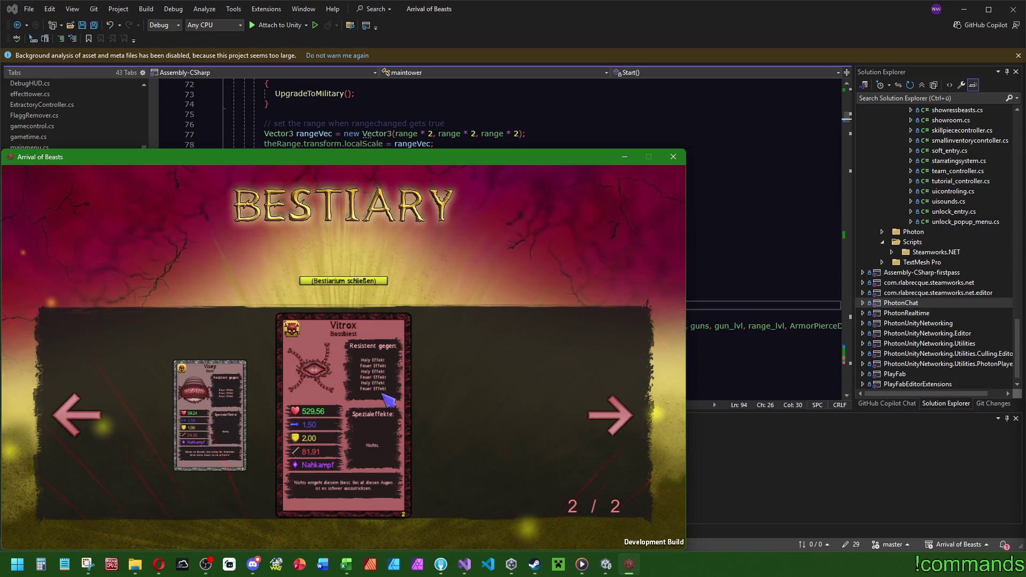
Step: Flip between the Visey and Vitrox cards, then close the game and return to Unity
{"action": "key", "text": "Left"}
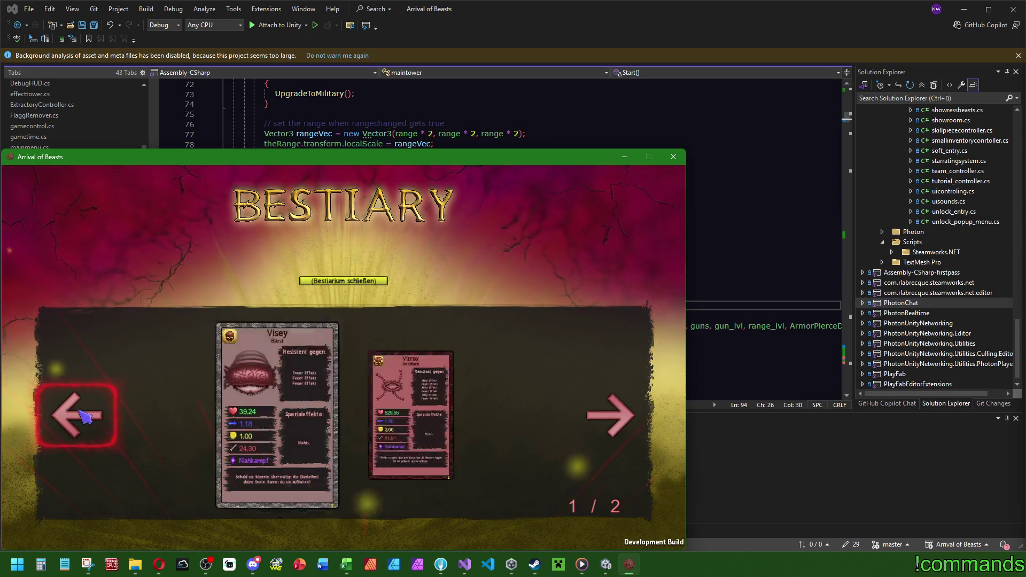
{"action": "key", "text": "Right"}
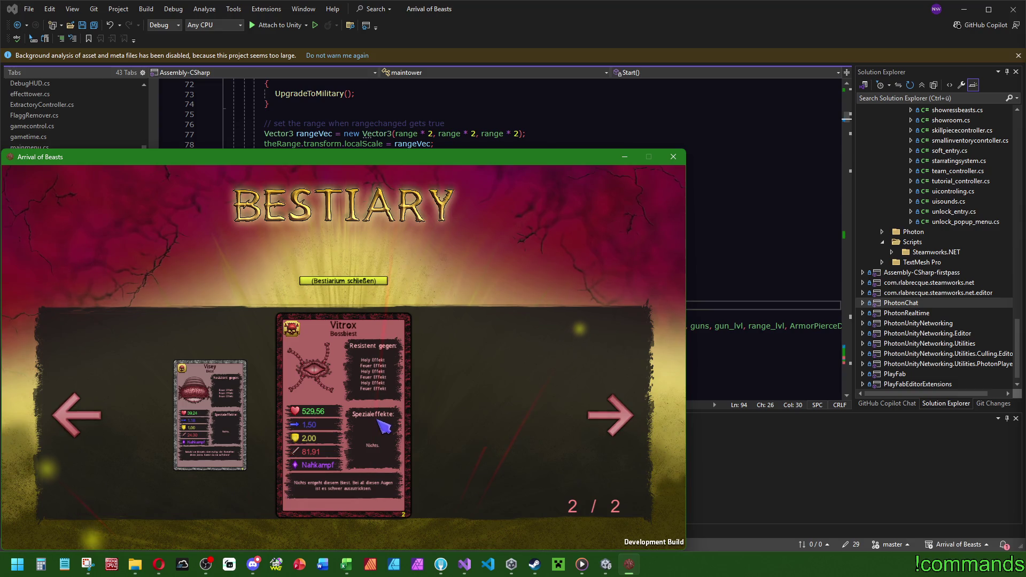
{"action": "left_click", "coordinate": [673, 157]}
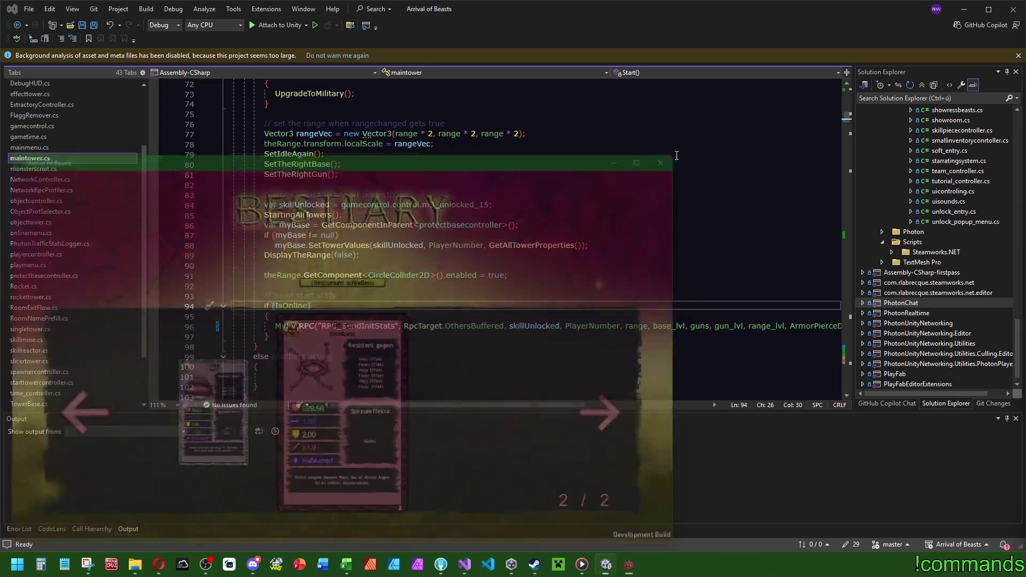
{"action": "key", "text": "alt+Tab"}
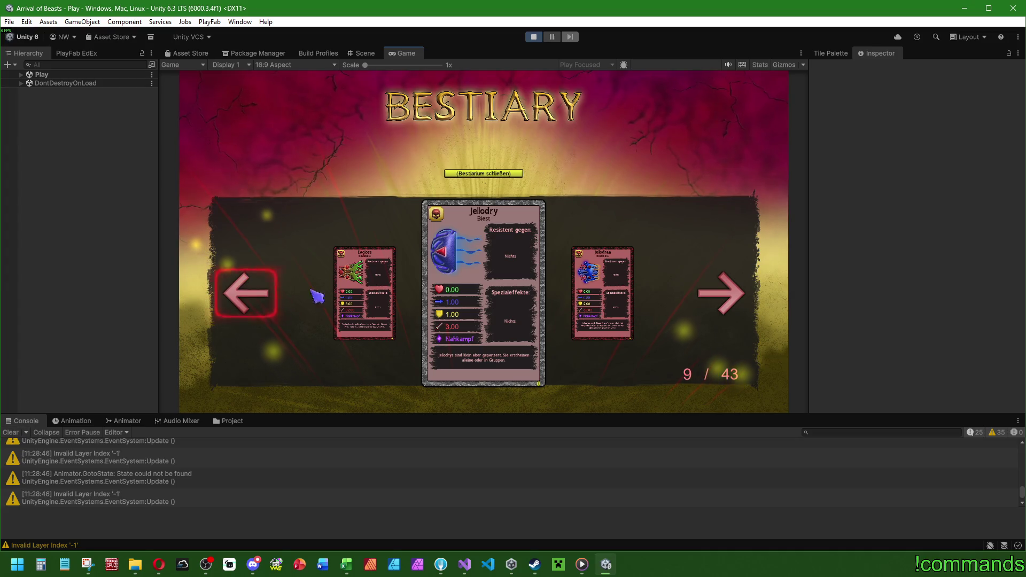
Step: Reopen the Bestiary and page forward to the Rosyloxarm card, 25 of 43
{"action": "left_click", "coordinate": [483, 173]}
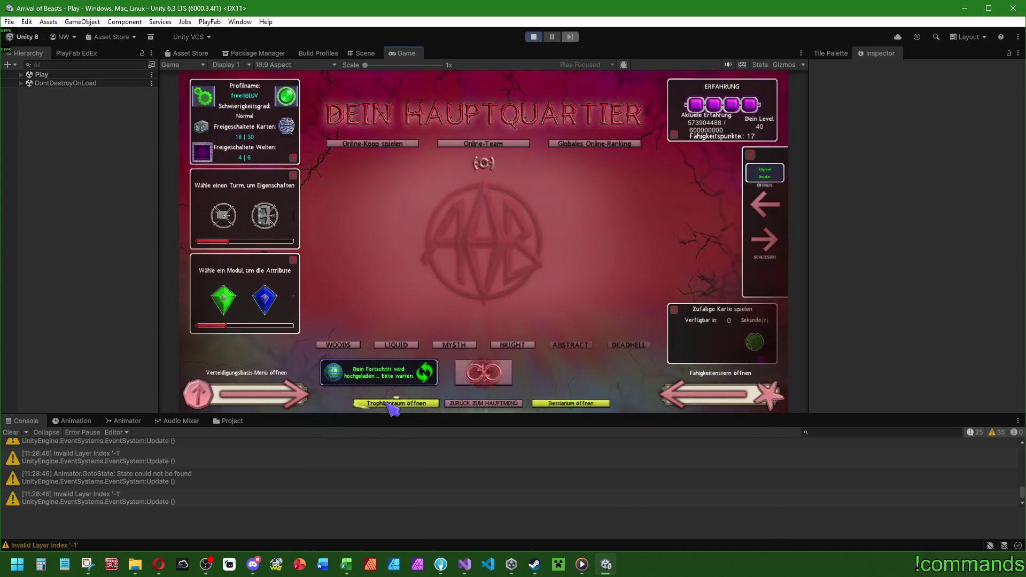
{"action": "left_click", "coordinate": [571, 403]}
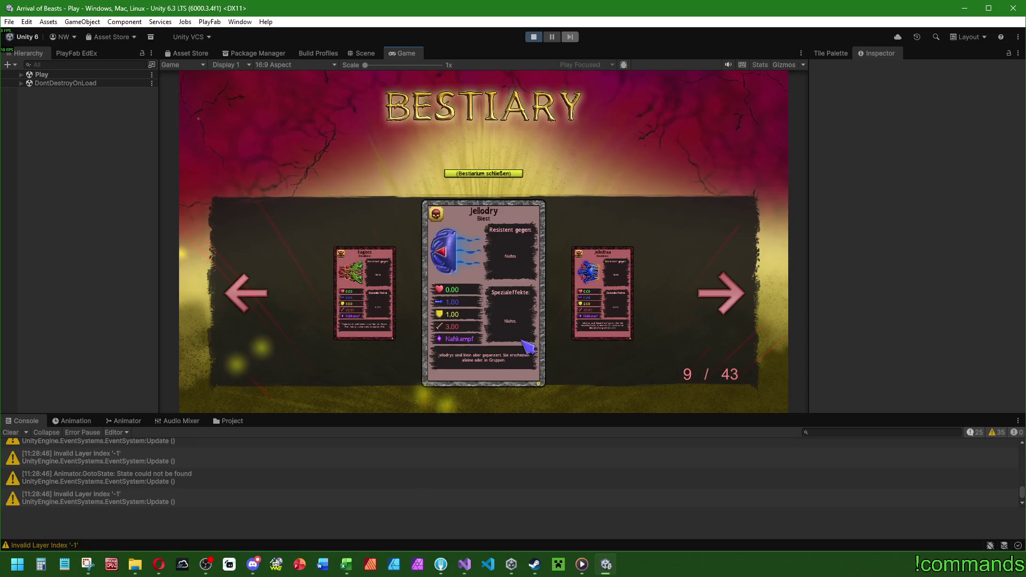
{"action": "double_click", "coordinate": [722, 294]}
{"action": "double_click", "coordinate": [721, 294]}
{"action": "double_click", "coordinate": [721, 294]}
{"action": "double_click", "coordinate": [721, 294]}
{"action": "double_click", "coordinate": [723, 297]}
{"action": "double_click", "coordinate": [725, 299]}
{"action": "double_click", "coordinate": [724, 297]}
{"action": "double_click", "coordinate": [724, 295]}
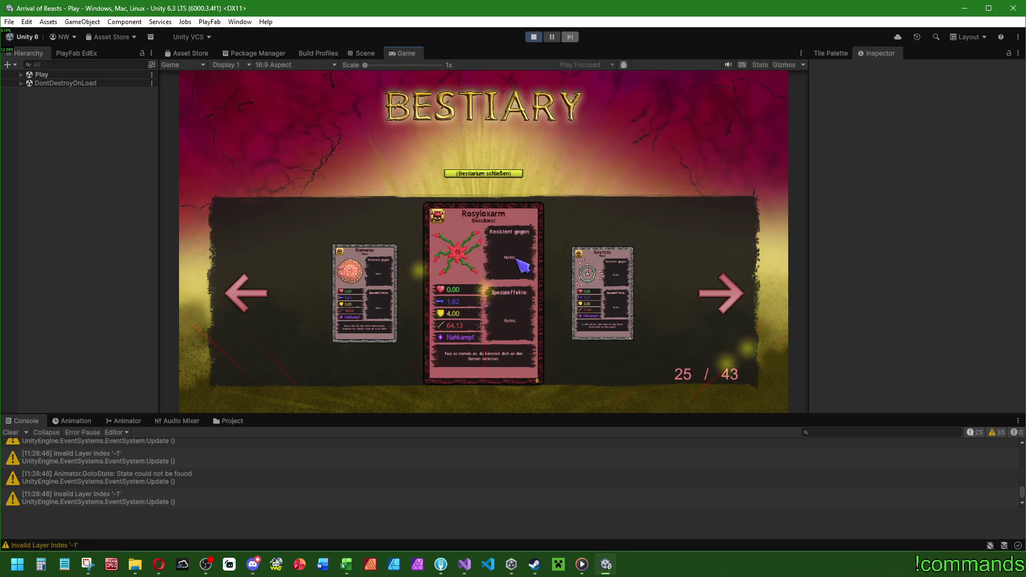
Step: Filter the Hierarchy for 'card' and inspect the Beastcard(Clone) objects in the Scene view
{"action": "left_click", "coordinate": [21, 75]}
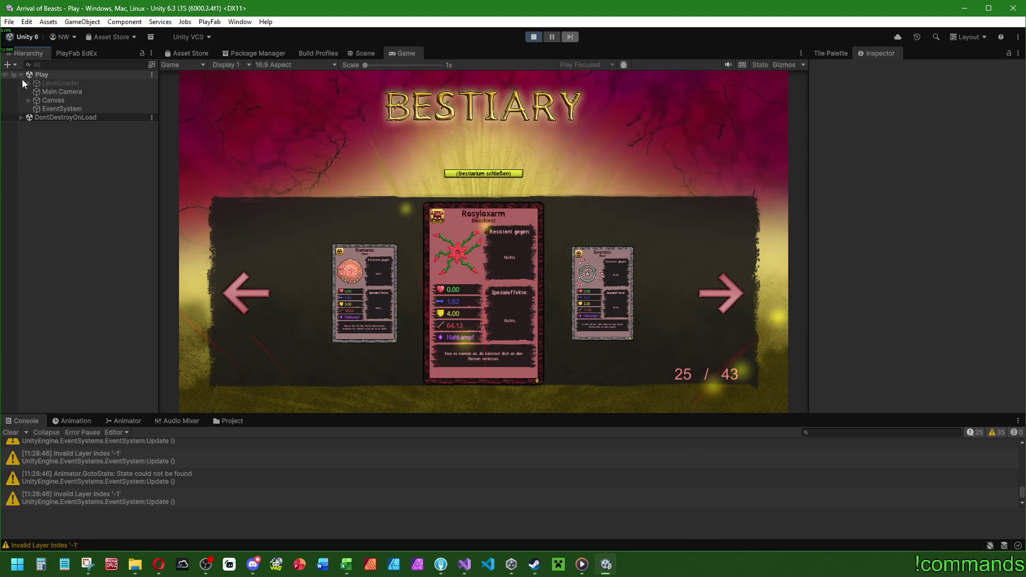
{"action": "left_click", "coordinate": [60, 59]}
{"action": "type", "text": "card"}
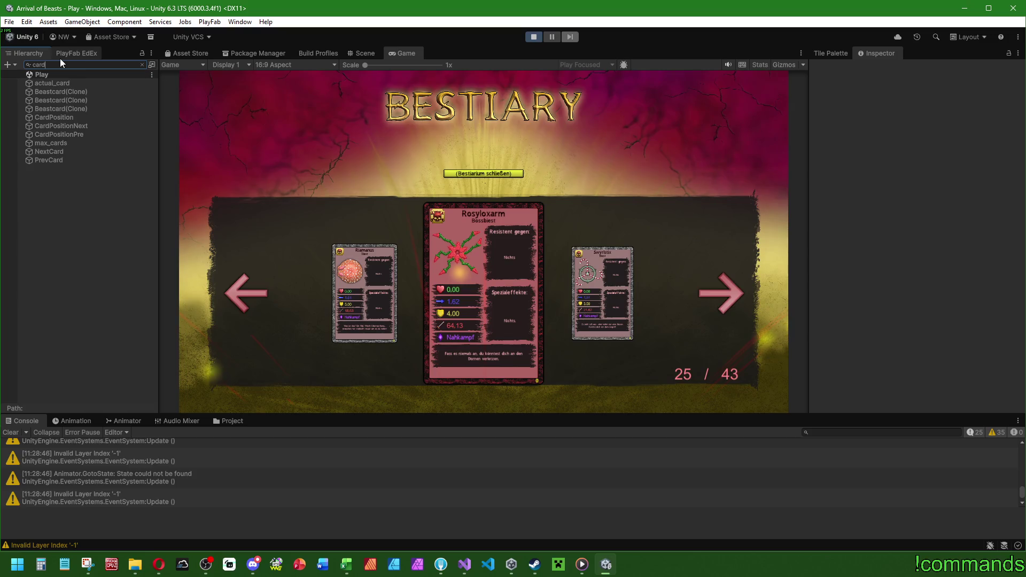
{"action": "left_click", "coordinate": [60, 92]}
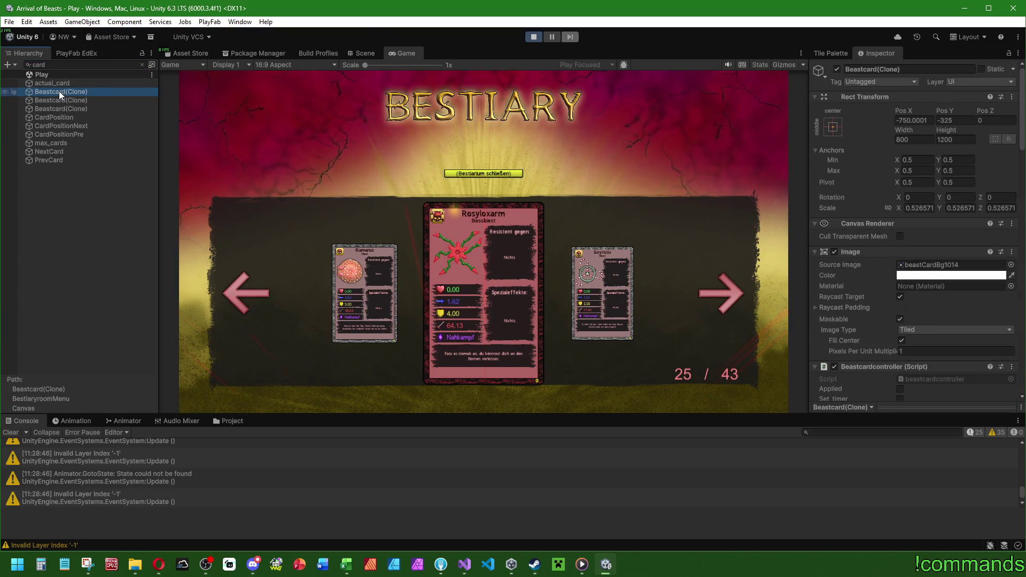
{"action": "left_click", "coordinate": [359, 52]}
{"action": "left_click", "coordinate": [88, 101]}
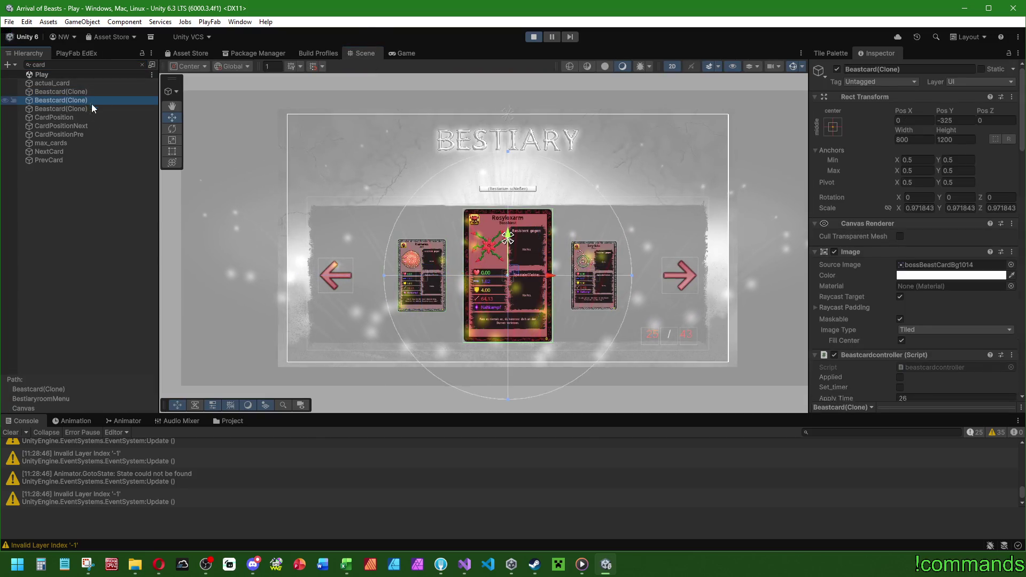
Step: Frame the Rosyloxarm Beastcard(Clone) in the Scene view and clear the Hierarchy search
{"action": "double_click", "coordinate": [88, 102]}
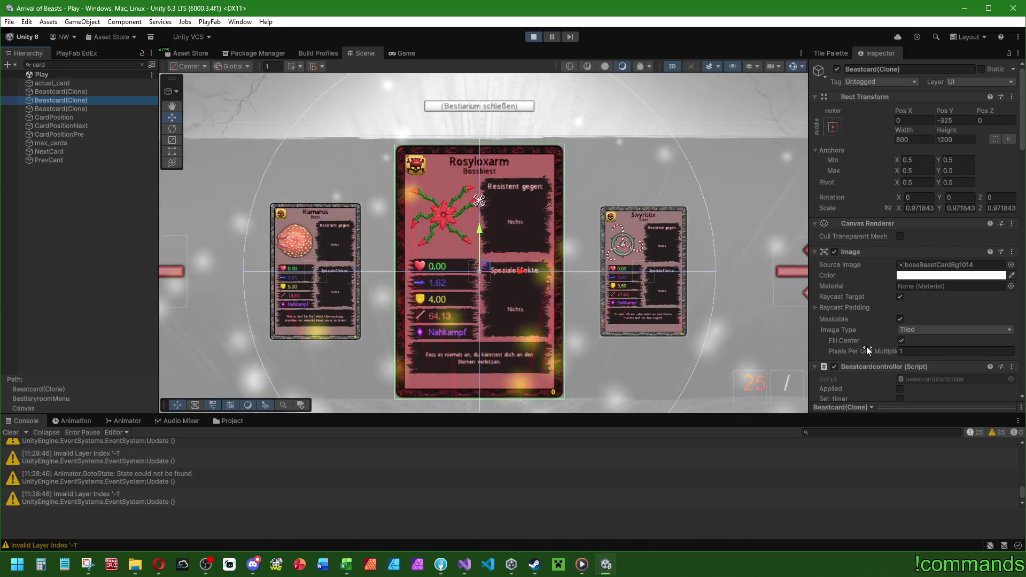
{"action": "scroll", "coordinate": [866, 346], "scroll_direction": "down", "scroll_amount": 10}
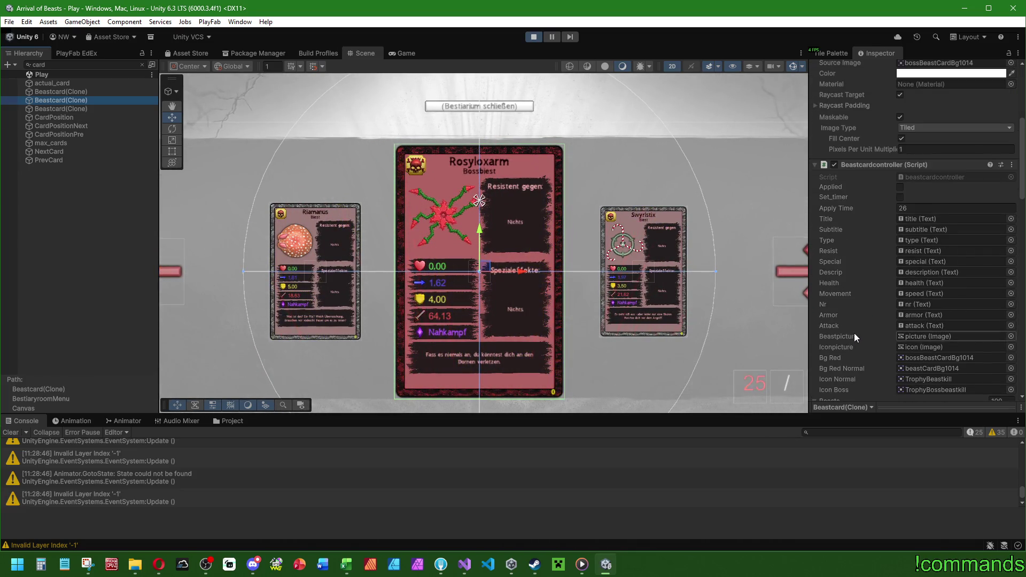
{"action": "scroll", "coordinate": [854, 335], "scroll_direction": "down", "scroll_amount": 3}
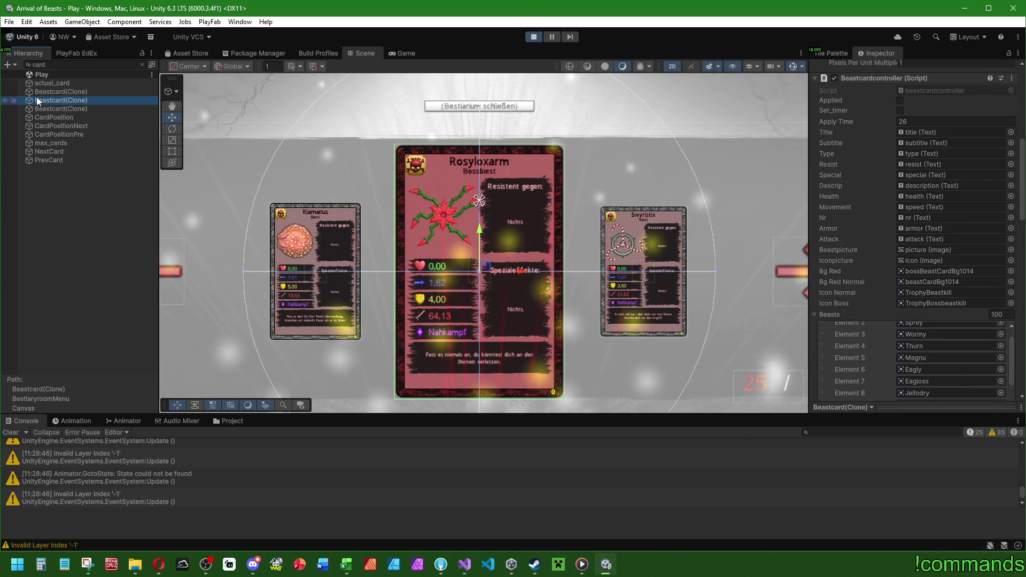
{"action": "key", "text": "ctrl+f"}
{"action": "key", "text": "BackSpace"}
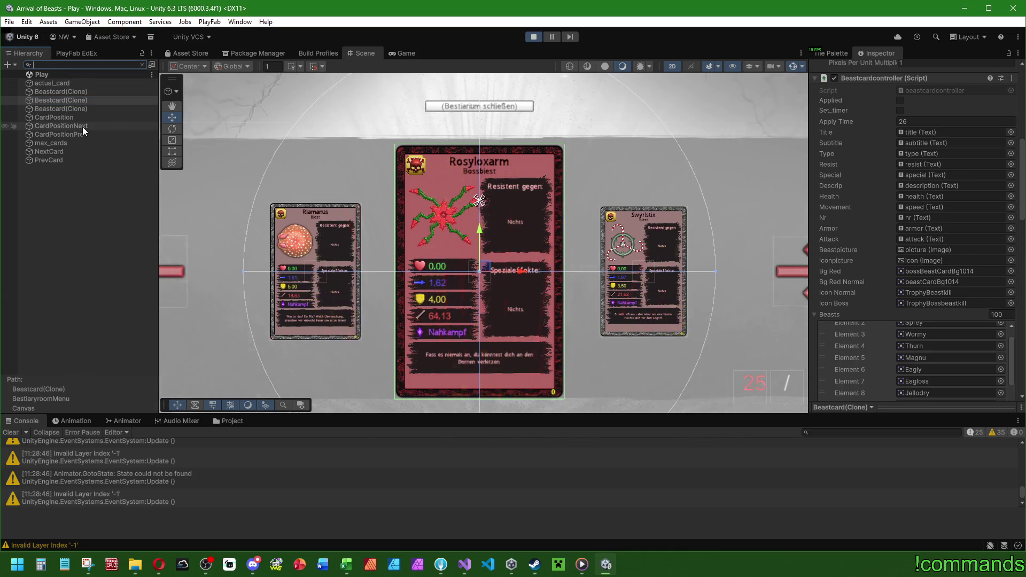
Step: Expand Beastcard(Clone) and inspect the resistpre, resist and special text objects under bgResistance and bgEffects
{"action": "left_click", "coordinate": [43, 305]}
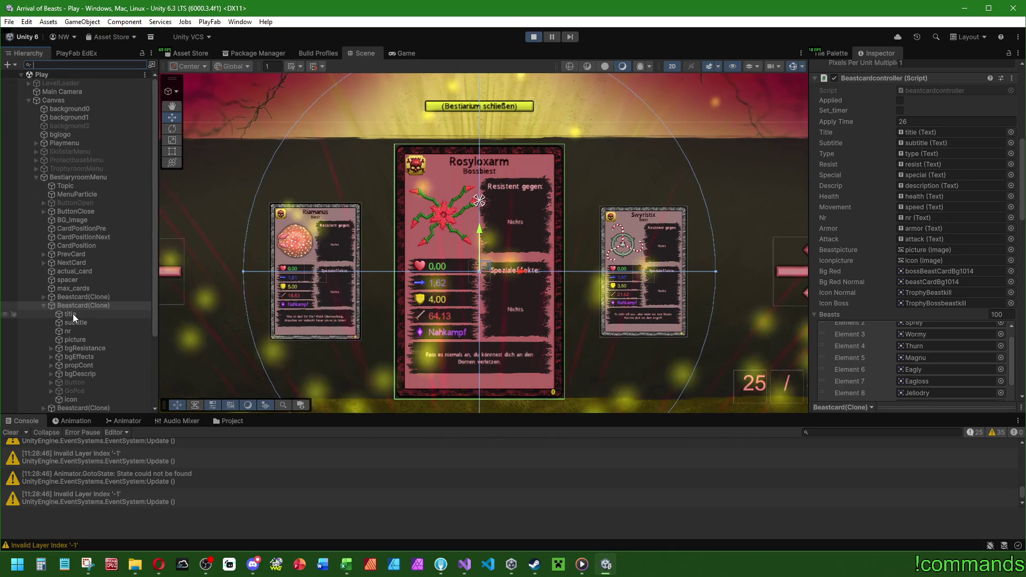
{"action": "left_click", "coordinate": [52, 347]}
{"action": "left_click", "coordinate": [98, 358]}
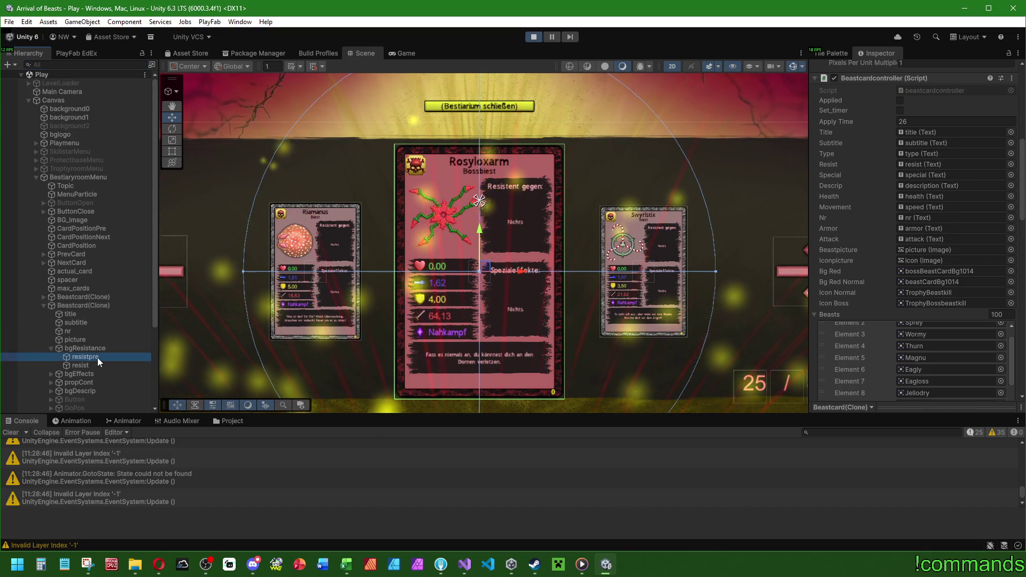
{"action": "left_click", "coordinate": [94, 364]}
{"action": "scroll", "coordinate": [866, 230], "scroll_direction": "up", "scroll_amount": 3}
{"action": "scroll", "coordinate": [876, 250], "scroll_direction": "down", "scroll_amount": 5}
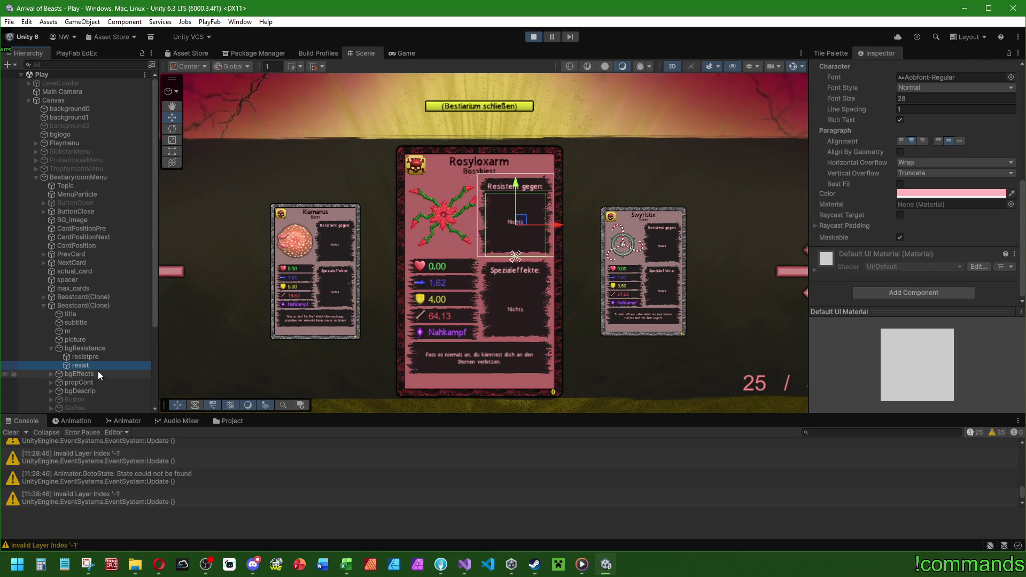
{"action": "left_click", "coordinate": [52, 374]}
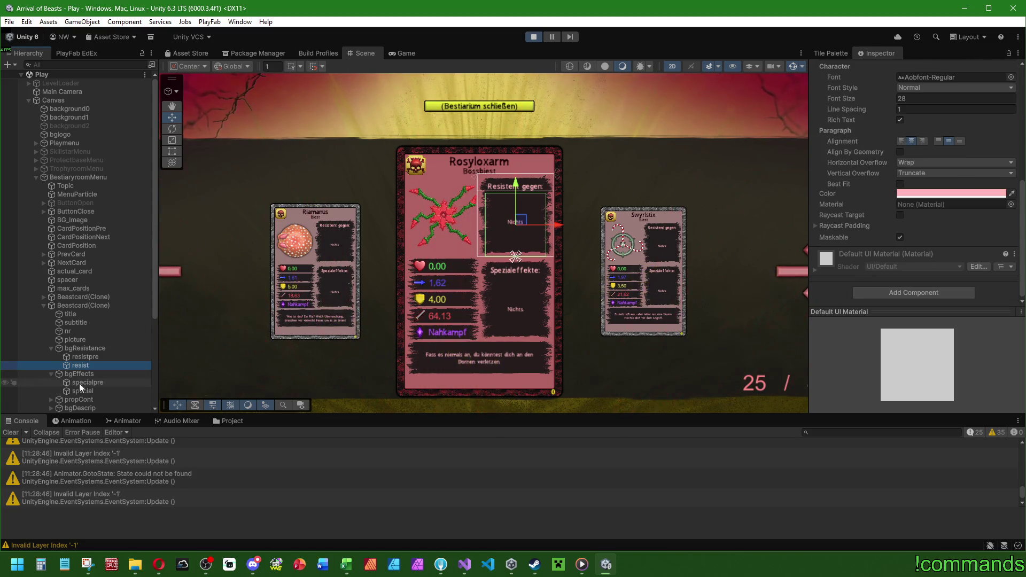
{"action": "left_click", "coordinate": [90, 389]}
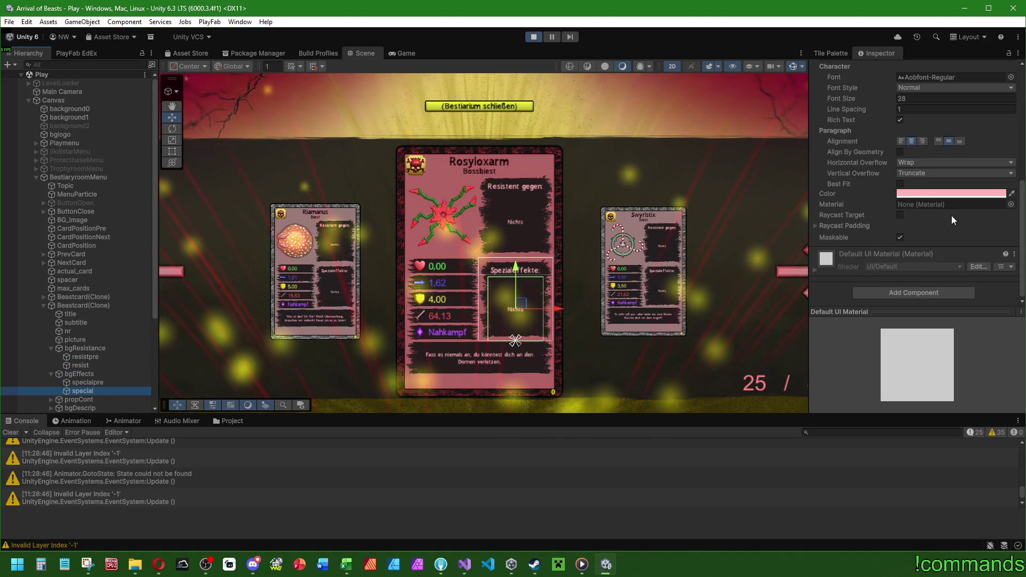
{"action": "scroll", "coordinate": [834, 253], "scroll_direction": "up", "scroll_amount": 2}
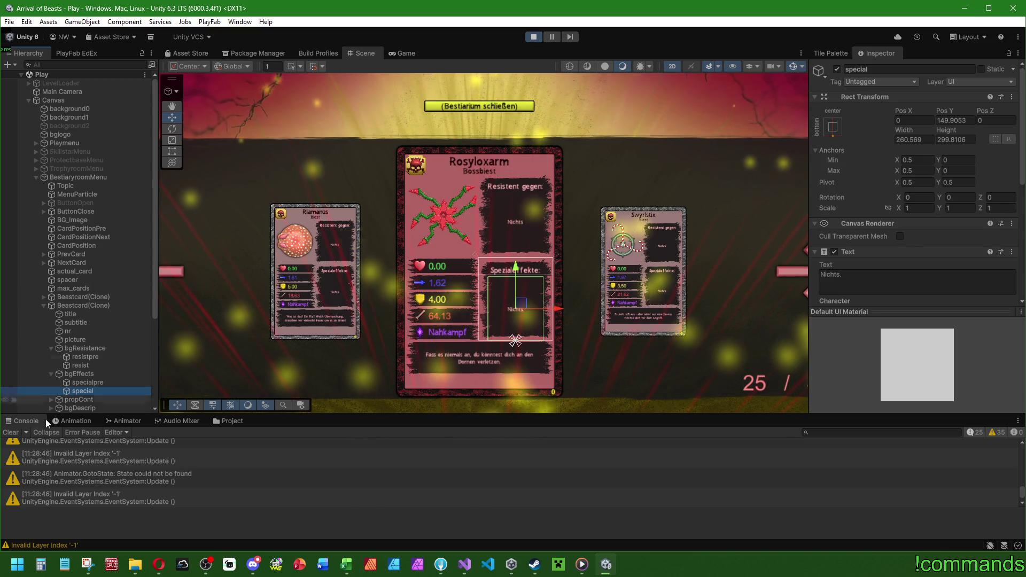
Step: Clear the Console, stop play mode and save the scene
{"action": "left_click", "coordinate": [11, 433]}
{"action": "scroll", "coordinate": [300, 313], "scroll_direction": "down", "scroll_amount": 5}
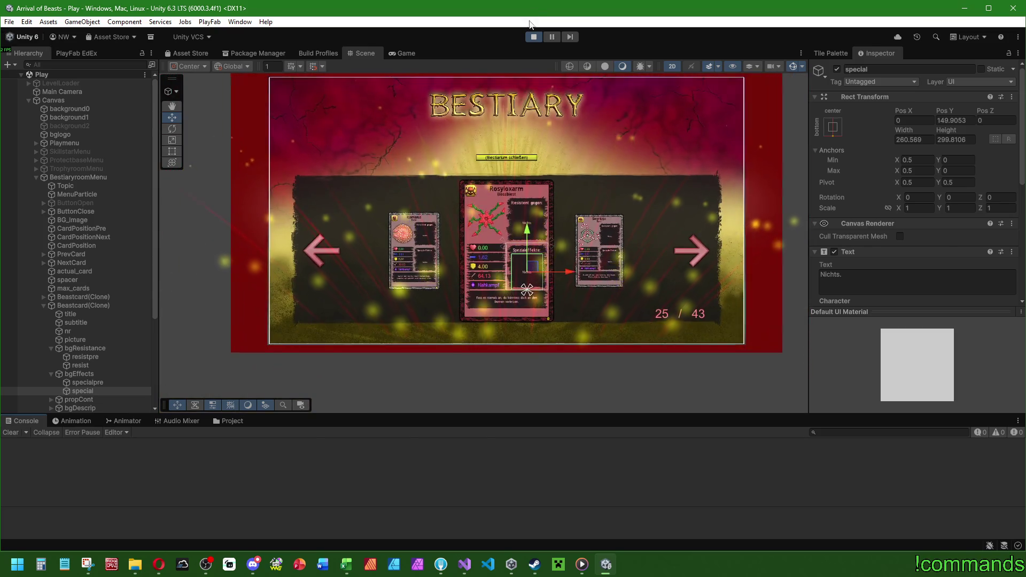
{"action": "left_click", "coordinate": [534, 37]}
{"action": "left_click", "coordinate": [9, 22]}
{"action": "left_click", "coordinate": [9, 22]}
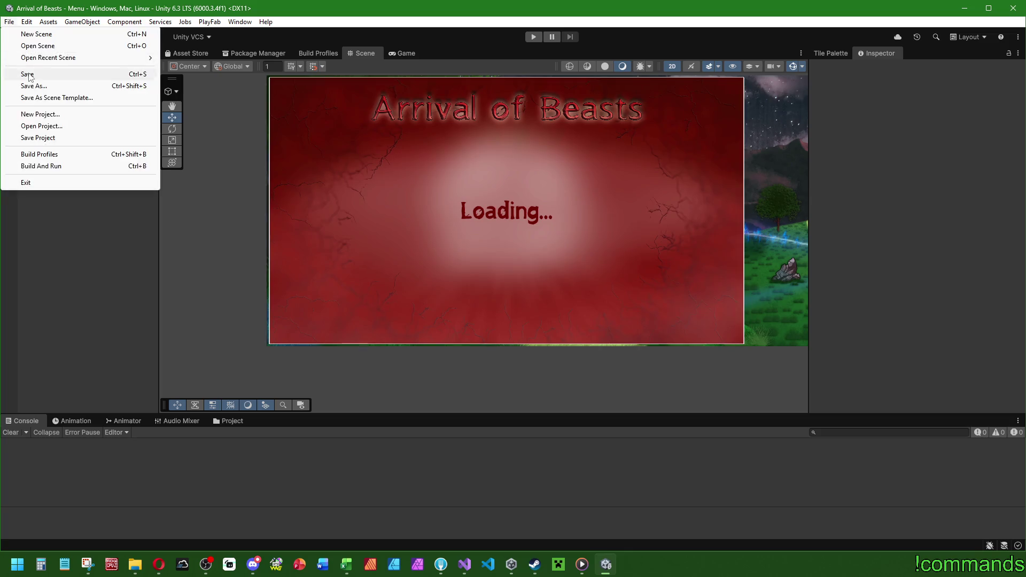
{"action": "left_click", "coordinate": [28, 74]}
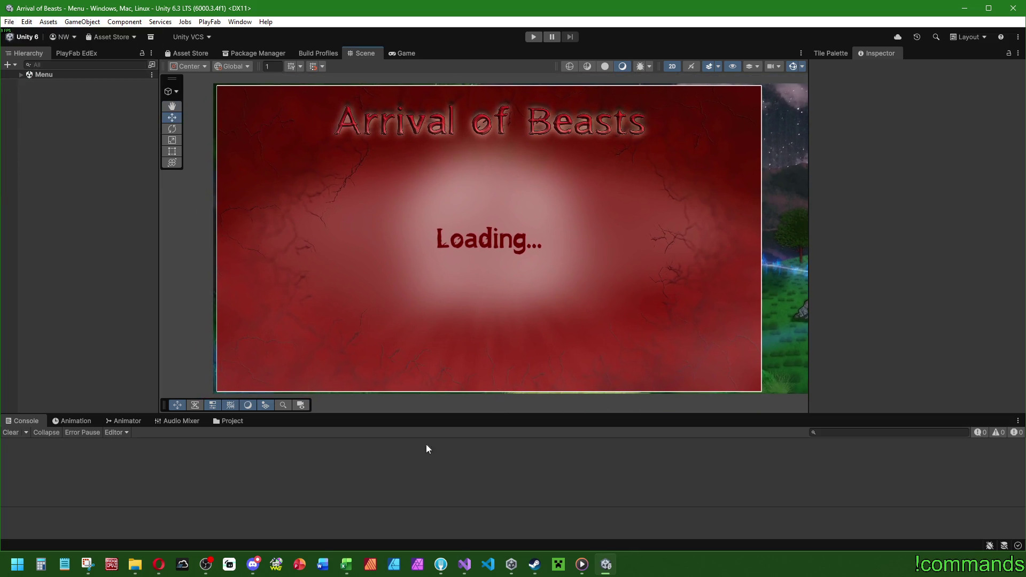
{"action": "left_click", "coordinate": [346, 564]}
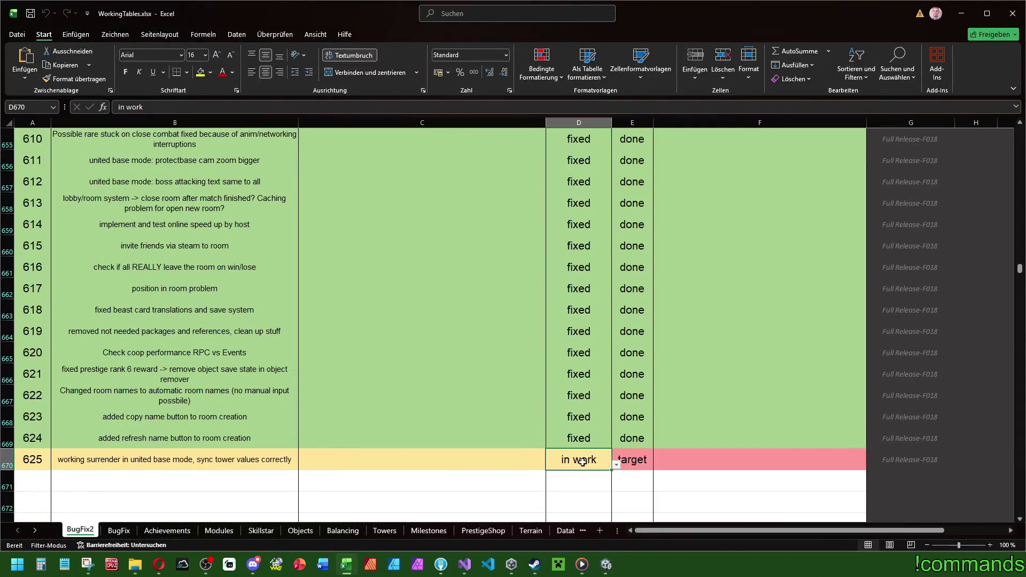
Step: Mark the surrender task in the BugFix2 list as fixed and done
{"action": "left_click", "coordinate": [604, 488]}
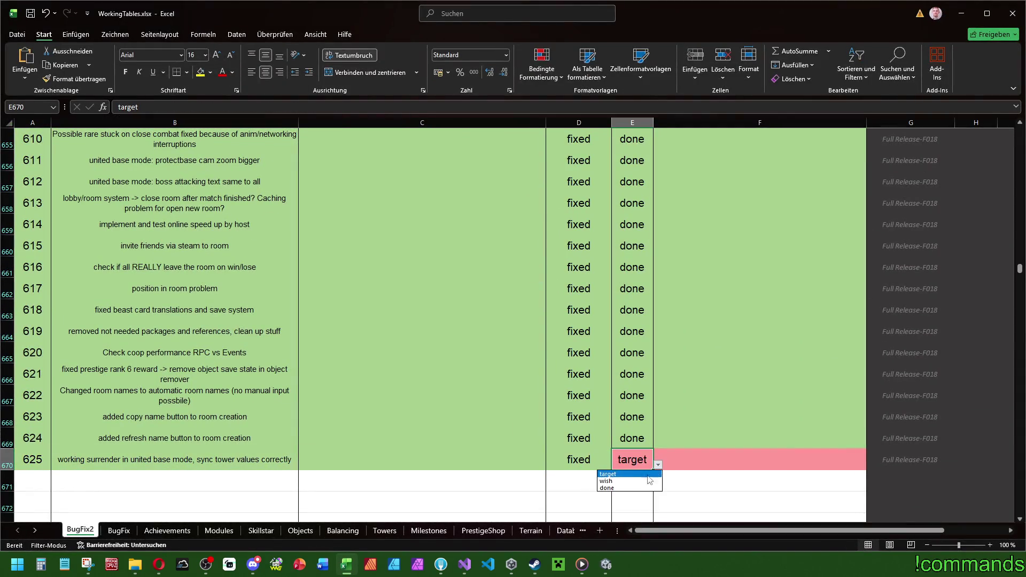
{"action": "left_click", "coordinate": [624, 487]}
{"action": "left_click_drag", "start_coordinate": [41, 461], "coordinate": [903, 461]}
{"action": "key", "text": "Down"}
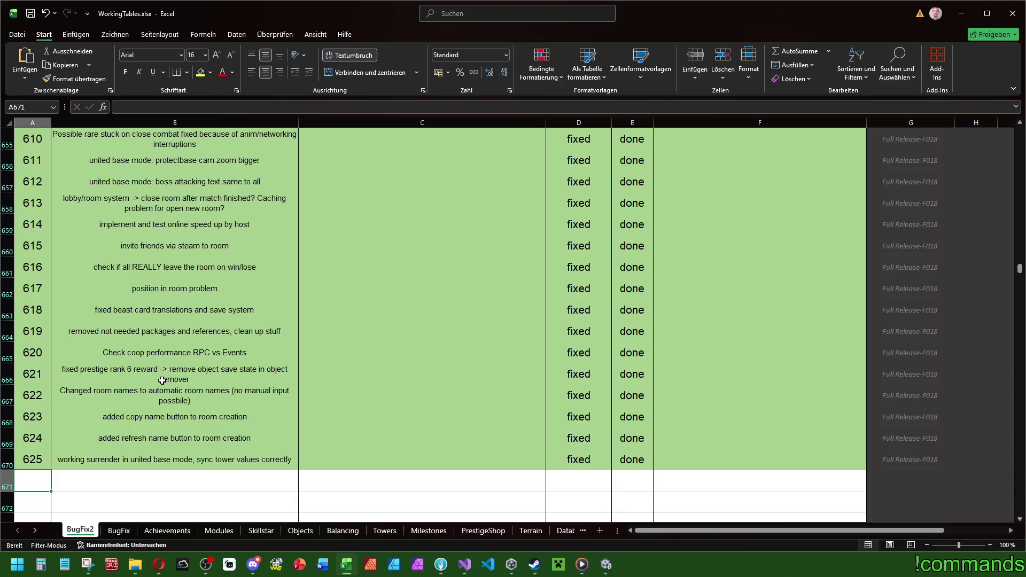
{"action": "scroll", "coordinate": [155, 380], "scroll_direction": "up", "scroll_amount": 2}
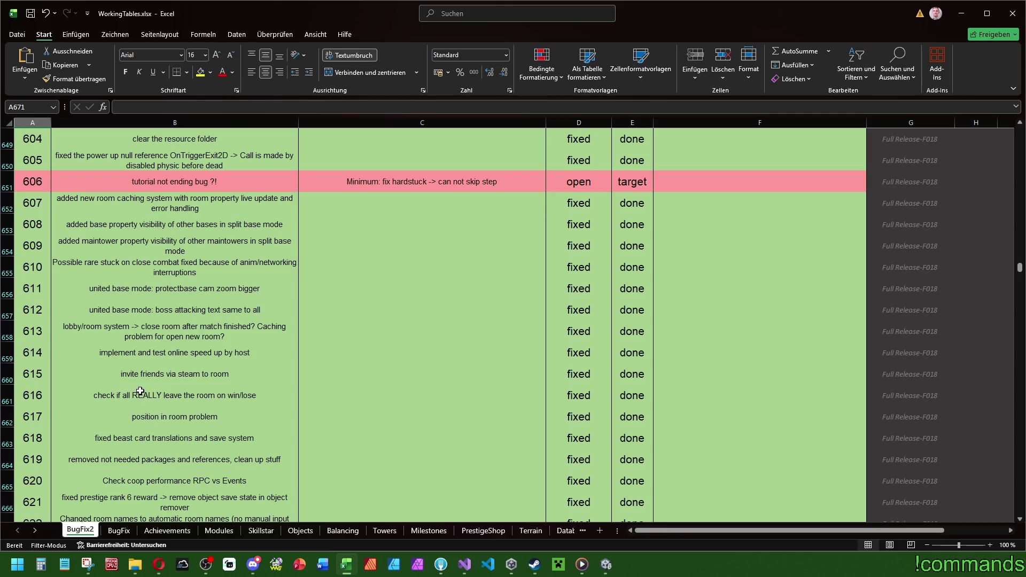
Step: Select the beast card translations task row, then show all commits in Fork
{"action": "left_click", "coordinate": [205, 446]}
{"action": "left_click_drag", "start_coordinate": [32, 438], "coordinate": [912, 441]}
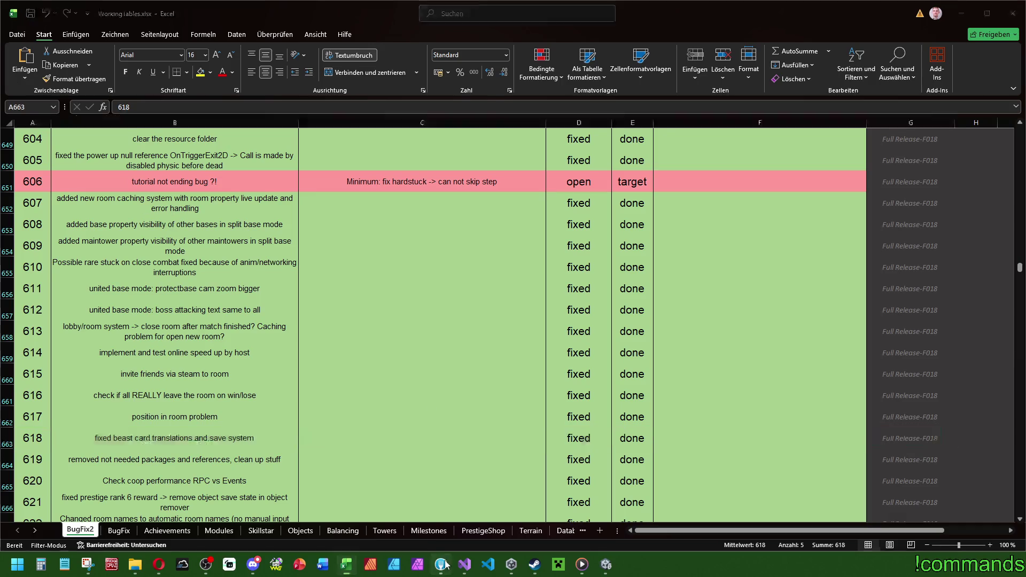
{"action": "key", "text": "alt+Tab"}
{"action": "left_click", "coordinate": [97, 79]}
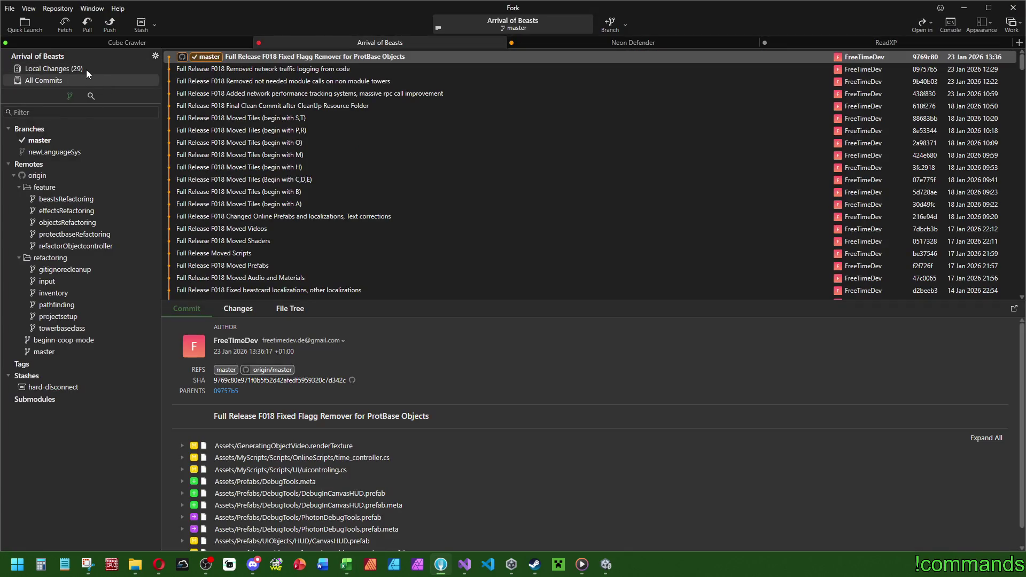
Step: Stage the Assets folder and Assembly-CSharp.csproj in Local Changes
{"action": "left_click", "coordinate": [86, 70]}
{"action": "double_click", "coordinate": [226, 80]}
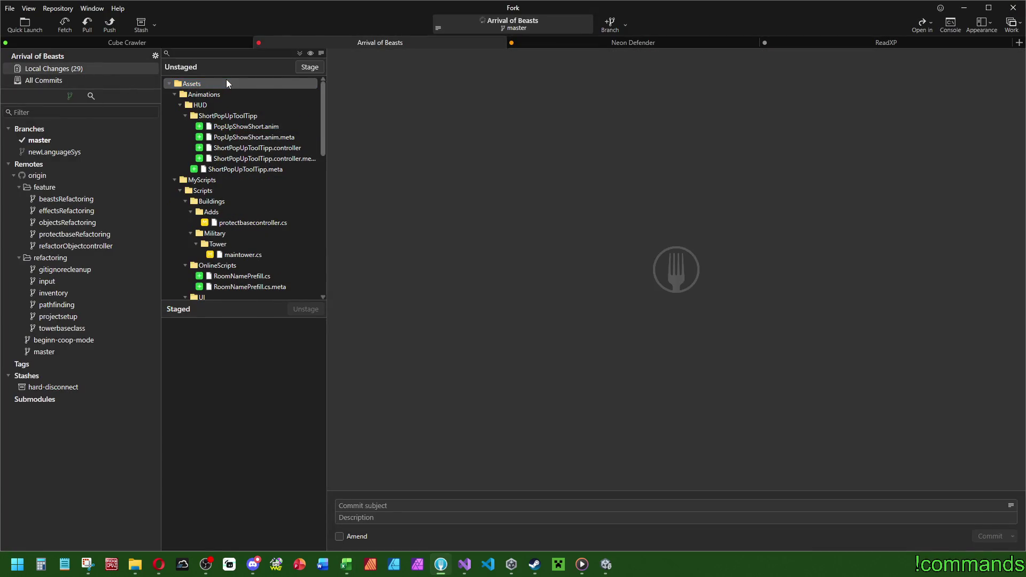
{"action": "double_click", "coordinate": [226, 83]}
{"action": "left_click", "coordinate": [407, 505]}
{"action": "type", "text": "Full Release F018"}
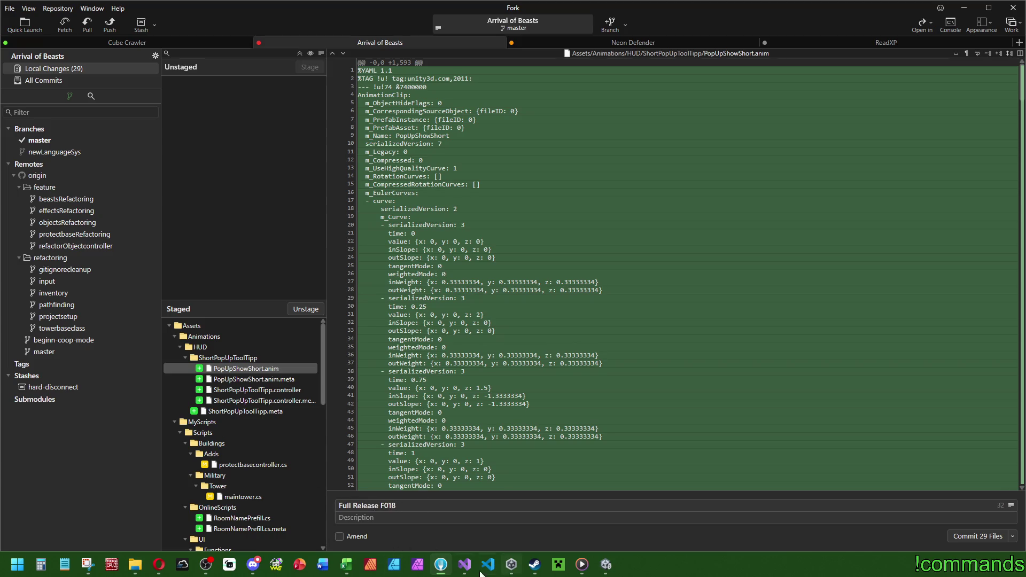
Step: Check the bug list in Excel, then commit the 29 staged files to master
{"action": "left_click", "coordinate": [350, 563]}
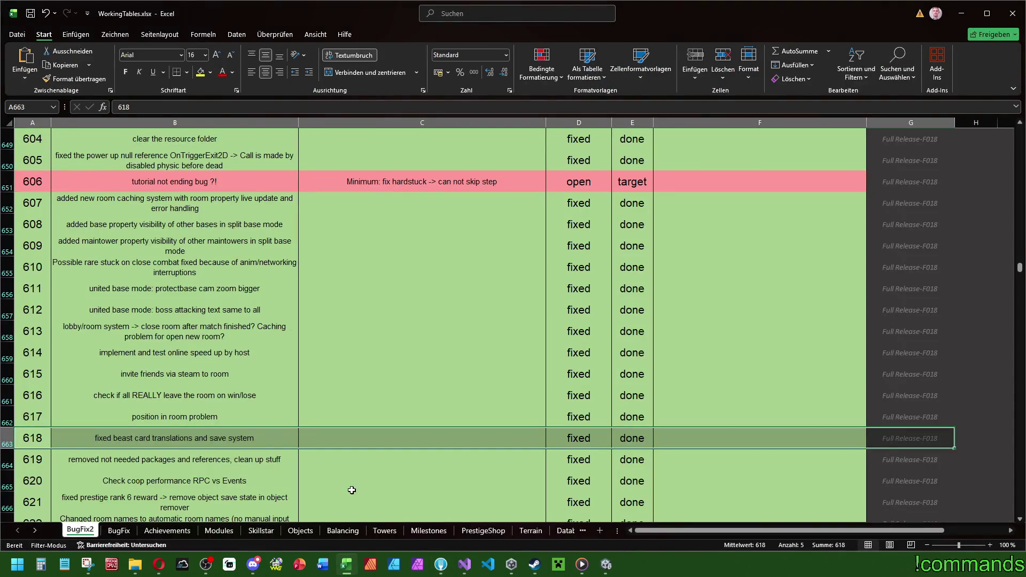
{"action": "scroll", "coordinate": [352, 490], "scroll_direction": "down", "scroll_amount": 4}
{"action": "scroll", "coordinate": [343, 485], "scroll_direction": "up", "scroll_amount": 2}
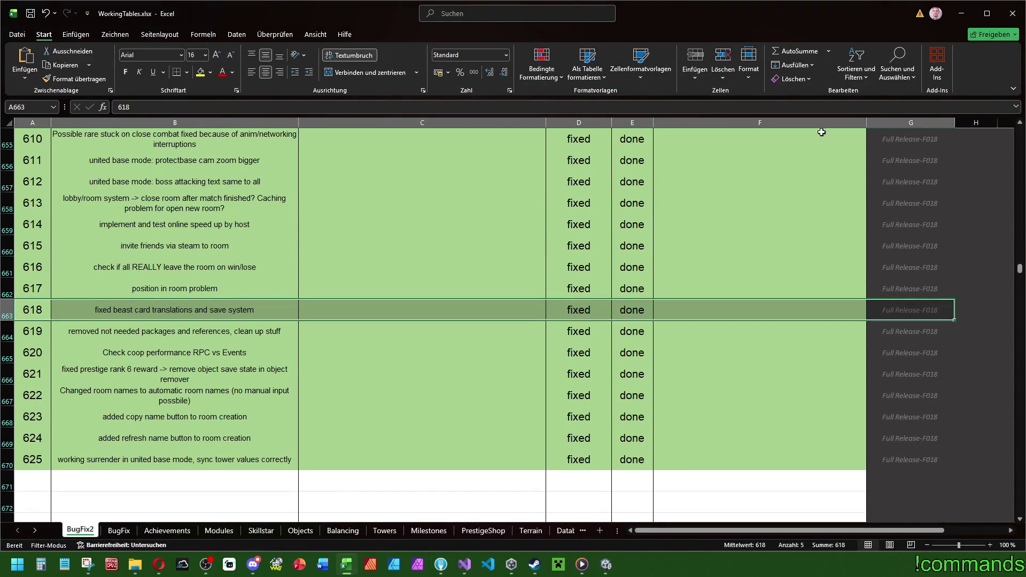
{"action": "left_click", "coordinate": [961, 25]}
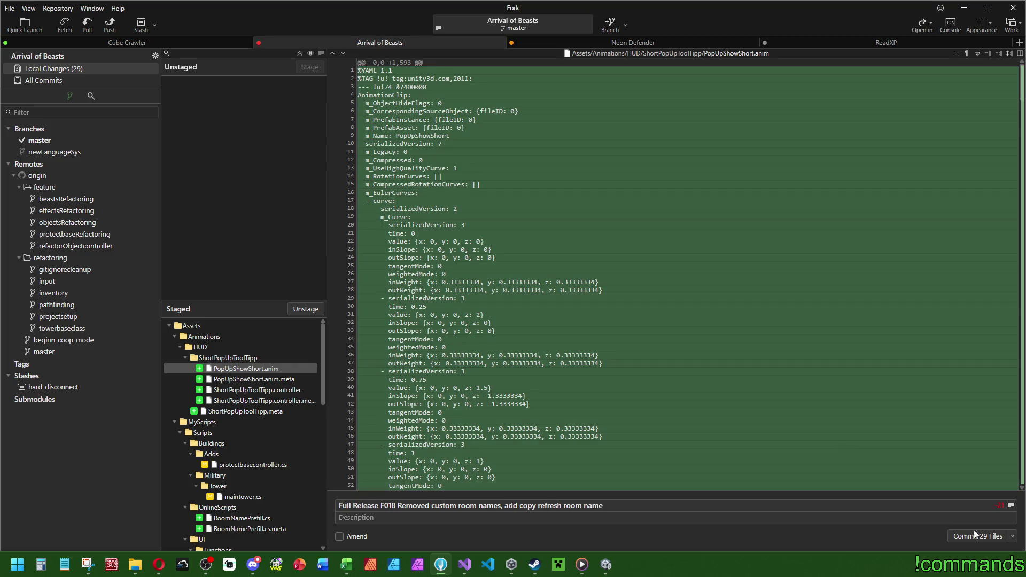
{"action": "left_click", "coordinate": [1021, 515]}
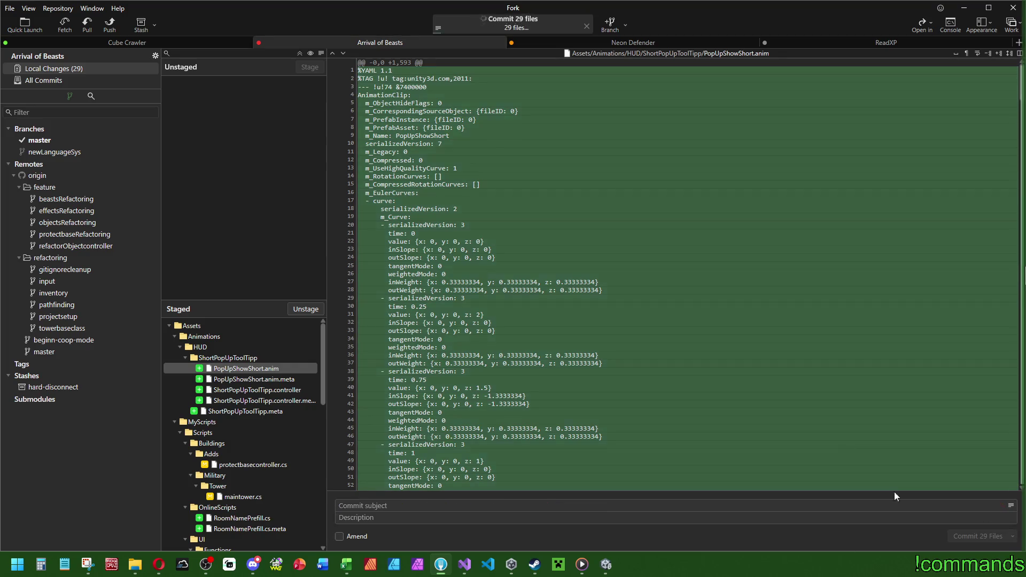
Step: Inspect the changed files of the 'Changed Online Prefabs and localizations' commit
{"action": "left_click", "coordinate": [76, 81]}
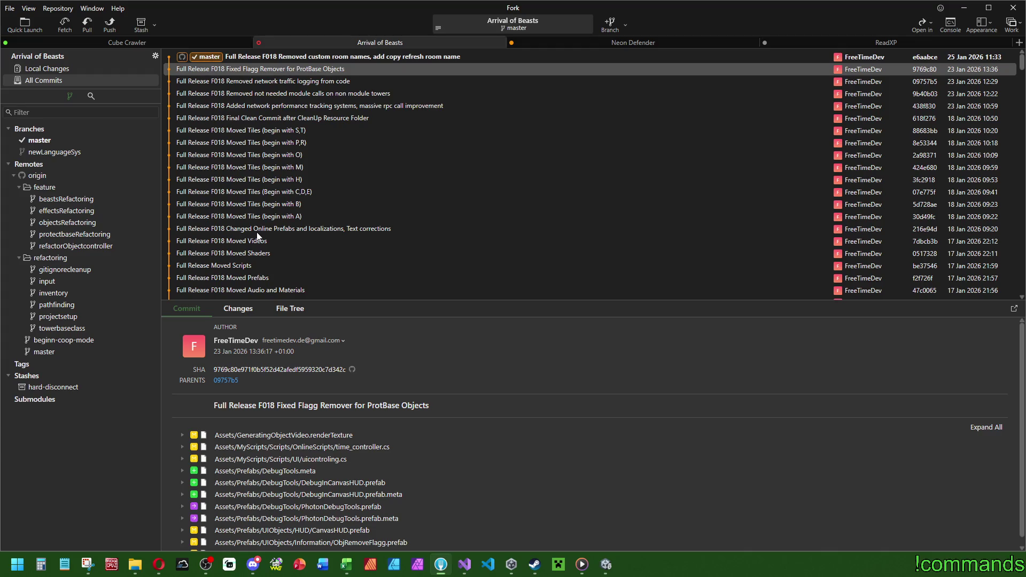
{"action": "left_click", "coordinate": [315, 231]}
{"action": "left_click", "coordinate": [225, 312]}
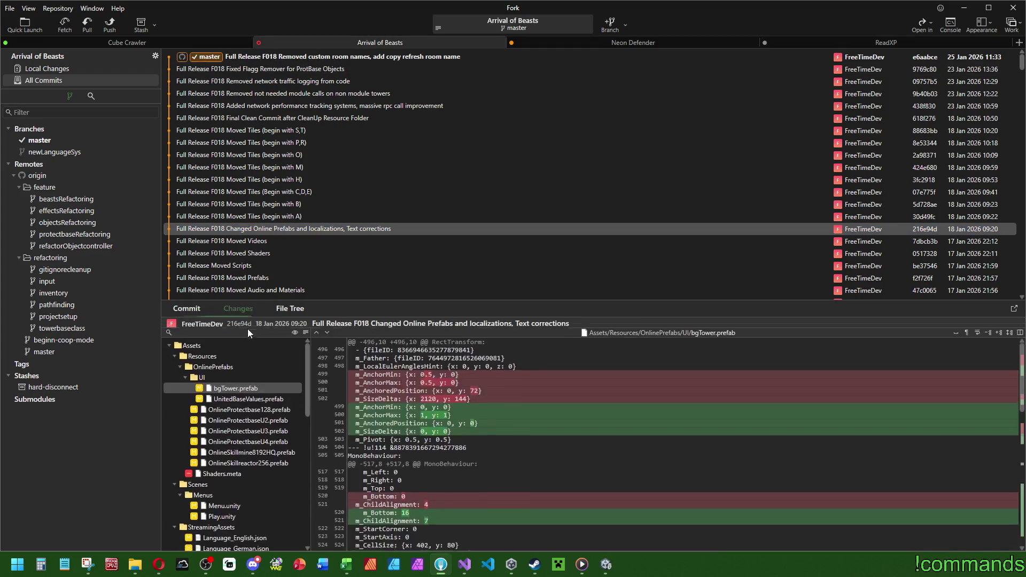
{"action": "left_click_drag", "start_coordinate": [309, 385], "coordinate": [316, 487]}
{"action": "scroll", "coordinate": [297, 448], "scroll_direction": "down", "scroll_amount": 3}
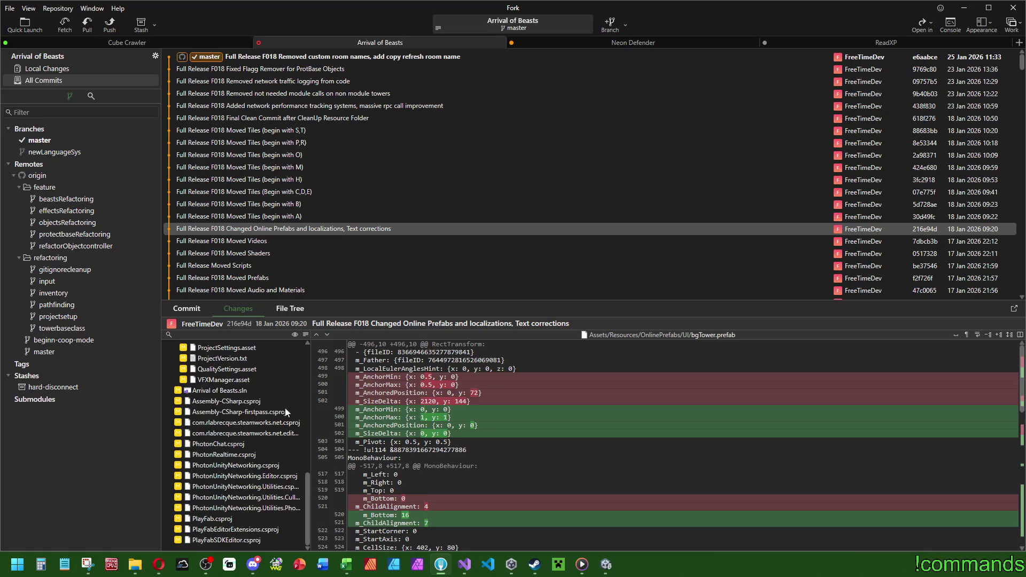
Step: Browse older commits and show beastcardcontroller.cs's diff from 'Fixed beastcard localizations'
{"action": "left_click", "coordinate": [294, 119]}
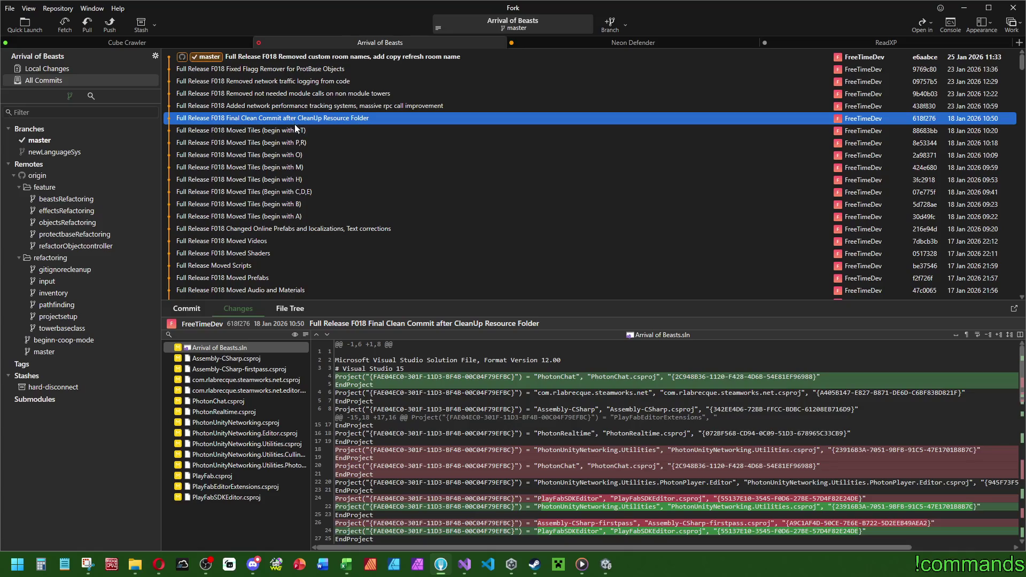
{"action": "left_click", "coordinate": [354, 106]}
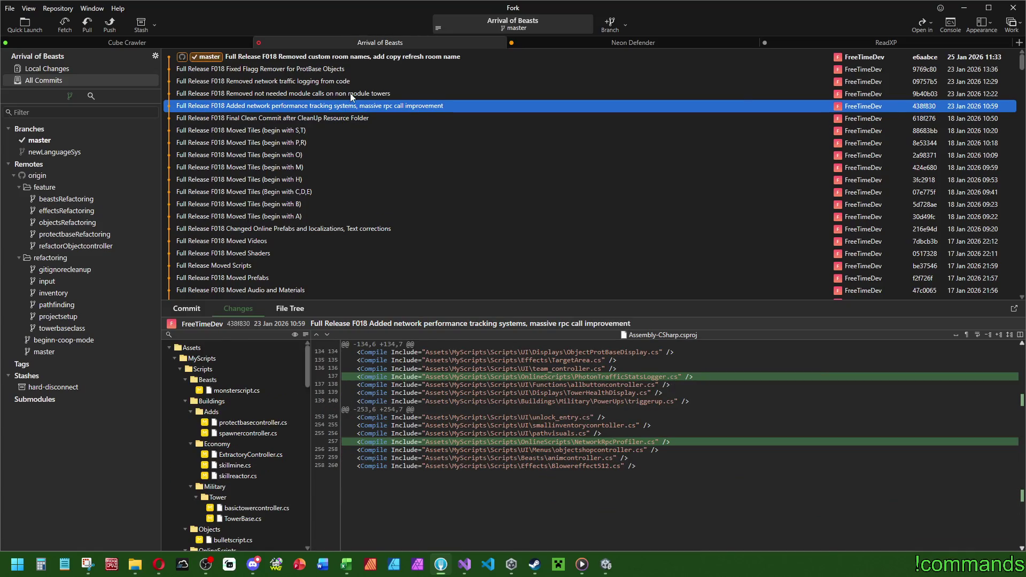
{"action": "left_click", "coordinate": [350, 94]}
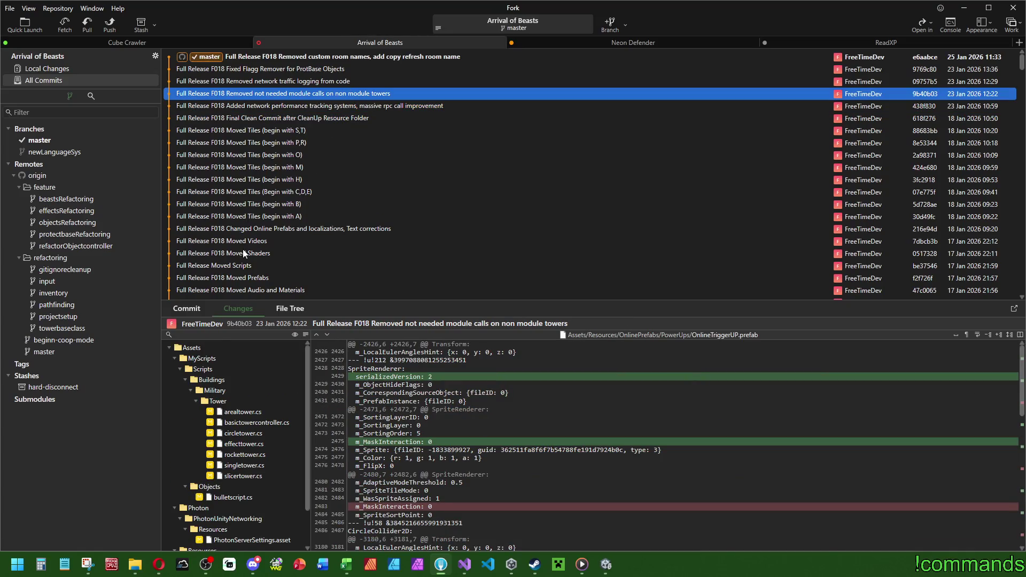
{"action": "scroll", "coordinate": [252, 260], "scroll_direction": "down", "scroll_amount": 2}
{"action": "left_click", "coordinate": [275, 229]}
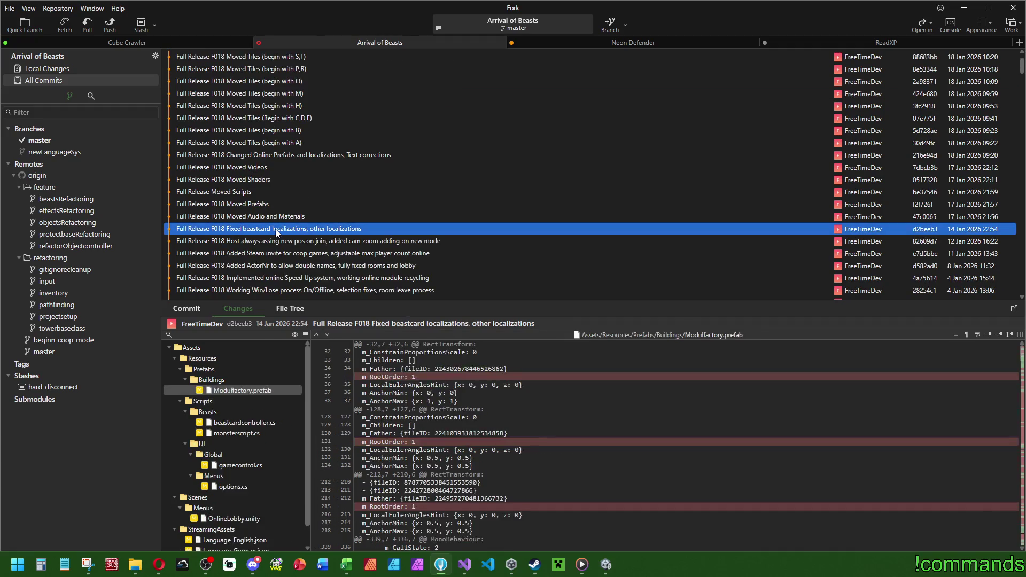
{"action": "scroll", "coordinate": [261, 446], "scroll_direction": "down", "scroll_amount": 1}
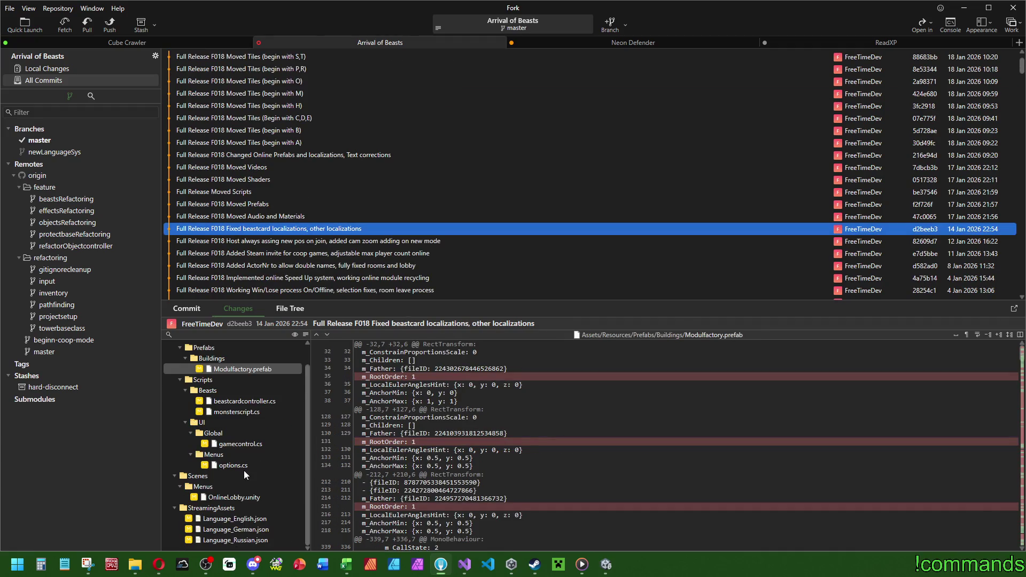
{"action": "left_click", "coordinate": [251, 402]}
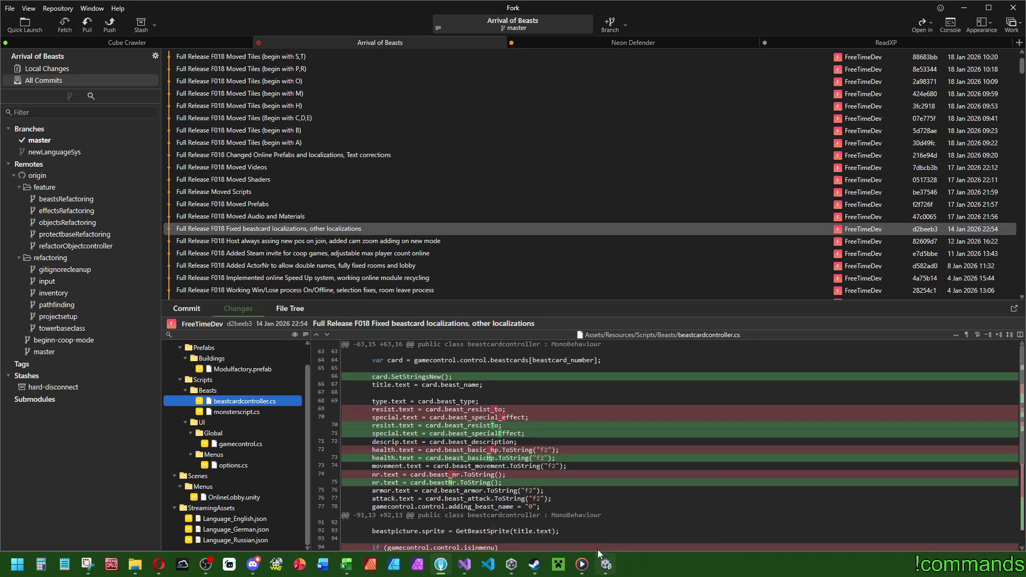
{"action": "scroll", "coordinate": [440, 448], "scroll_direction": "down", "scroll_amount": 5}
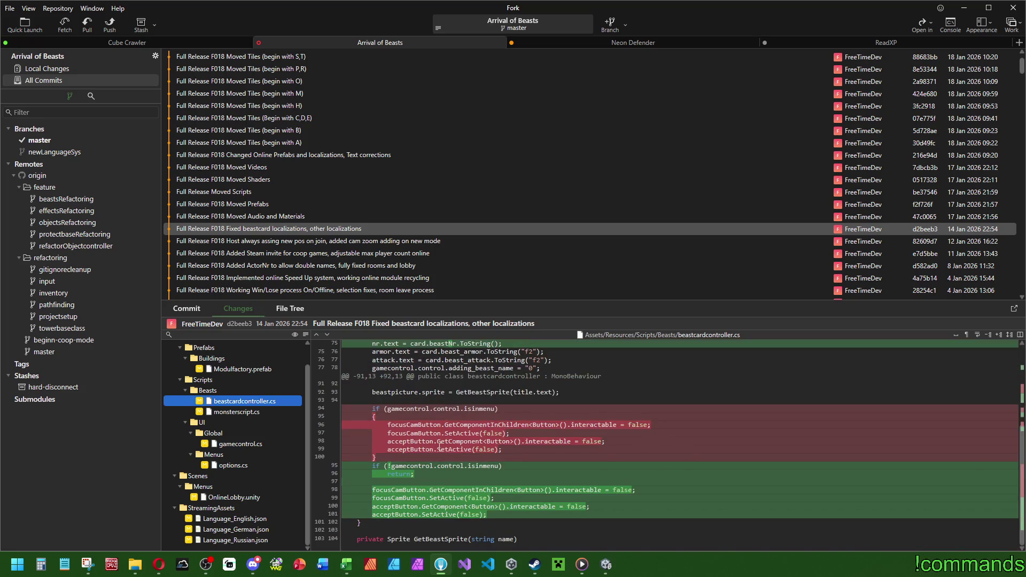
{"action": "right_click", "coordinate": [265, 404]}
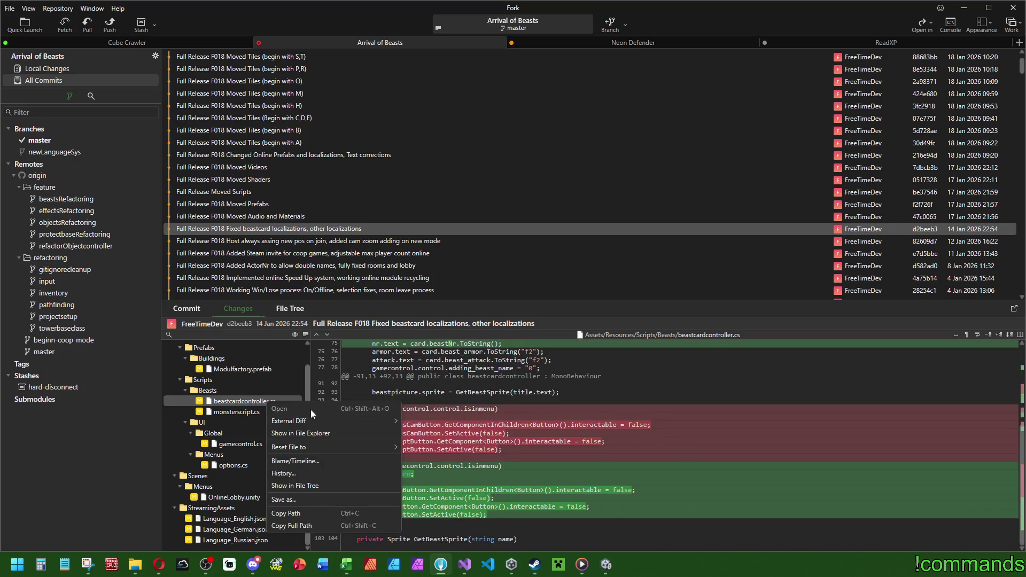
Step: Open beastcardcontroller.cs via a Ctrl+T search for 'beastcard', scroll to SetAllValues, then return to Fork
{"action": "left_click", "coordinate": [464, 564]}
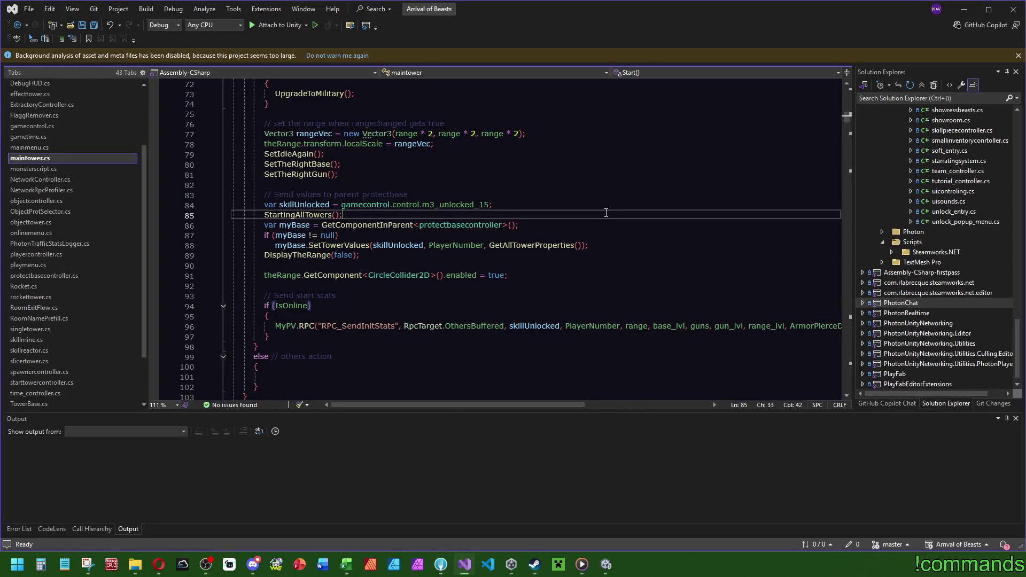
{"action": "left_click", "coordinate": [480, 185]}
{"action": "key", "text": "super"}
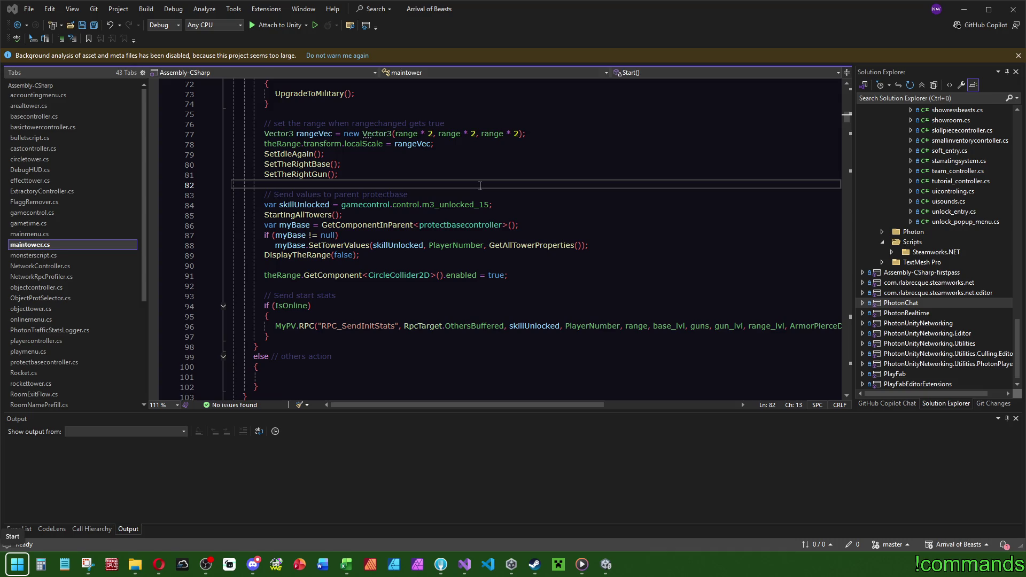
{"action": "left_click", "coordinate": [548, 155]}
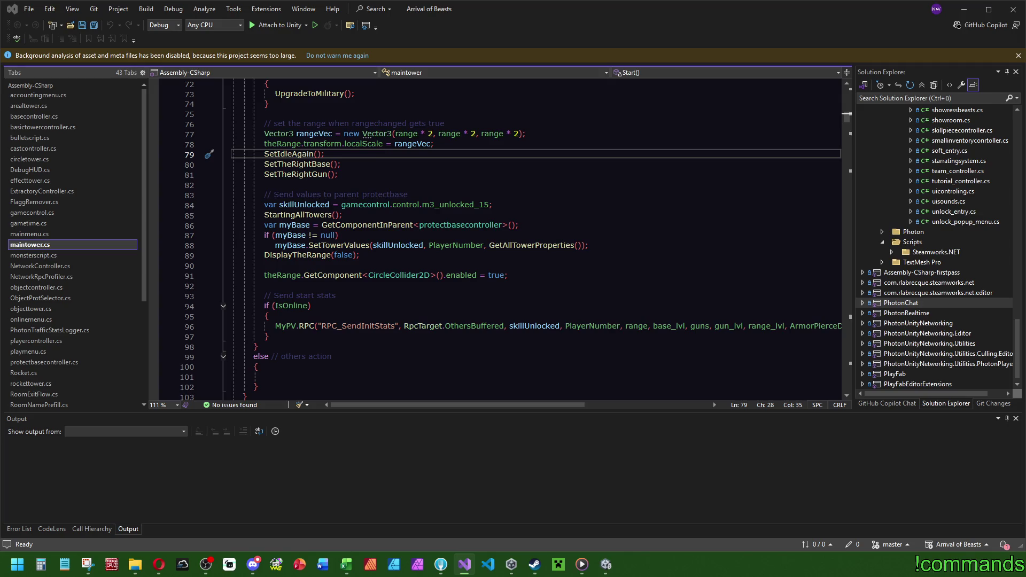
{"action": "key", "text": "ctrl+t"}
{"action": "type", "text": "beastcard"}
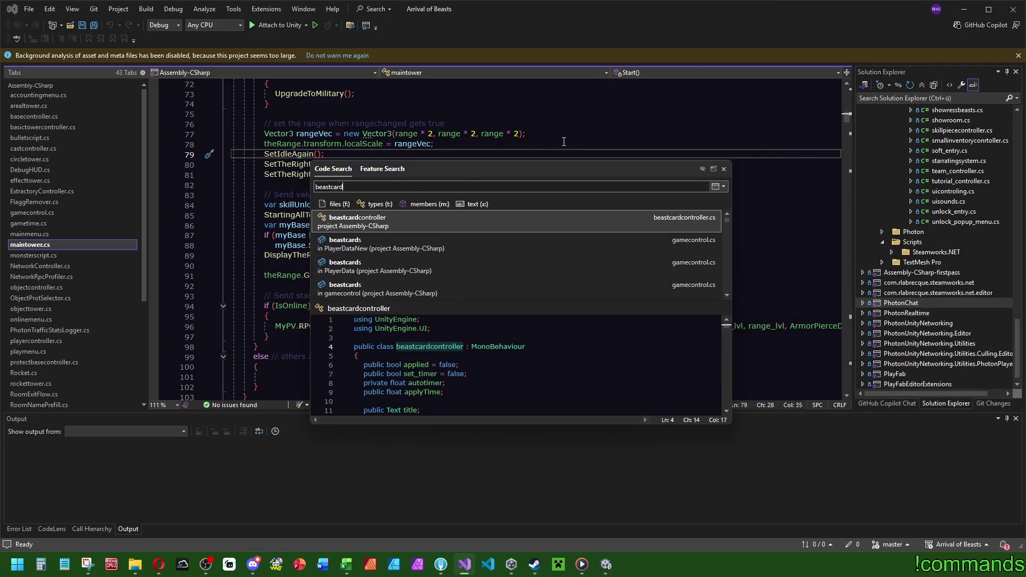
{"action": "double_click", "coordinate": [381, 222]}
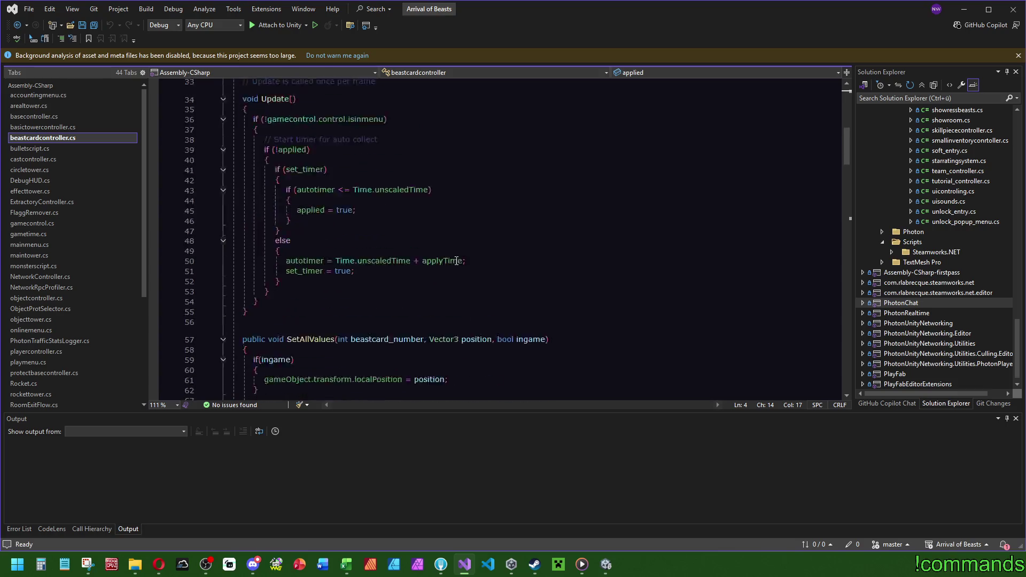
{"action": "scroll", "coordinate": [457, 261], "scroll_direction": "down", "scroll_amount": 5}
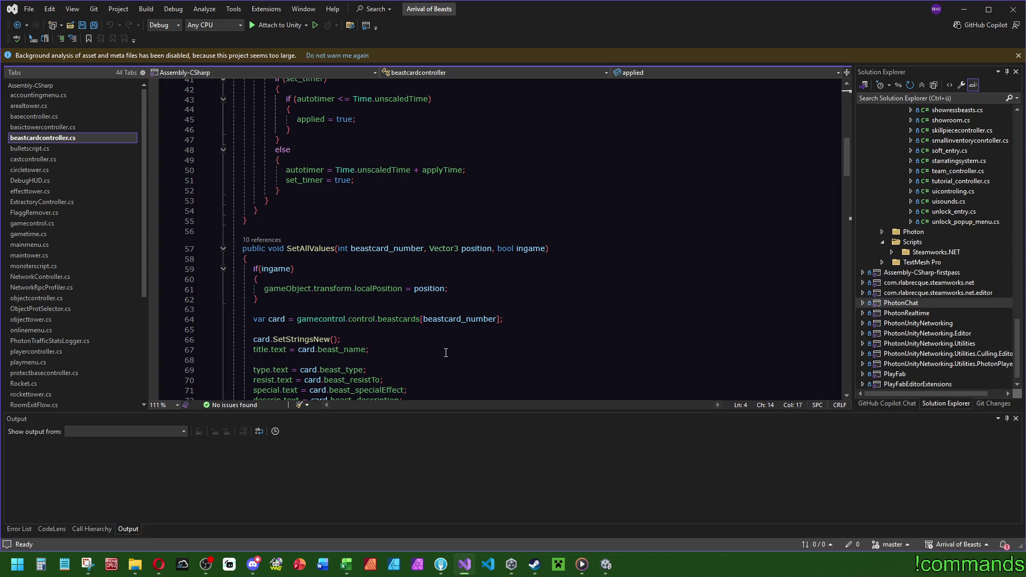
{"action": "left_click", "coordinate": [438, 565]}
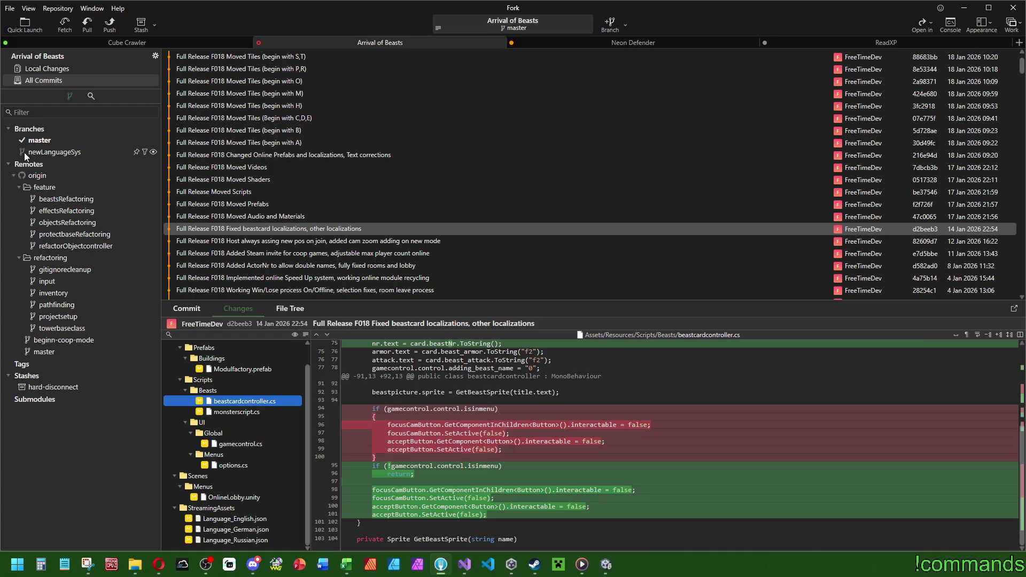
Step: Select the master branch and scroll back up to the 'Removed custom room names' commit
{"action": "left_click", "coordinate": [53, 143]}
{"action": "scroll", "coordinate": [332, 147], "scroll_direction": "down", "scroll_amount": 8}
{"action": "scroll", "coordinate": [333, 151], "scroll_direction": "down", "scroll_amount": 2}
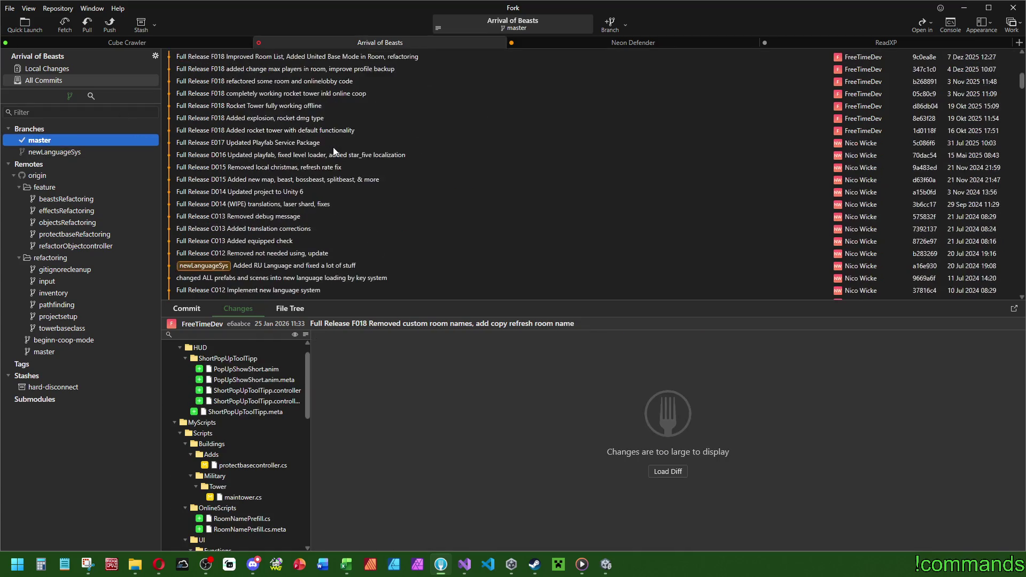
{"action": "scroll", "coordinate": [348, 134], "scroll_direction": "up", "scroll_amount": 10}
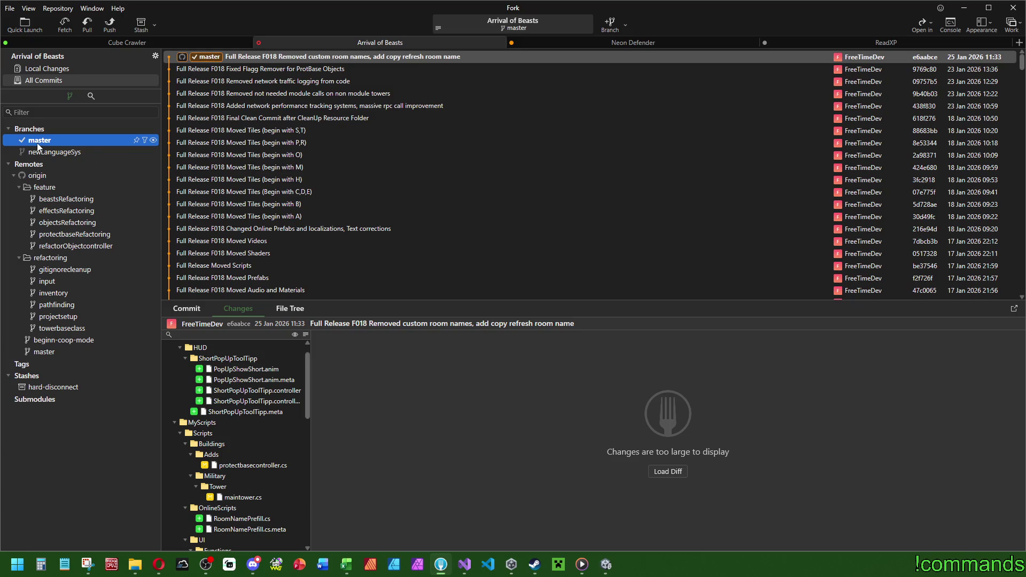
{"action": "mouse_move", "coordinate": [30, 144]}
Step: Glance at the Fork history, then return to beastcardcontroller.cs in Visual Studio
{"action": "left_click", "coordinate": [464, 564]}
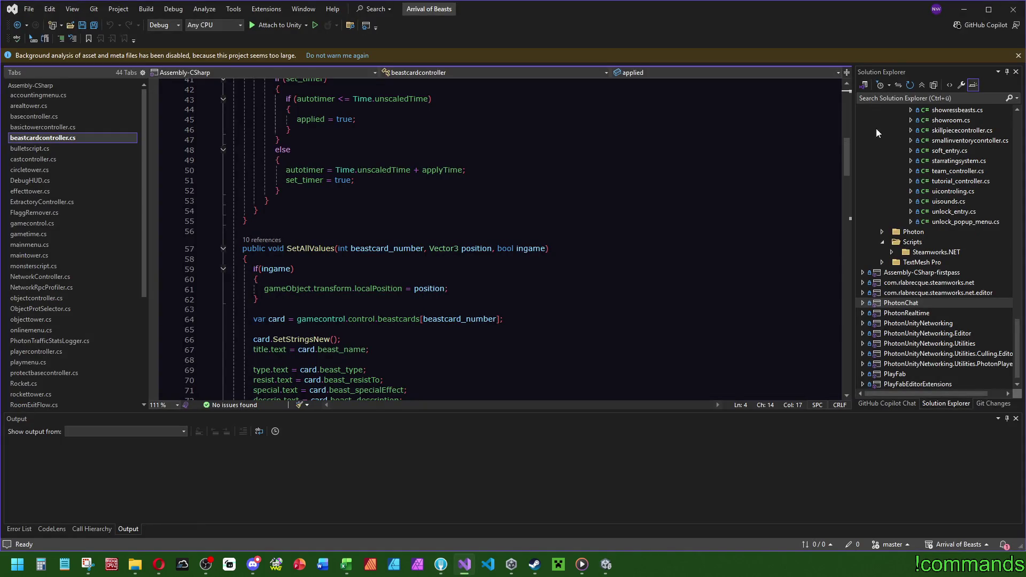
{"action": "mouse_move", "coordinate": [847, 156]}
{"action": "left_mouse_down"}
{"action": "mouse_move", "coordinate": [851, 115]}
{"action": "mouse_move", "coordinate": [857, 170]}
{"action": "left_mouse_up"}
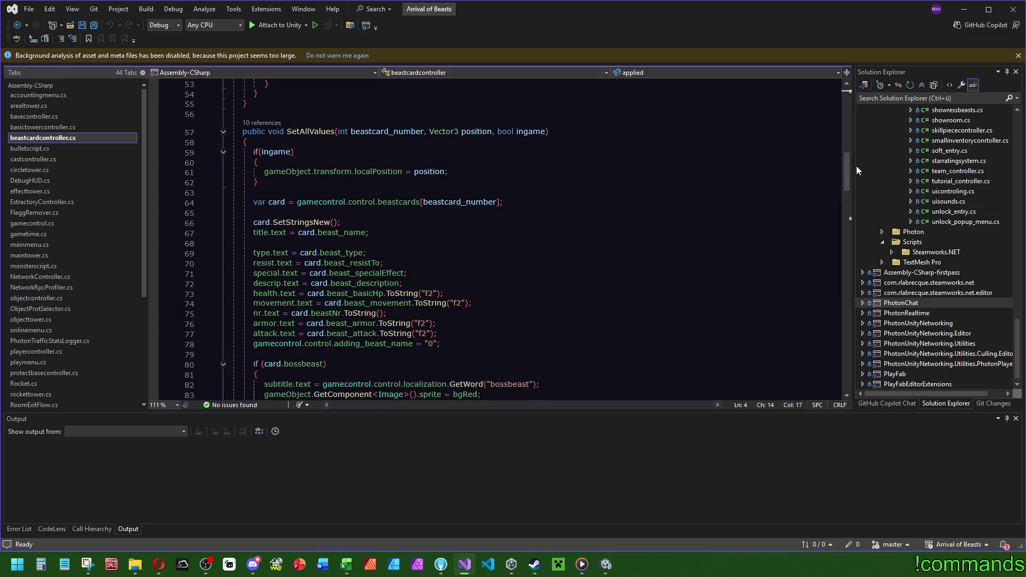
{"action": "left_click", "coordinate": [441, 565]}
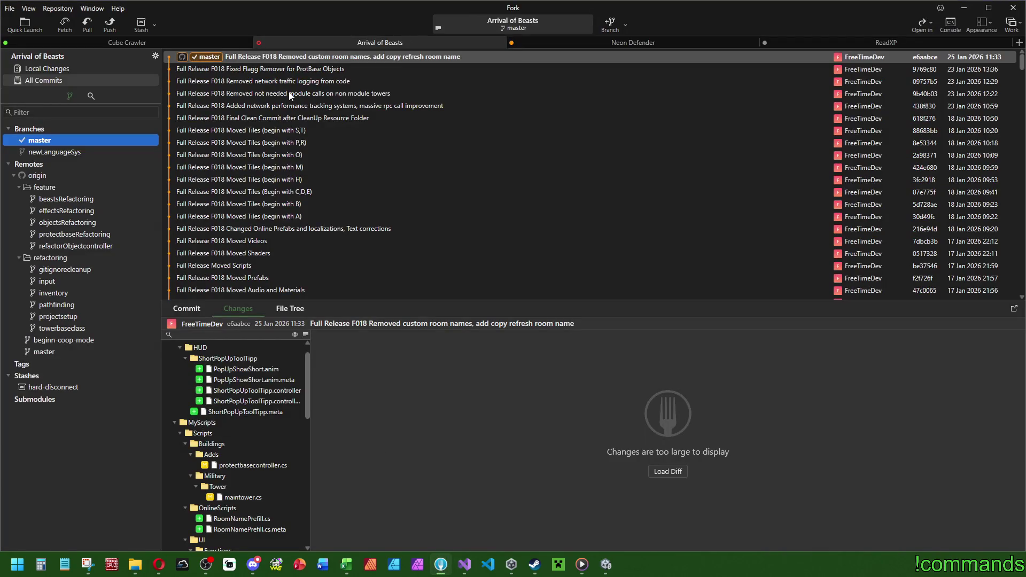
{"action": "left_click", "coordinate": [963, 8]}
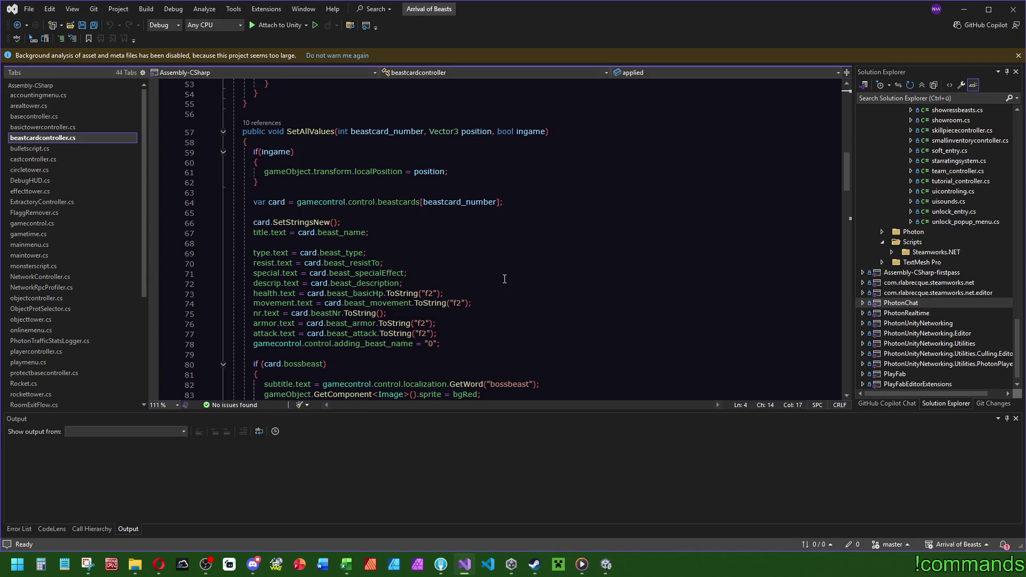
Step: Select beast_resistTo on line 70 and jump to its definition with F12
{"action": "left_click", "coordinate": [267, 263]}
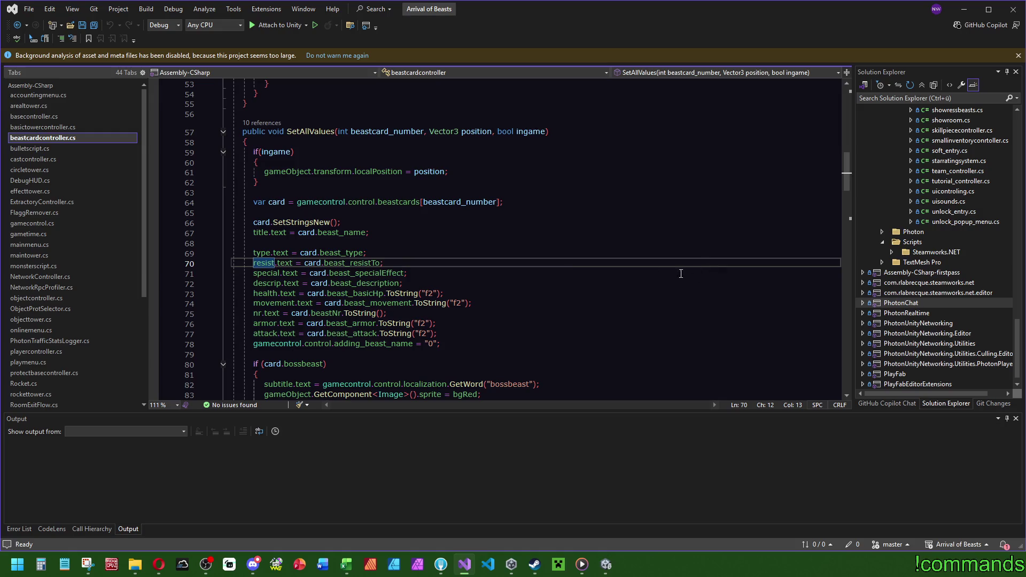
{"action": "mouse_move", "coordinate": [356, 263]}
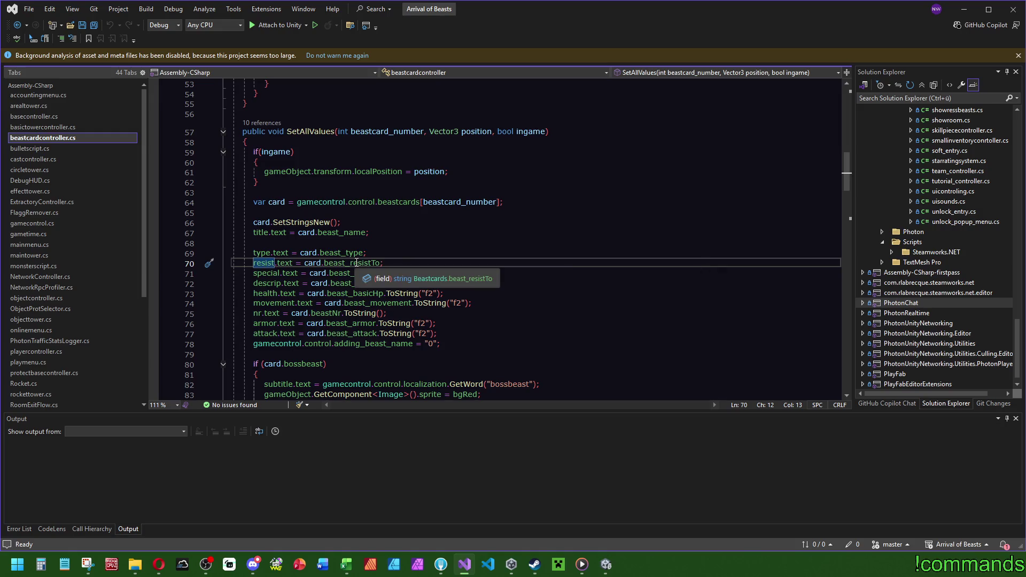
{"action": "double_click", "coordinate": [356, 262]}
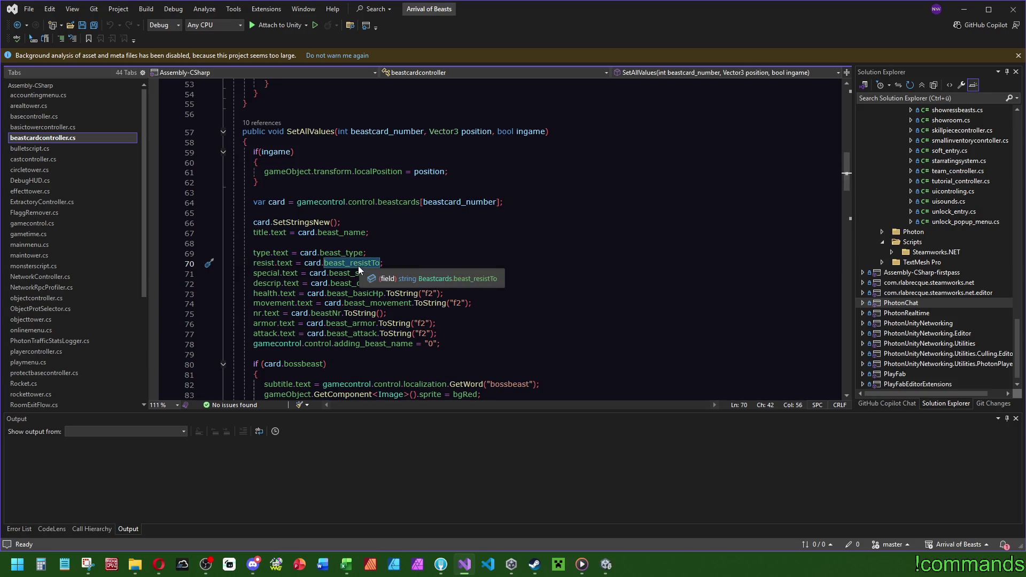
{"action": "left_click", "coordinate": [312, 263]}
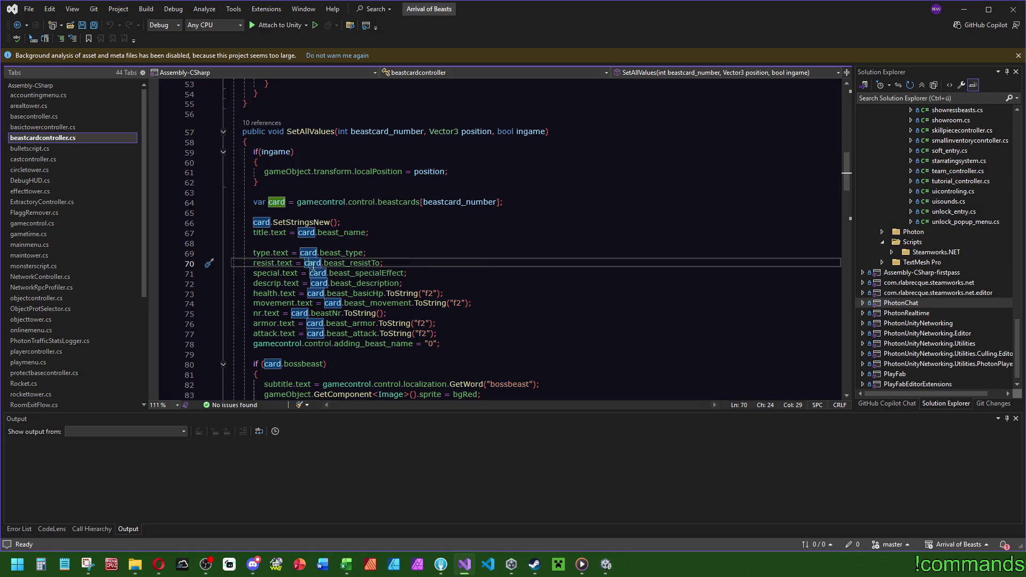
{"action": "left_click", "coordinate": [347, 263]}
{"action": "key", "text": "F12"}
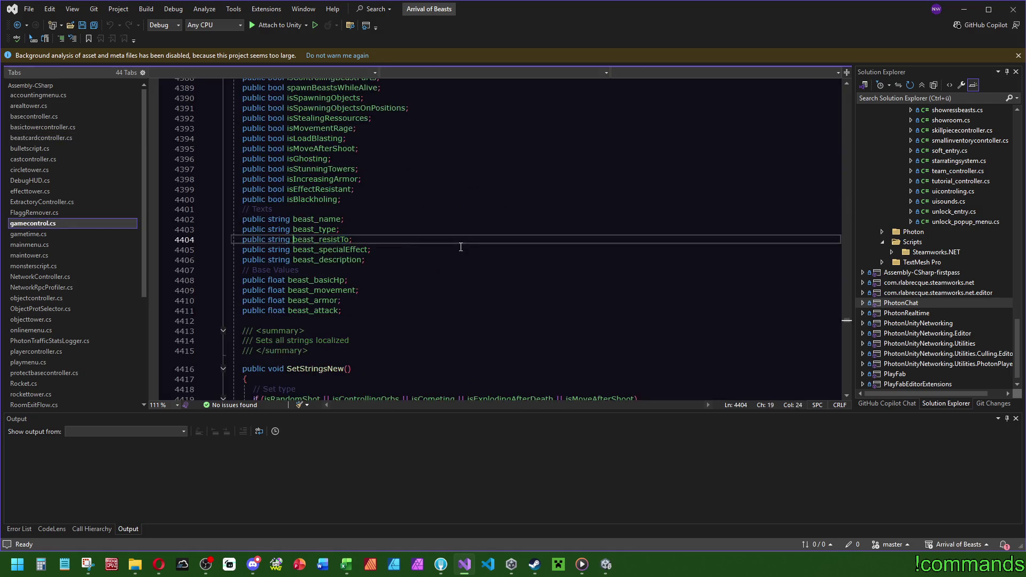
Step: Search gamecontrol.cs for beast_resistTo and scroll SetStringsNew to the isFireResistant check on line 4436
{"action": "key", "text": "ctrl+f"}
{"action": "scroll", "coordinate": [452, 298], "scroll_direction": "down", "scroll_amount": 7}
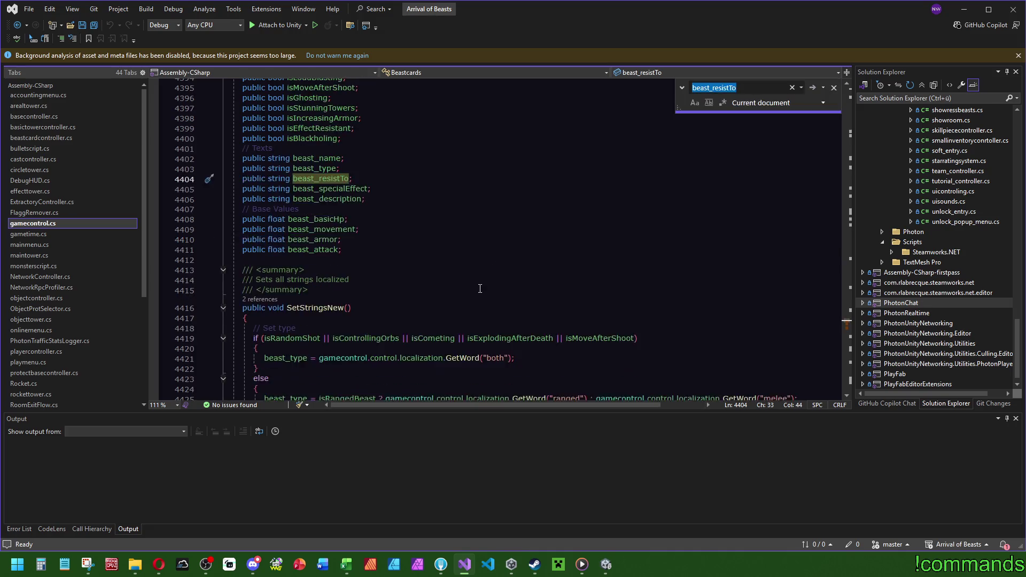
{"action": "scroll", "coordinate": [457, 295], "scroll_direction": "down", "scroll_amount": 3}
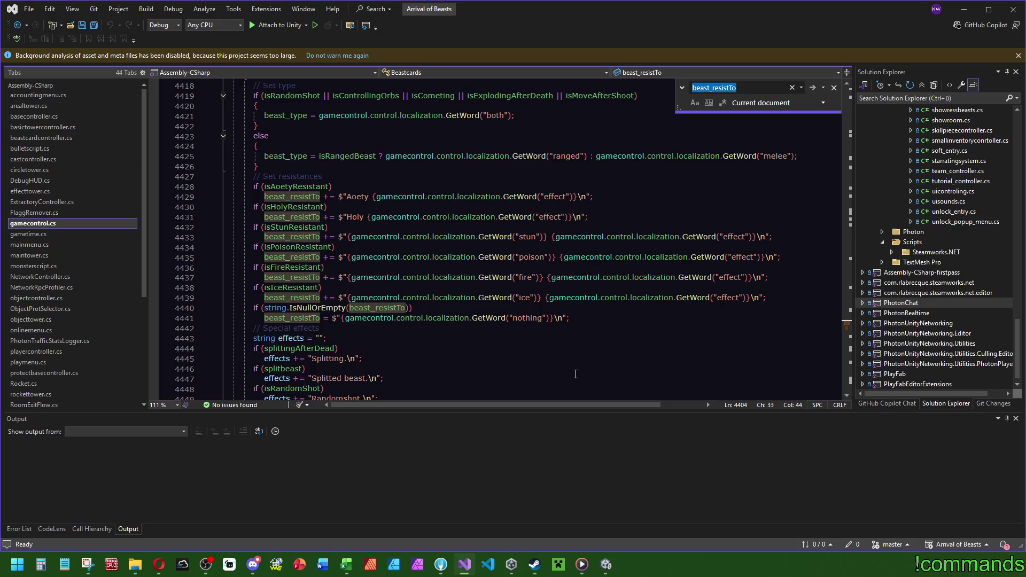
{"action": "scroll", "coordinate": [576, 372], "scroll_direction": "up", "scroll_amount": 4}
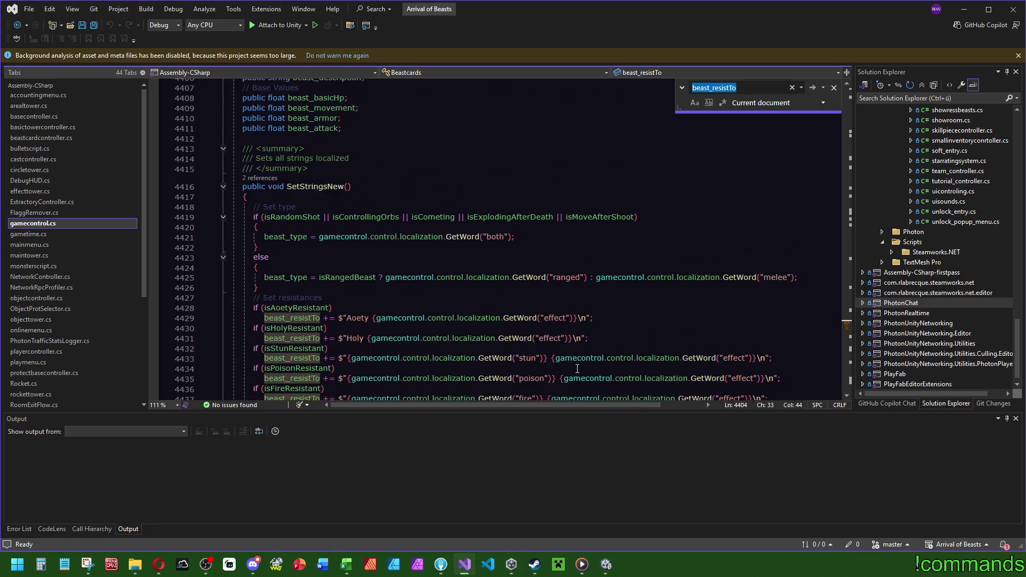
{"action": "scroll", "coordinate": [576, 369], "scroll_direction": "down", "scroll_amount": 10}
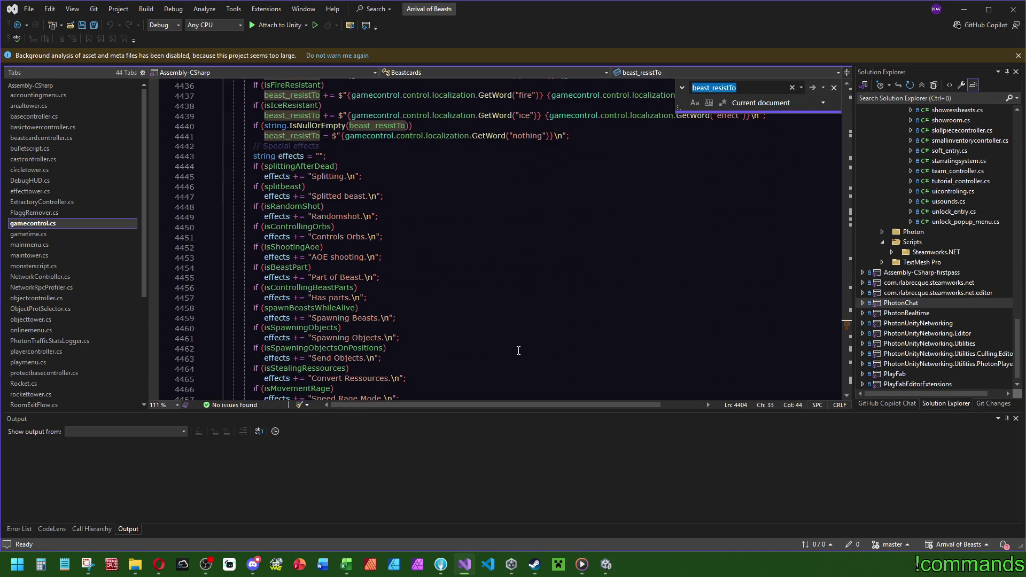
{"action": "scroll", "coordinate": [512, 352], "scroll_direction": "down", "scroll_amount": 4}
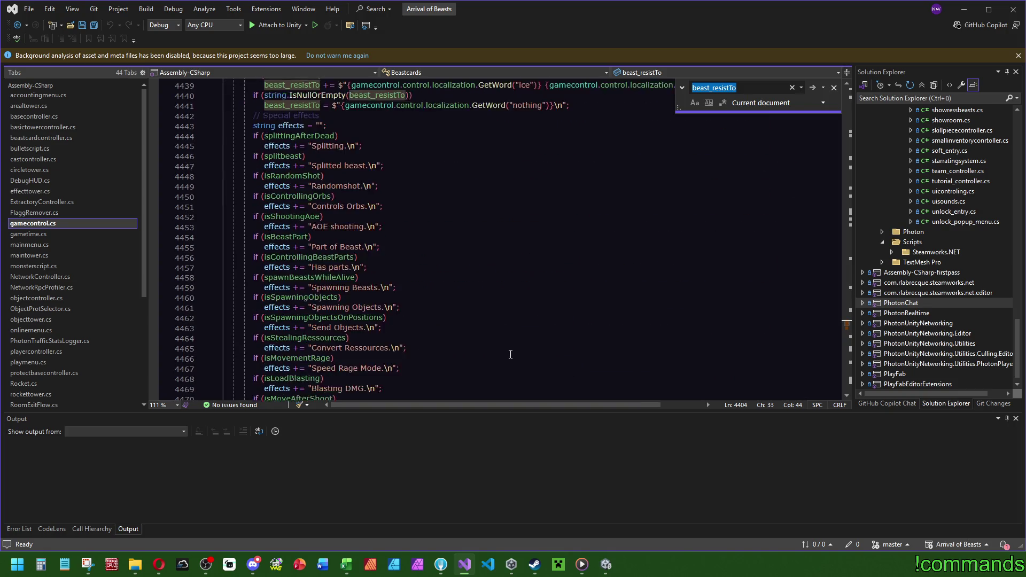
{"action": "scroll", "coordinate": [510, 356], "scroll_direction": "down", "scroll_amount": 5}
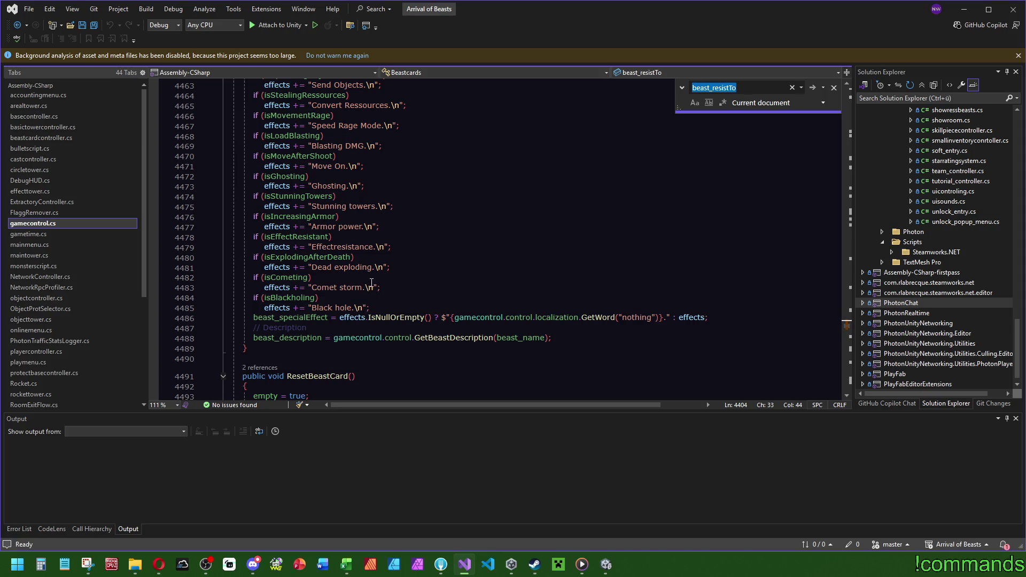
{"action": "scroll", "coordinate": [373, 282], "scroll_direction": "up", "scroll_amount": 20}
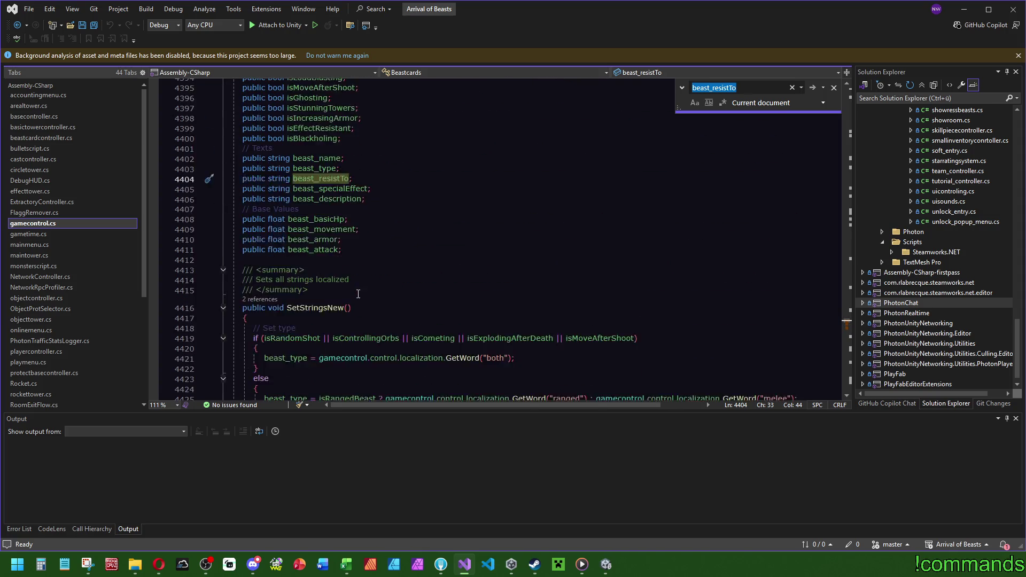
{"action": "scroll", "coordinate": [358, 294], "scroll_direction": "down", "scroll_amount": 1}
{"action": "scroll", "coordinate": [358, 294], "scroll_direction": "up", "scroll_amount": 10}
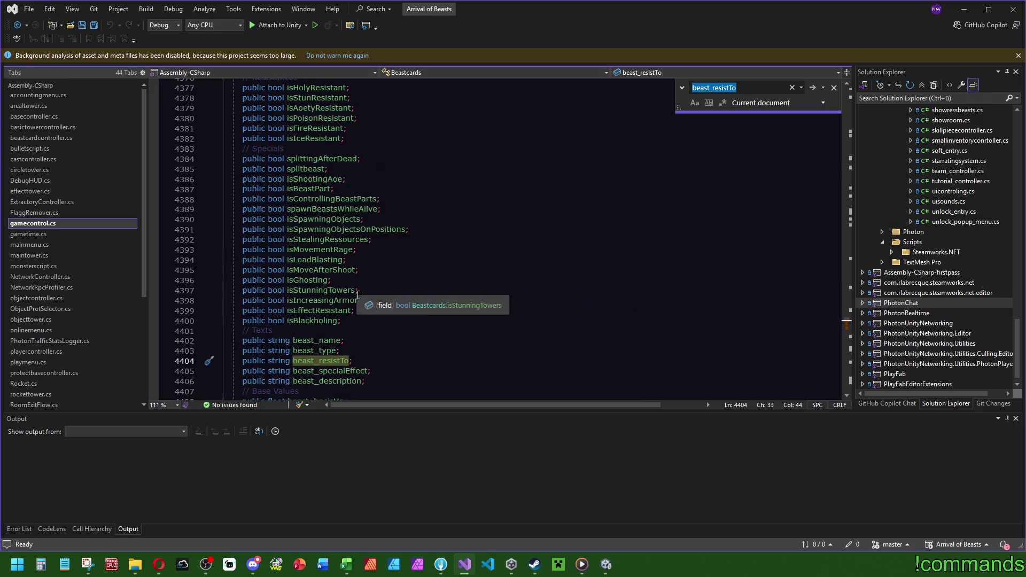
{"action": "scroll", "coordinate": [358, 296], "scroll_direction": "up", "scroll_amount": 6}
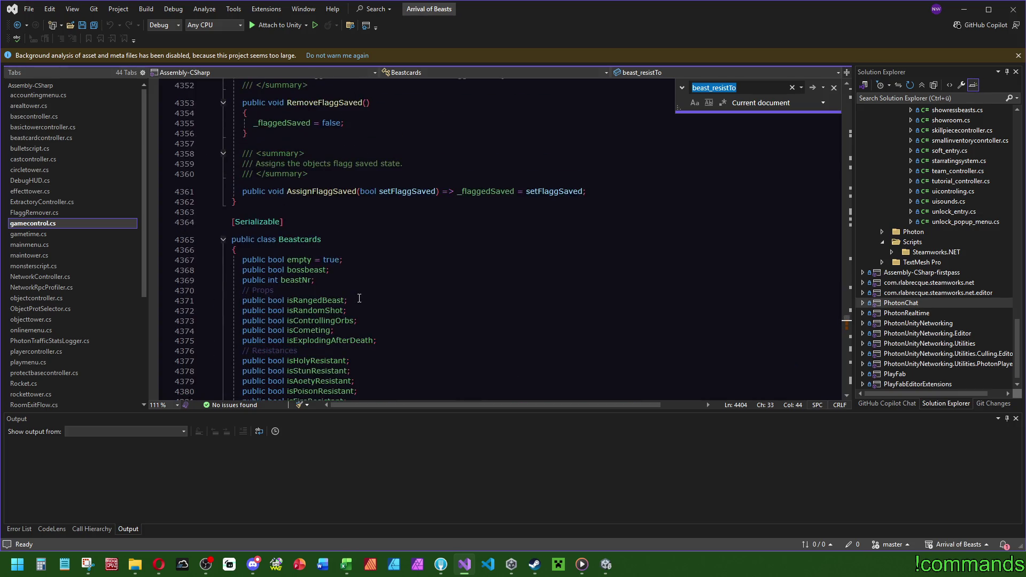
{"action": "scroll", "coordinate": [358, 296], "scroll_direction": "down", "scroll_amount": 7}
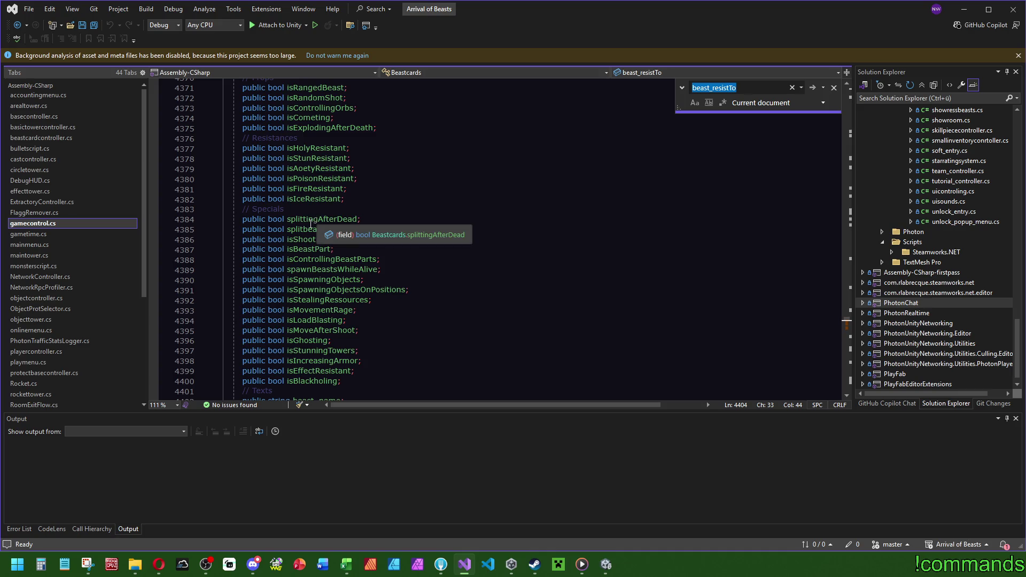
{"action": "scroll", "coordinate": [338, 268], "scroll_direction": "down", "scroll_amount": 10}
{"action": "scroll", "coordinate": [338, 268], "scroll_direction": "down", "scroll_amount": 4}
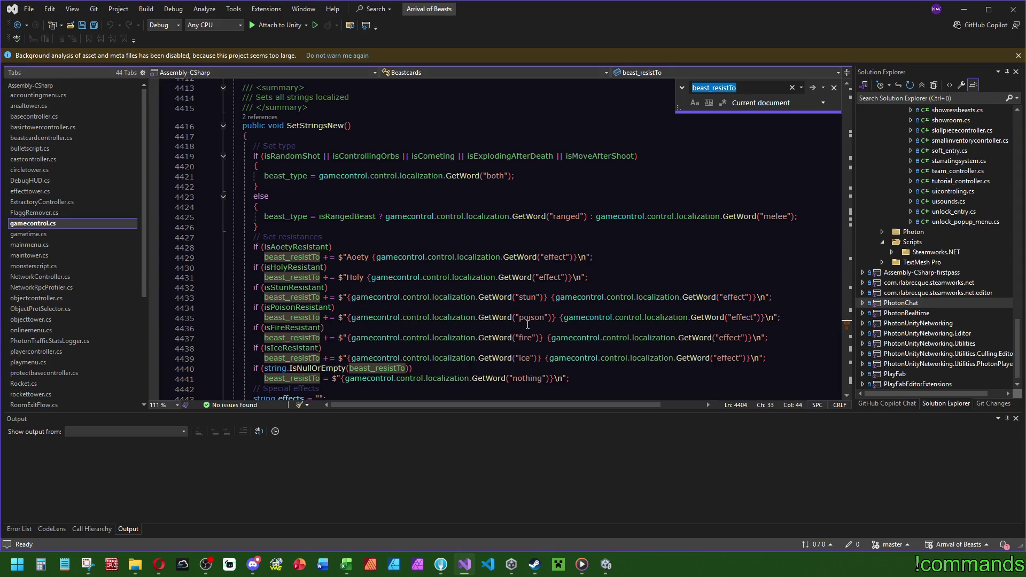
{"action": "double_click", "coordinate": [303, 328]}
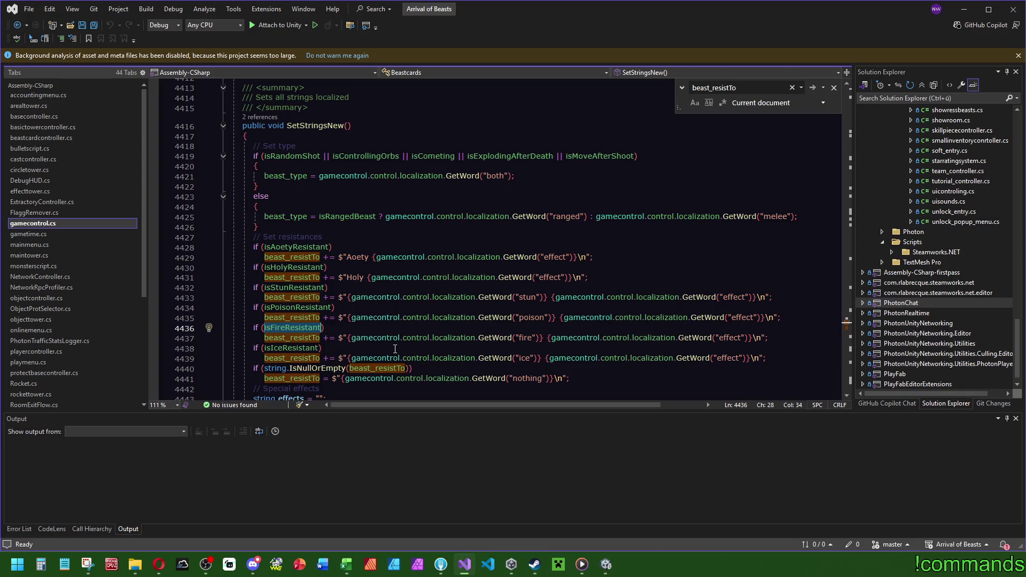
{"action": "scroll", "coordinate": [395, 349], "scroll_direction": "down", "scroll_amount": 5}
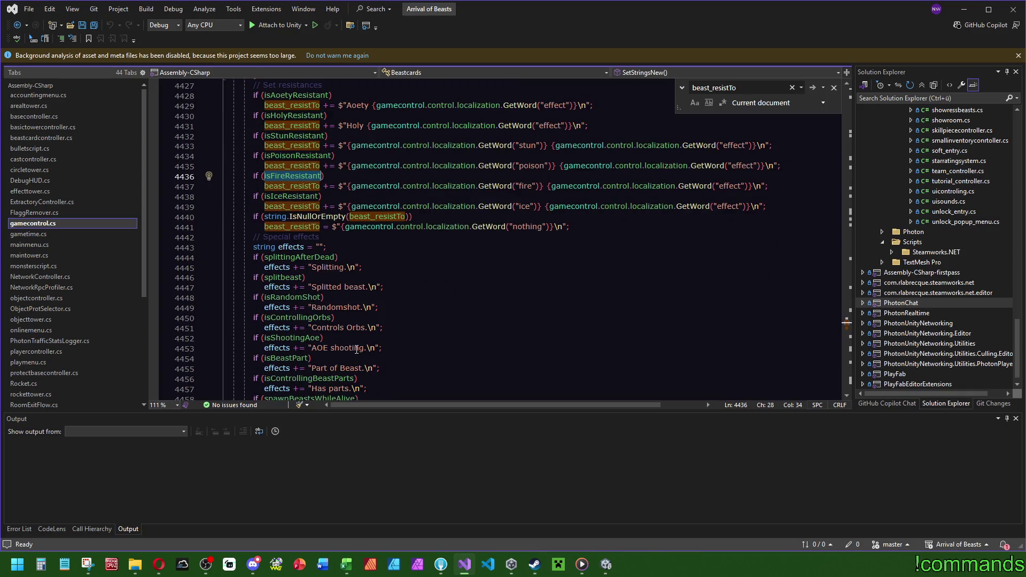
{"action": "scroll", "coordinate": [357, 350], "scroll_direction": "down", "scroll_amount": 5}
{"action": "scroll", "coordinate": [374, 303], "scroll_direction": "up", "scroll_amount": 15}
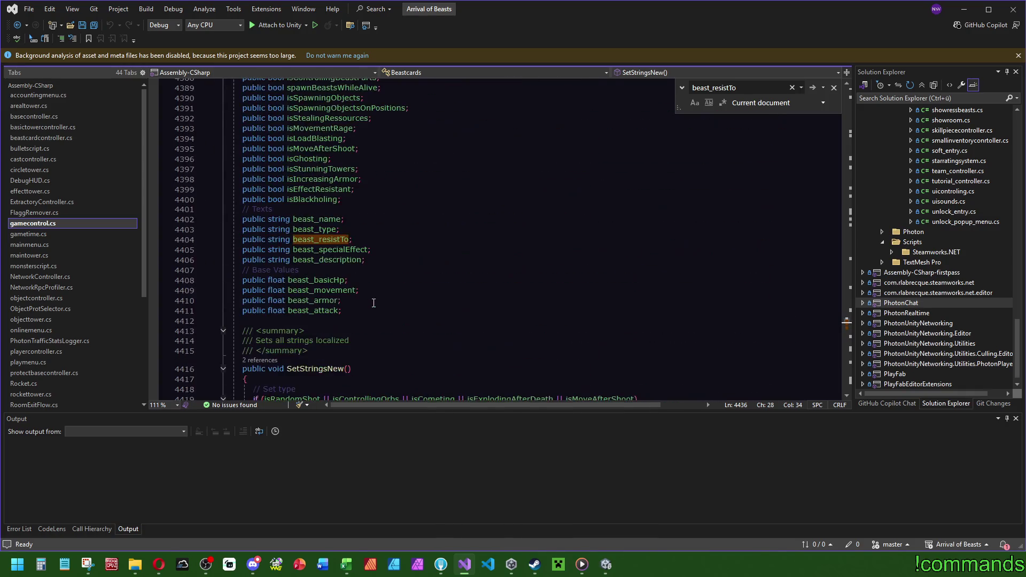
{"action": "scroll", "coordinate": [374, 303], "scroll_direction": "down", "scroll_amount": 4}
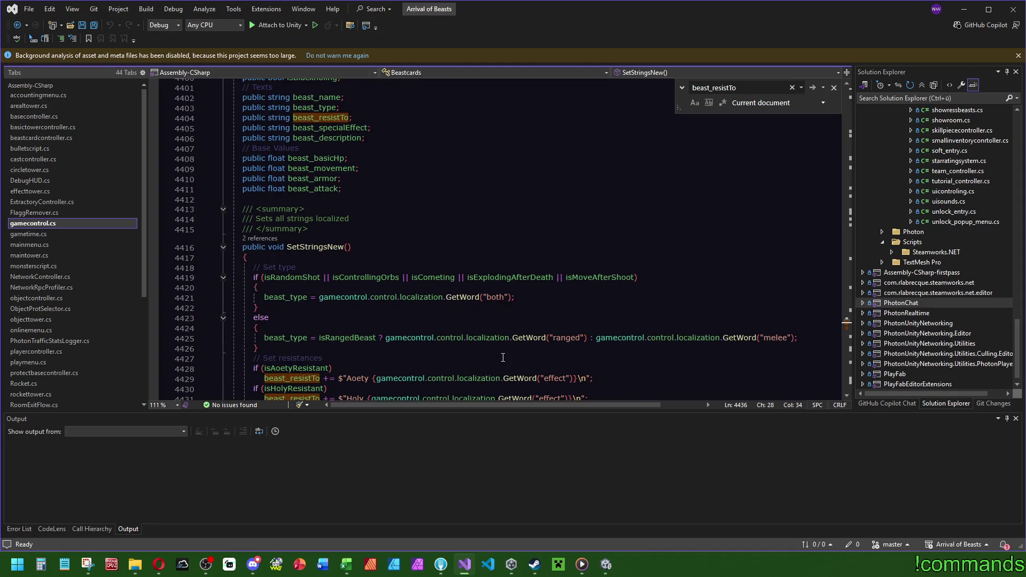
{"action": "scroll", "coordinate": [503, 357], "scroll_direction": "down", "scroll_amount": 6}
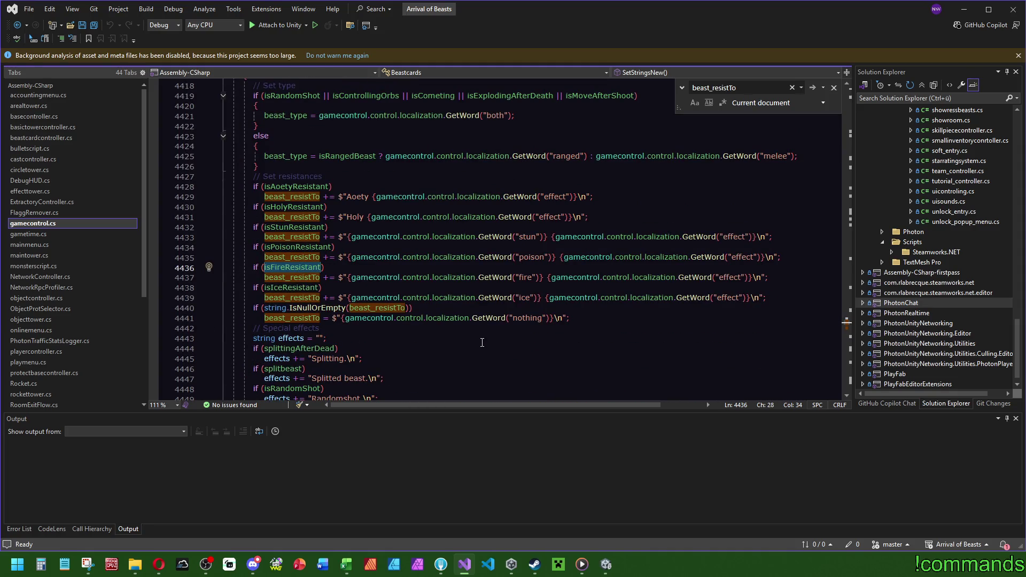
{"action": "scroll", "coordinate": [483, 340], "scroll_direction": "down", "scroll_amount": 11}
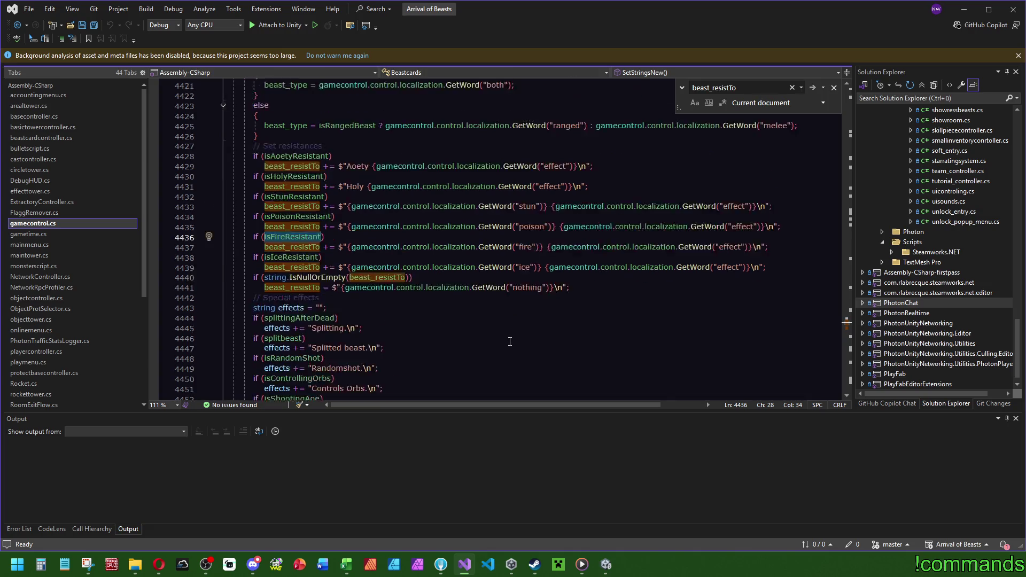
{"action": "scroll", "coordinate": [475, 341], "scroll_direction": "down", "scroll_amount": 7}
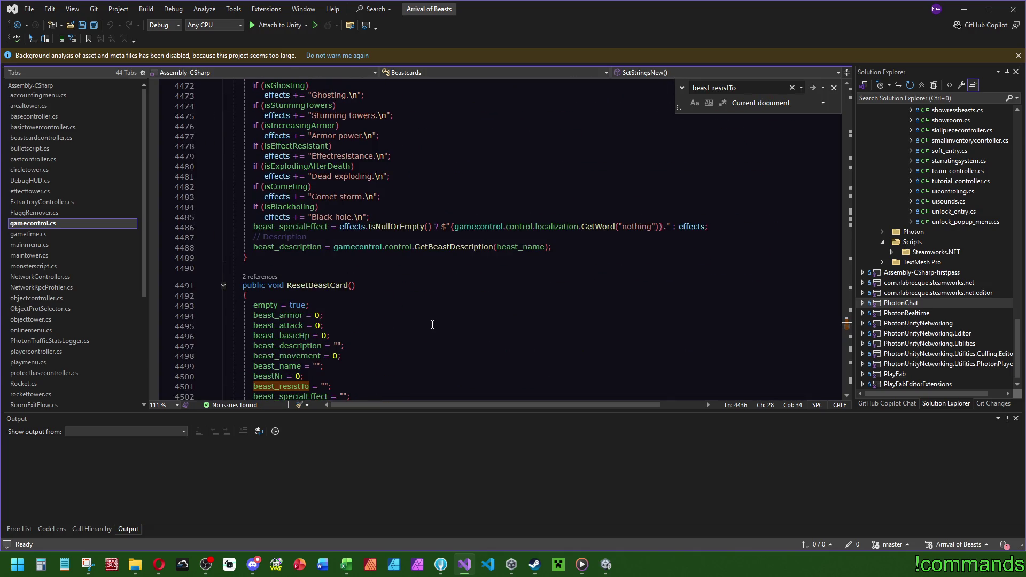
{"action": "scroll", "coordinate": [421, 327], "scroll_direction": "down", "scroll_amount": 5}
{"action": "scroll", "coordinate": [391, 303], "scroll_direction": "up", "scroll_amount": 5}
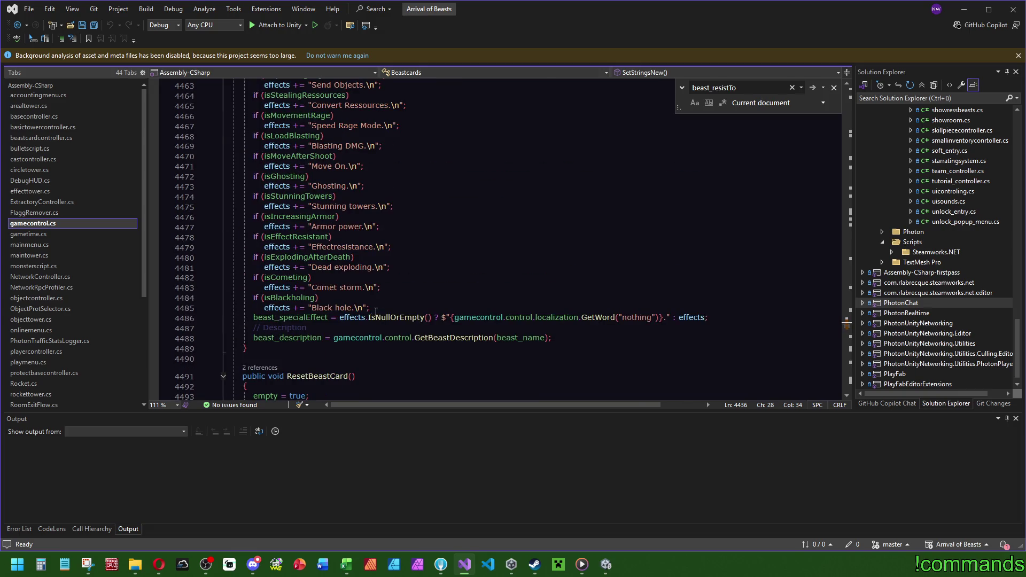
{"action": "scroll", "coordinate": [374, 310], "scroll_direction": "up", "scroll_amount": 20}
{"action": "scroll", "coordinate": [354, 311], "scroll_direction": "down", "scroll_amount": 17}
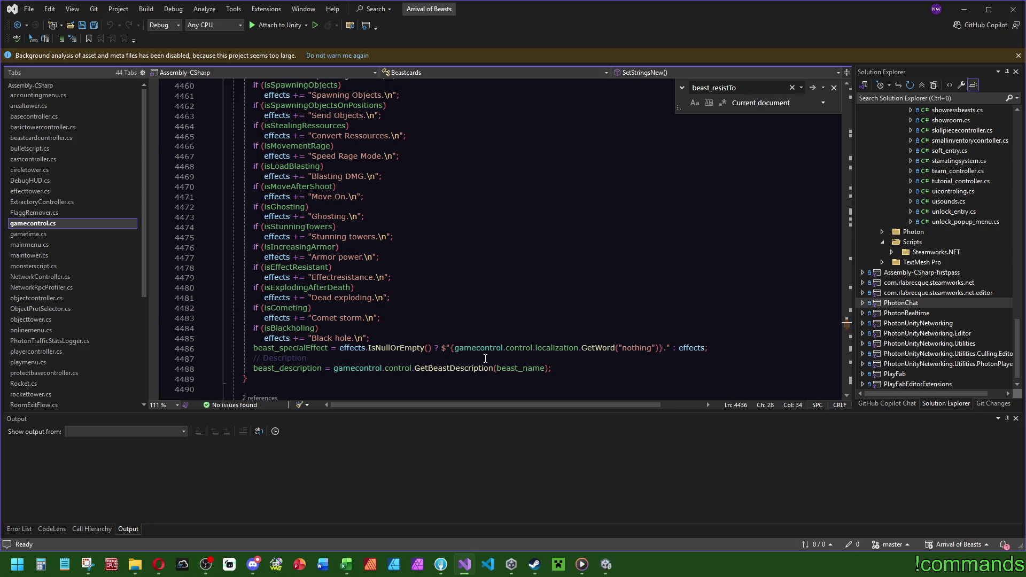
{"action": "mouse_move", "coordinate": [453, 370]}
{"action": "scroll", "coordinate": [436, 359], "scroll_direction": "up", "scroll_amount": 15}
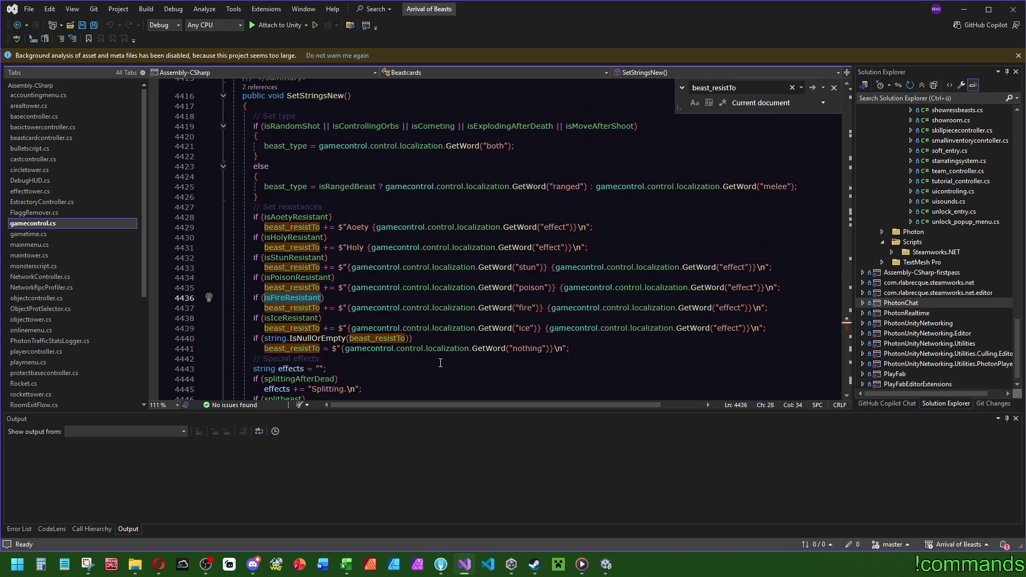
{"action": "scroll", "coordinate": [422, 336], "scroll_direction": "up", "scroll_amount": 7}
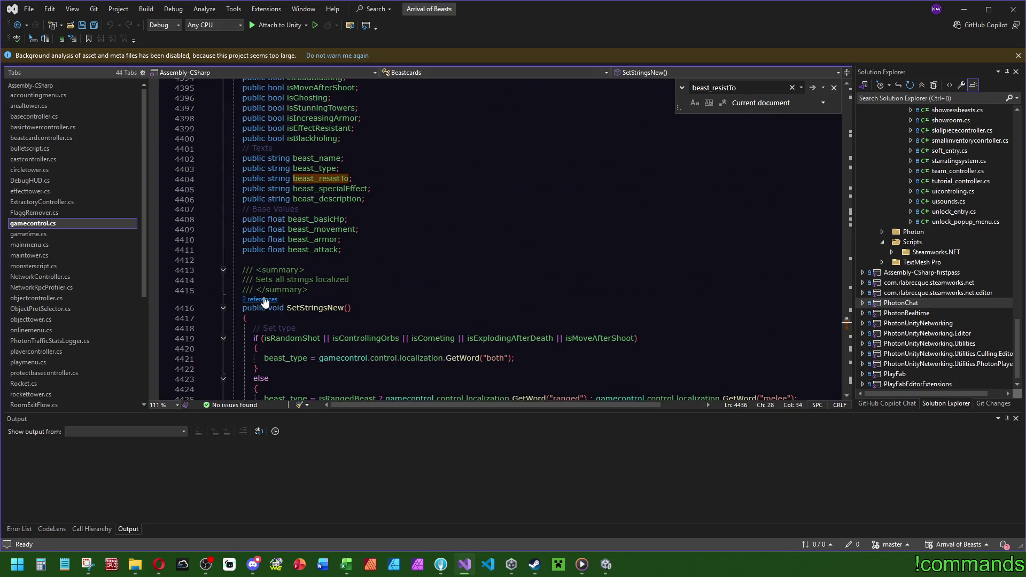
{"action": "left_click", "coordinate": [260, 299]}
{"action": "double_click", "coordinate": [344, 272]}
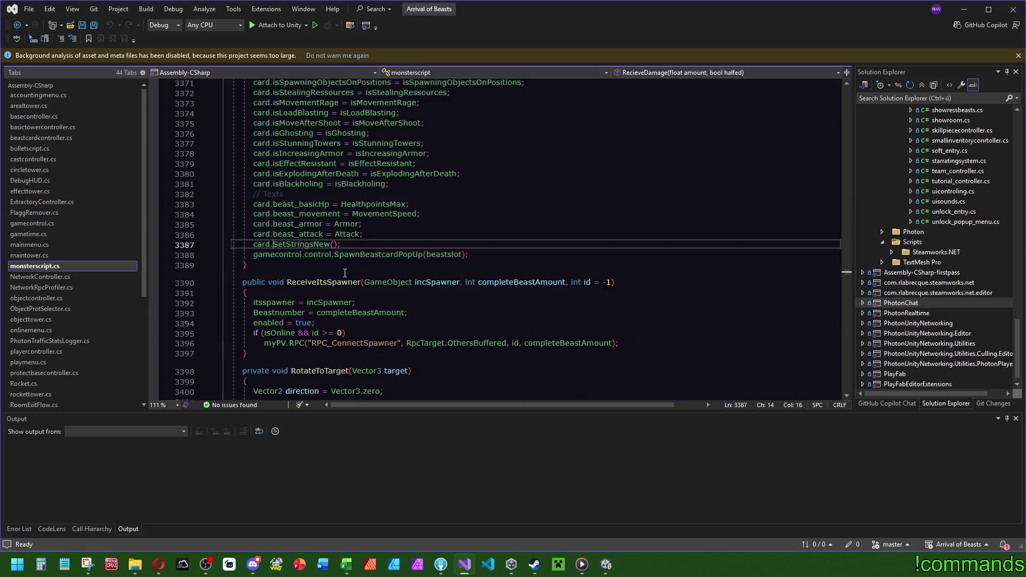
{"action": "scroll", "coordinate": [364, 305], "scroll_direction": "up", "scroll_amount": 19}
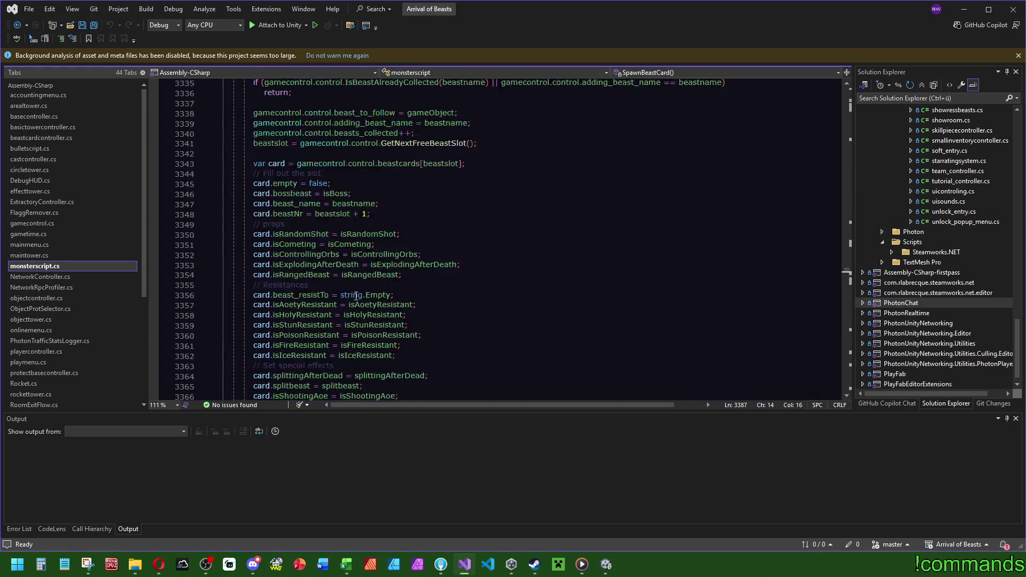
{"action": "scroll", "coordinate": [364, 304], "scroll_direction": "up", "scroll_amount": 1}
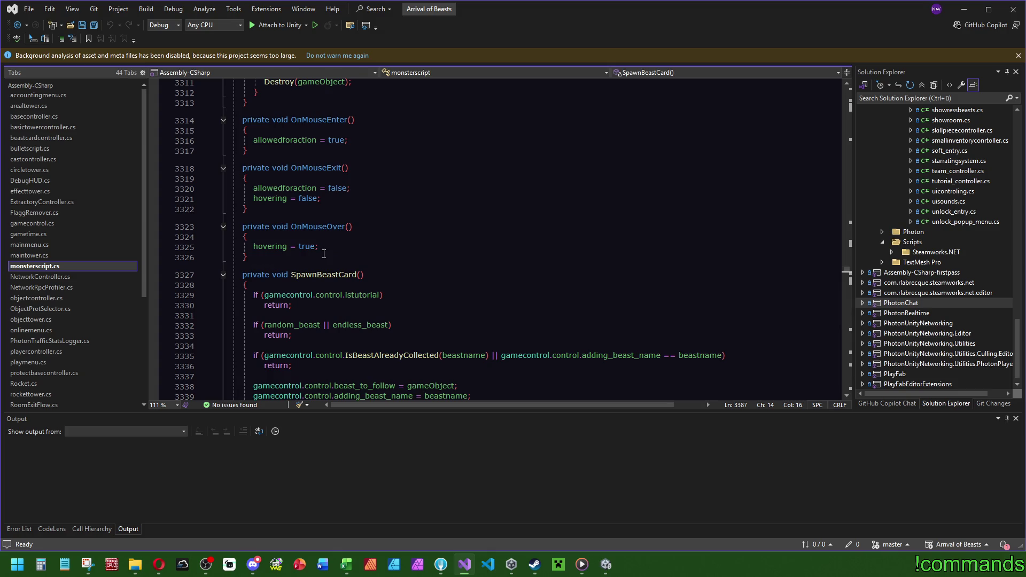
{"action": "scroll", "coordinate": [470, 213], "scroll_direction": "down", "scroll_amount": 20}
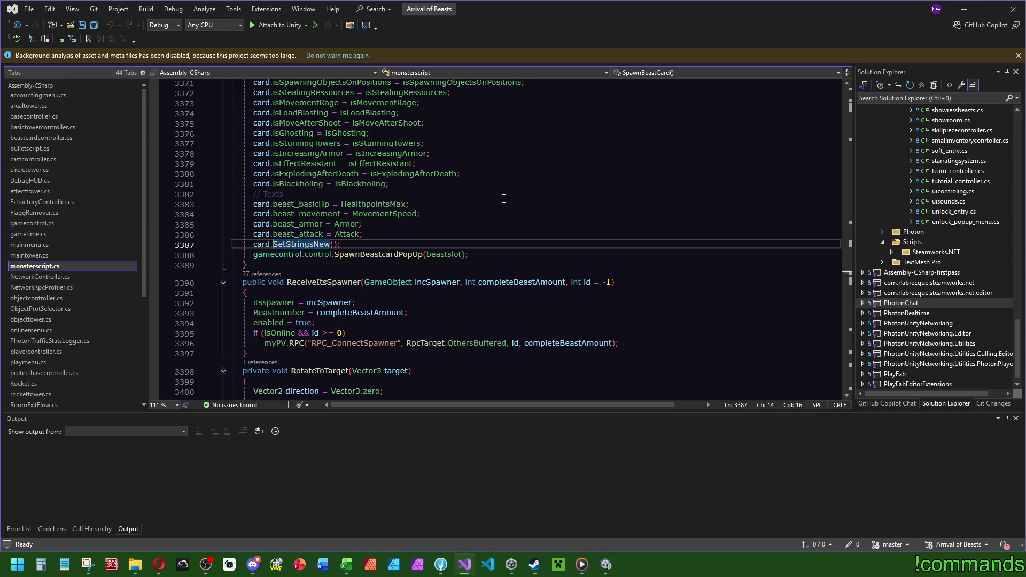
{"action": "key", "text": "ctrl+minus"}
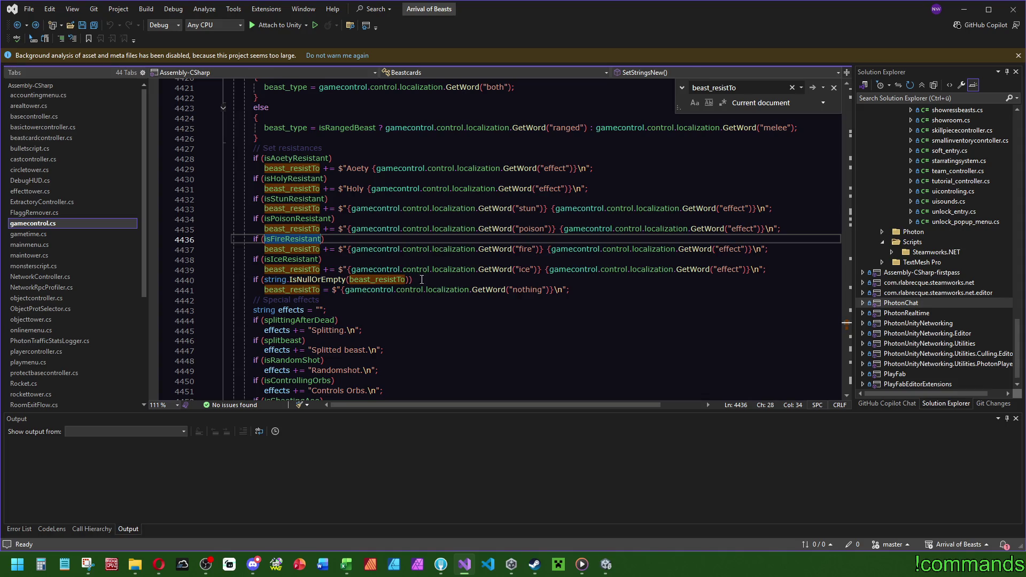
{"action": "scroll", "coordinate": [410, 296], "scroll_direction": "up", "scroll_amount": 6}
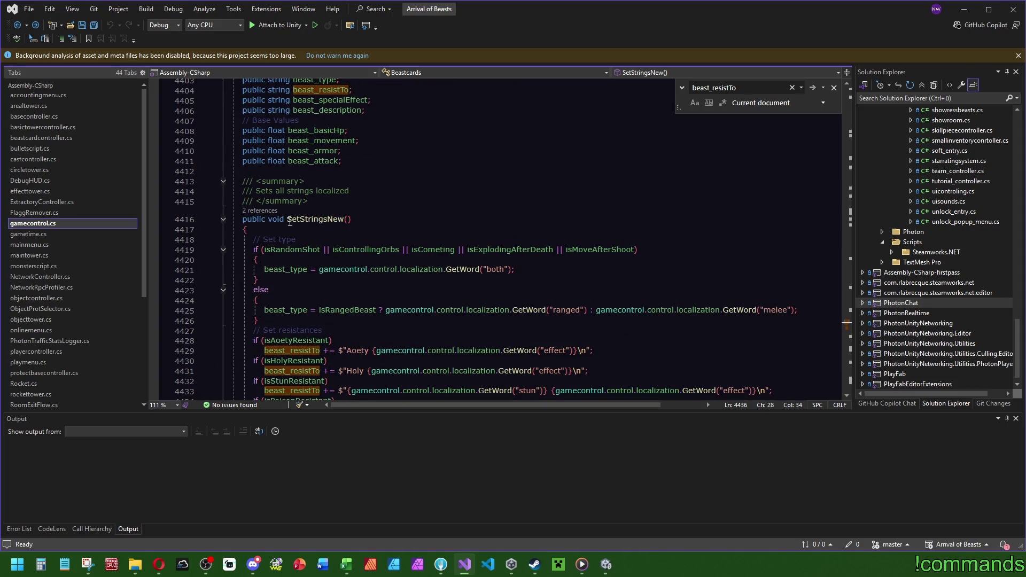
{"action": "left_click", "coordinate": [262, 211]}
{"action": "double_click", "coordinate": [431, 160]}
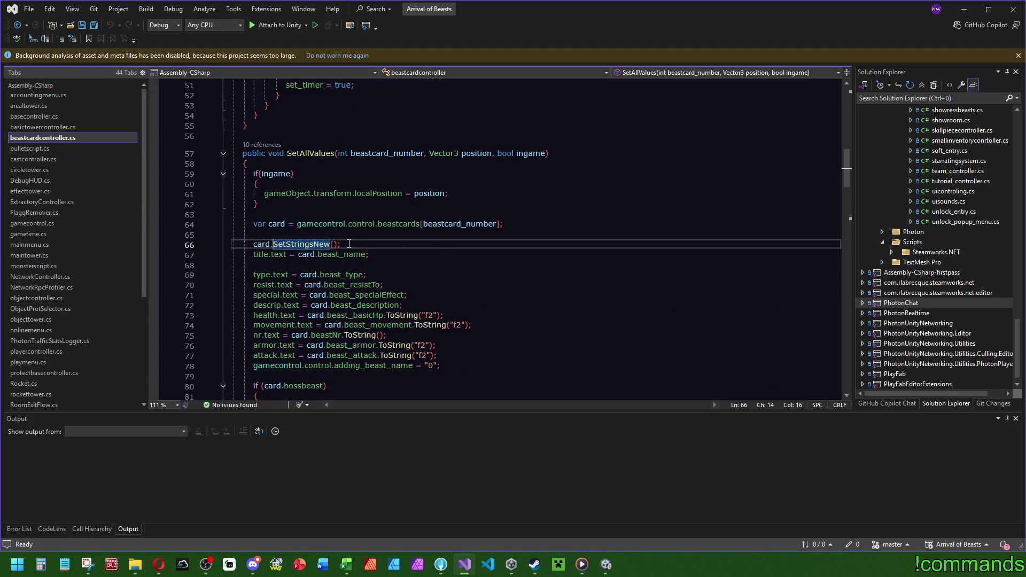
{"action": "left_click", "coordinate": [290, 244]}
{"action": "left_click", "coordinate": [289, 244], "text": "ctrl"}
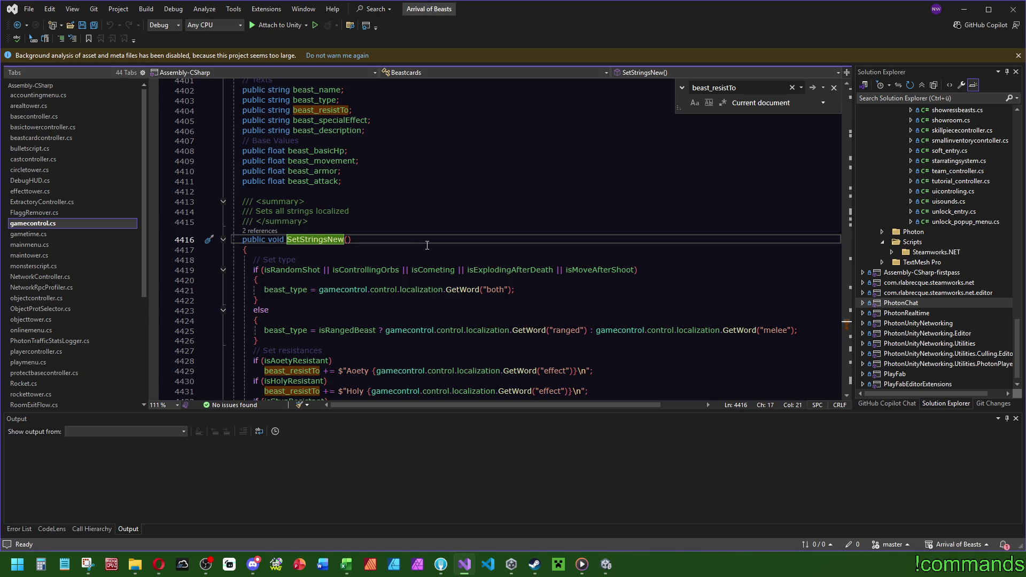
{"action": "scroll", "coordinate": [427, 246], "scroll_direction": "down", "scroll_amount": 5}
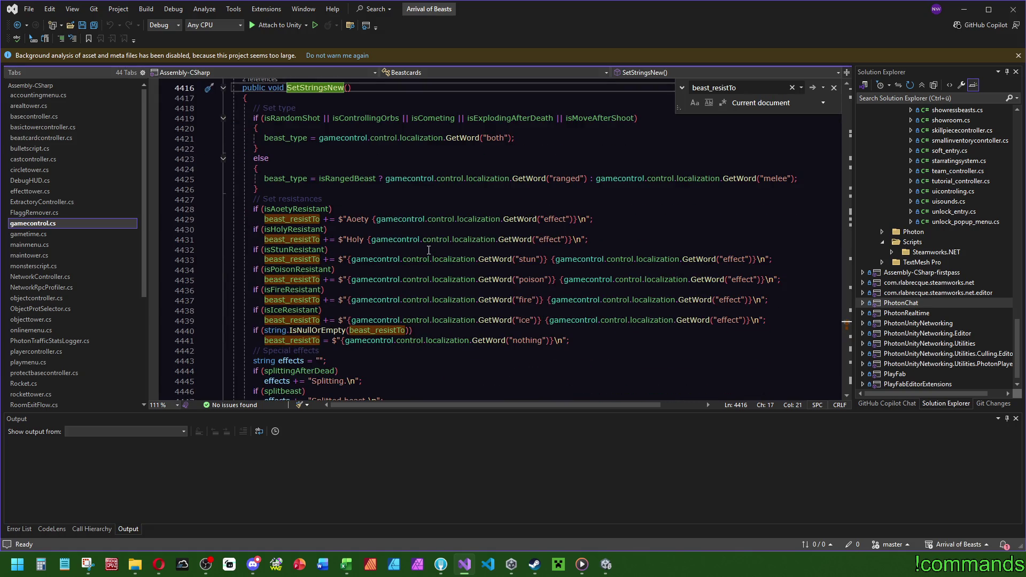
{"action": "scroll", "coordinate": [518, 262], "scroll_direction": "down", "scroll_amount": 6}
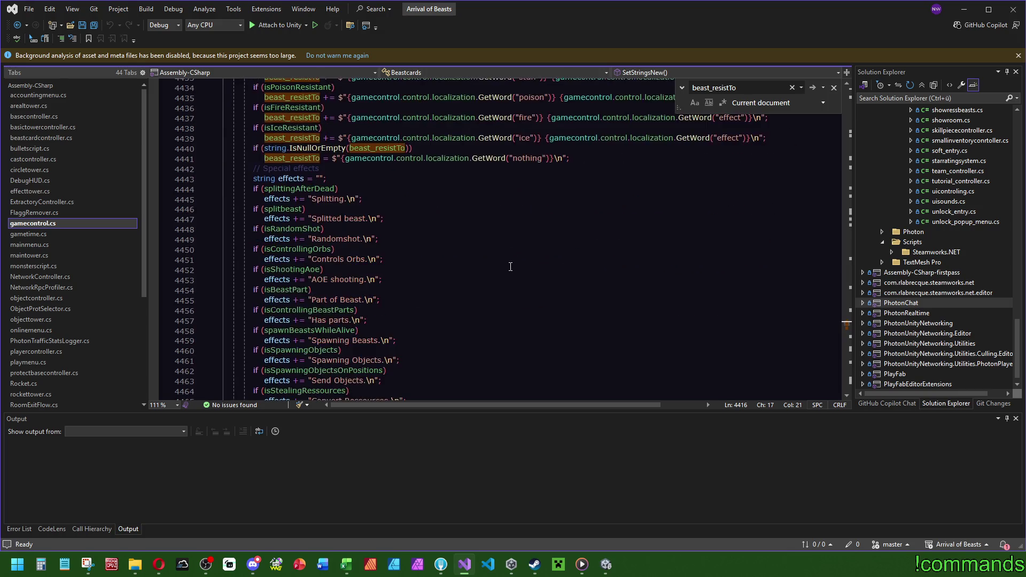
{"action": "scroll", "coordinate": [518, 262], "scroll_direction": "down", "scroll_amount": 7}
{"action": "scroll", "coordinate": [510, 265], "scroll_direction": "down", "scroll_amount": 7}
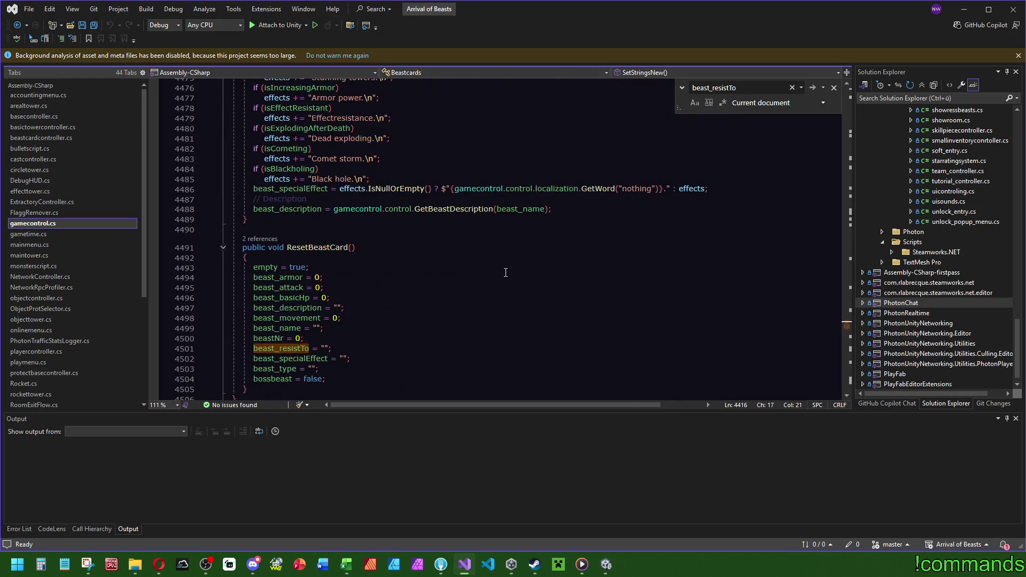
{"action": "scroll", "coordinate": [497, 268], "scroll_direction": "up", "scroll_amount": 1}
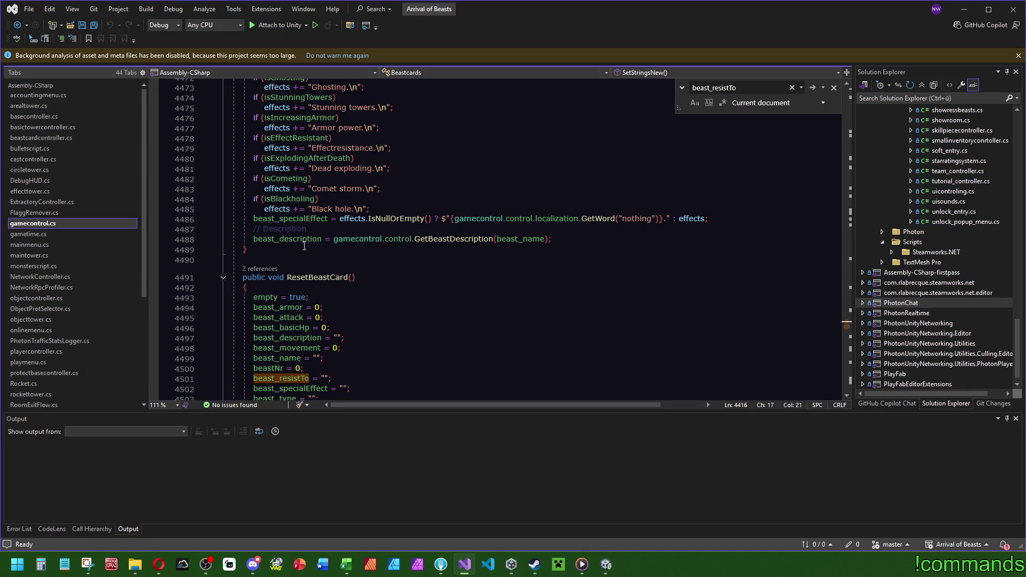
{"action": "left_click", "coordinate": [318, 220]}
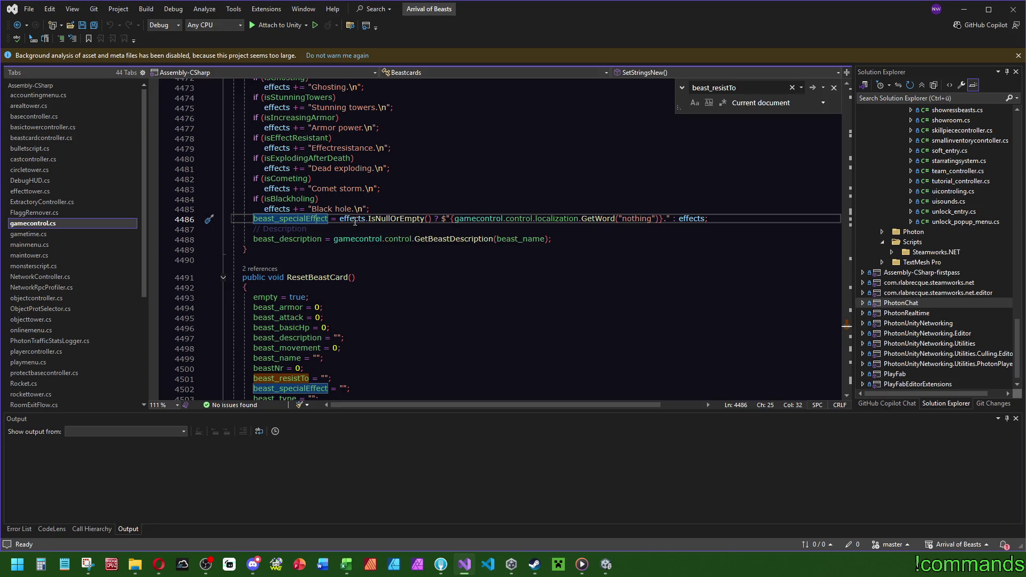
{"action": "left_click", "coordinate": [353, 220]}
{"action": "scroll", "coordinate": [329, 315], "scroll_direction": "up", "scroll_amount": 17}
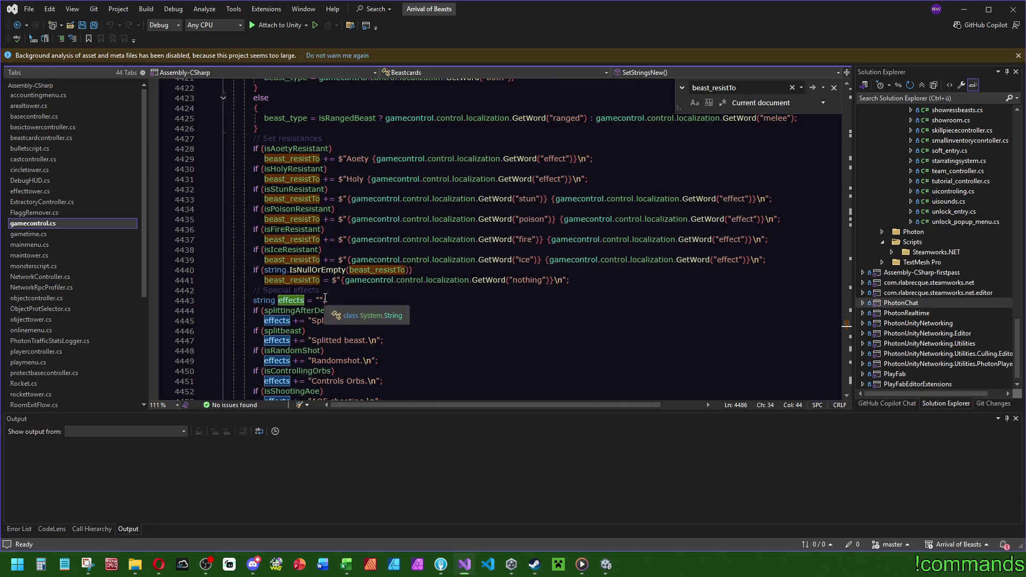
{"action": "left_click", "coordinate": [319, 301]}
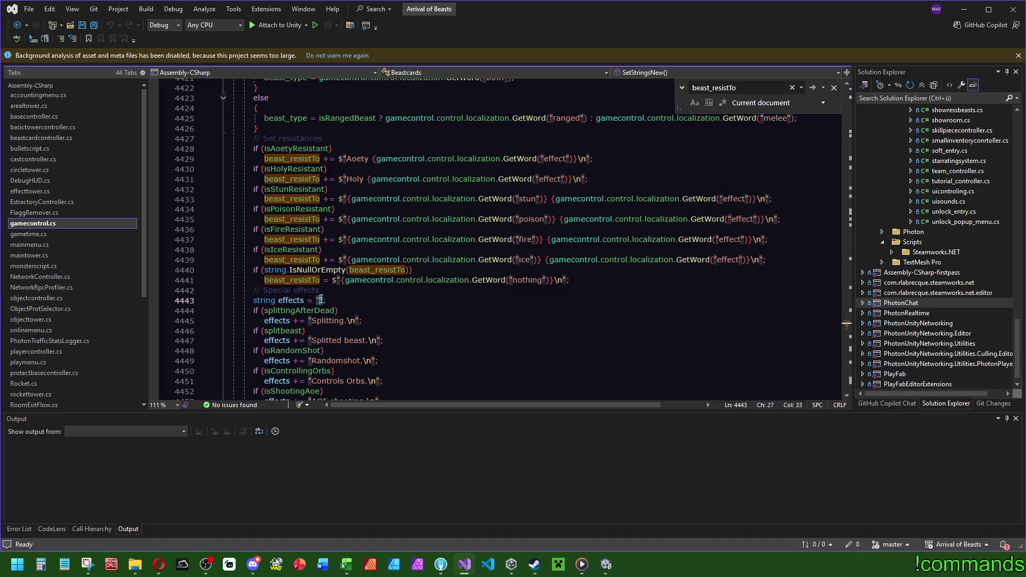
Step: Highlight the uses of beast_type and beast_resistTo in SetStringsNew
{"action": "type", "text": "string.Empty"}
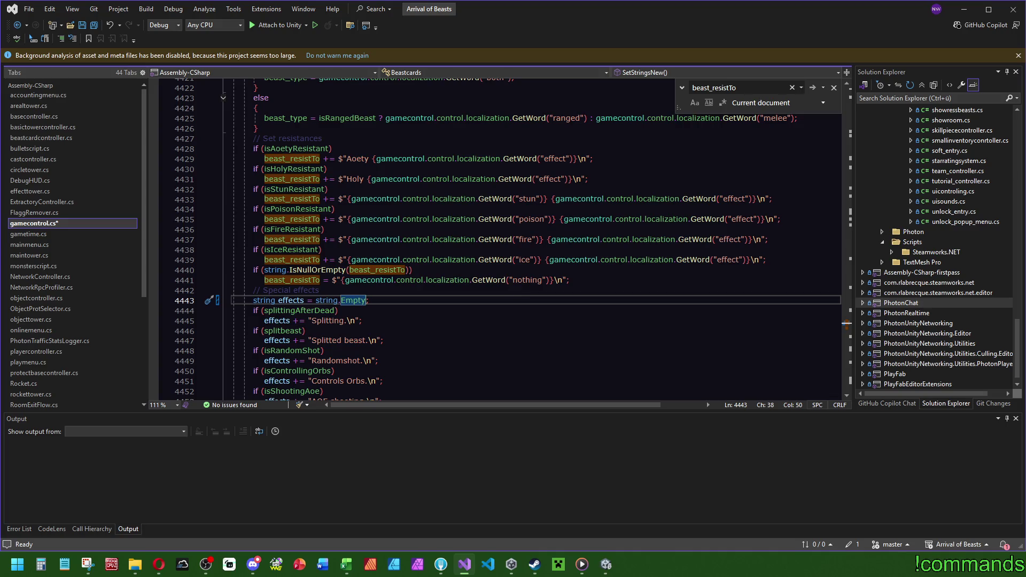
{"action": "key", "text": "alt+Tab"}
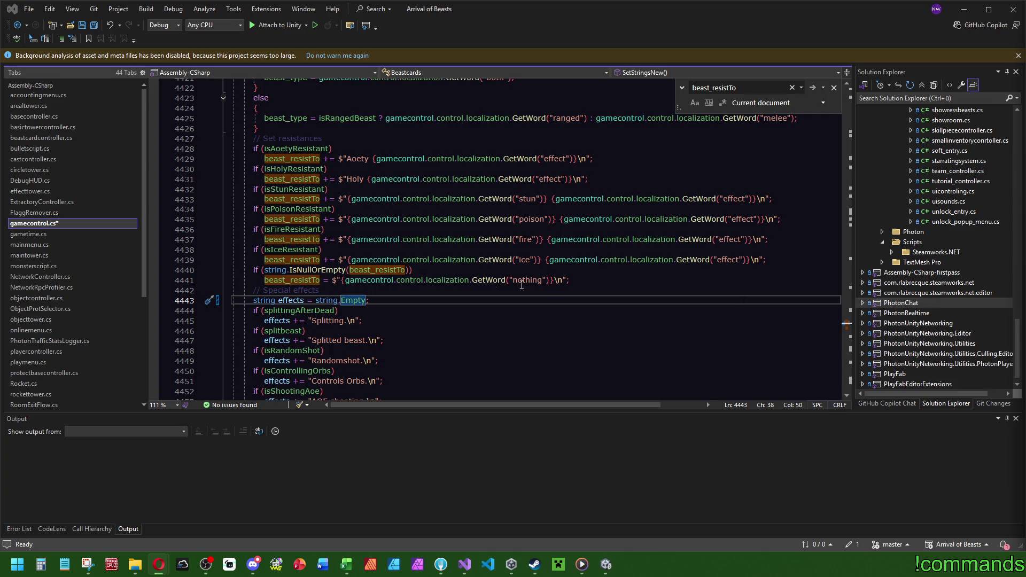
{"action": "scroll", "coordinate": [483, 229], "scroll_direction": "up", "scroll_amount": 9}
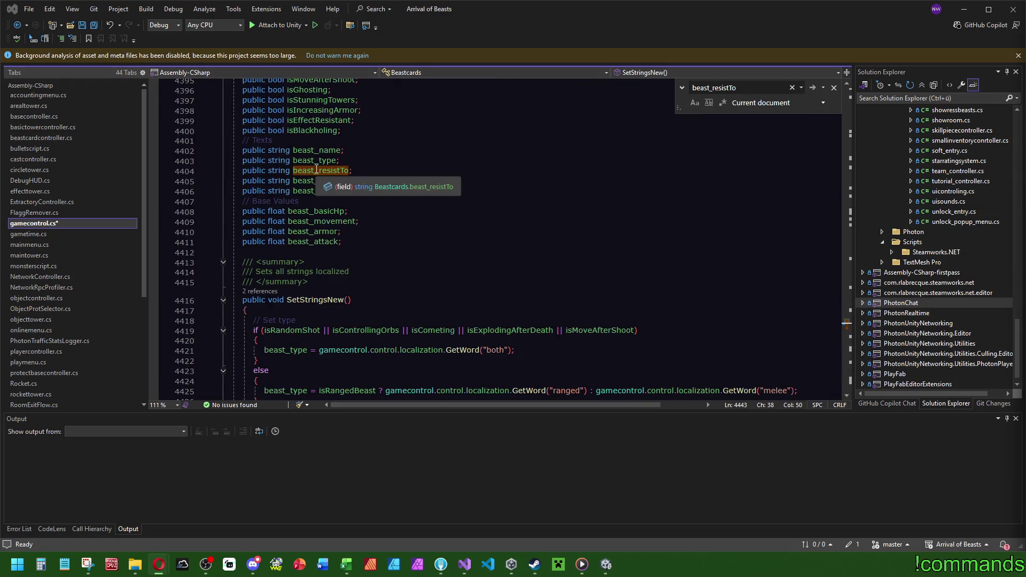
{"action": "scroll", "coordinate": [317, 168], "scroll_direction": "down", "scroll_amount": 6}
{"action": "left_click", "coordinate": [291, 168]}
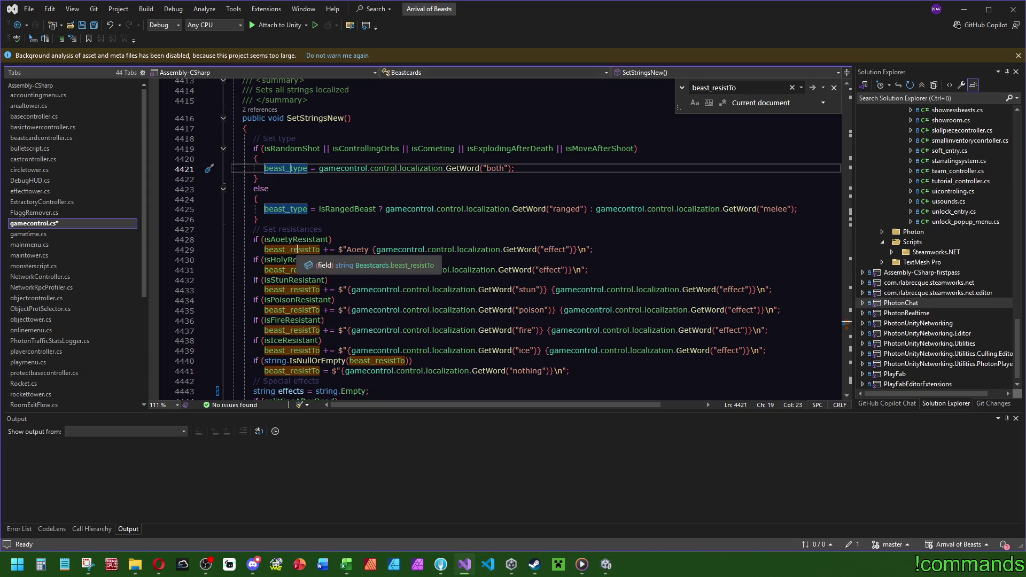
{"action": "left_click", "coordinate": [302, 249]}
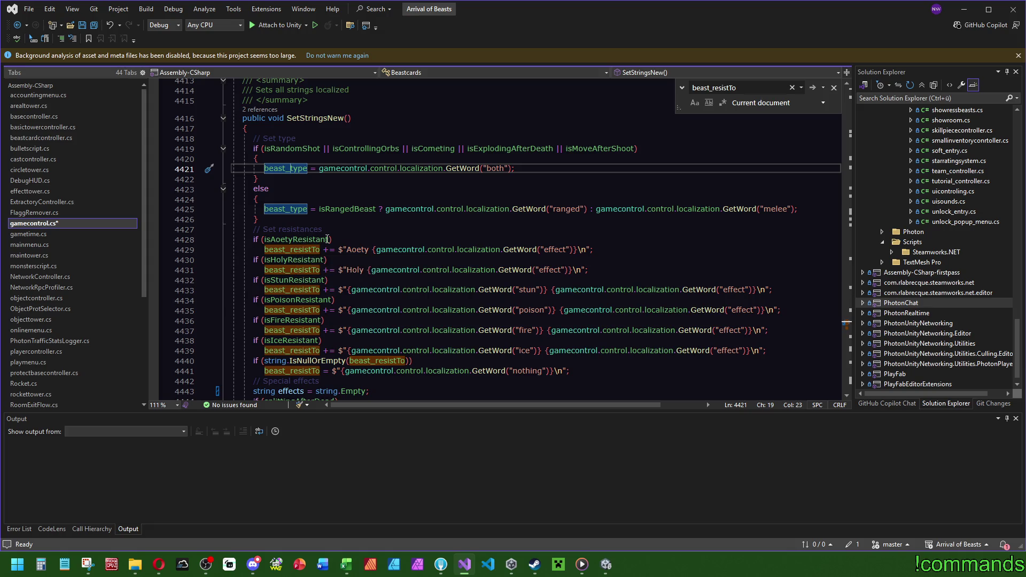
Step: Add 'beast_resistTo = string.Empty;' below the Set resistances comment
{"action": "left_click", "coordinate": [342, 229]}
{"action": "key", "text": "Return"}
{"action": "type", "text": "beast_resistTo "}
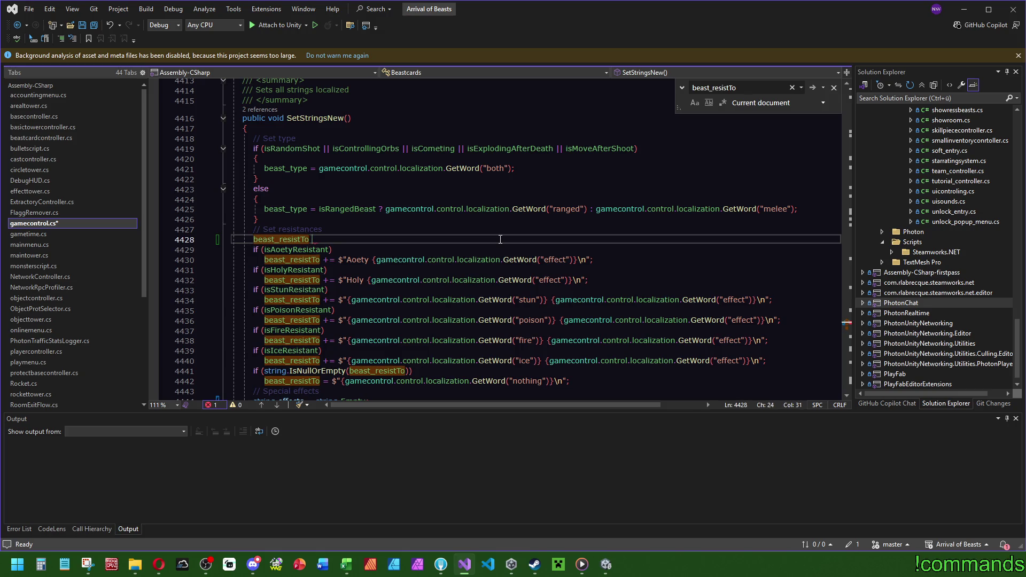
{"action": "type", "text": "= str"}
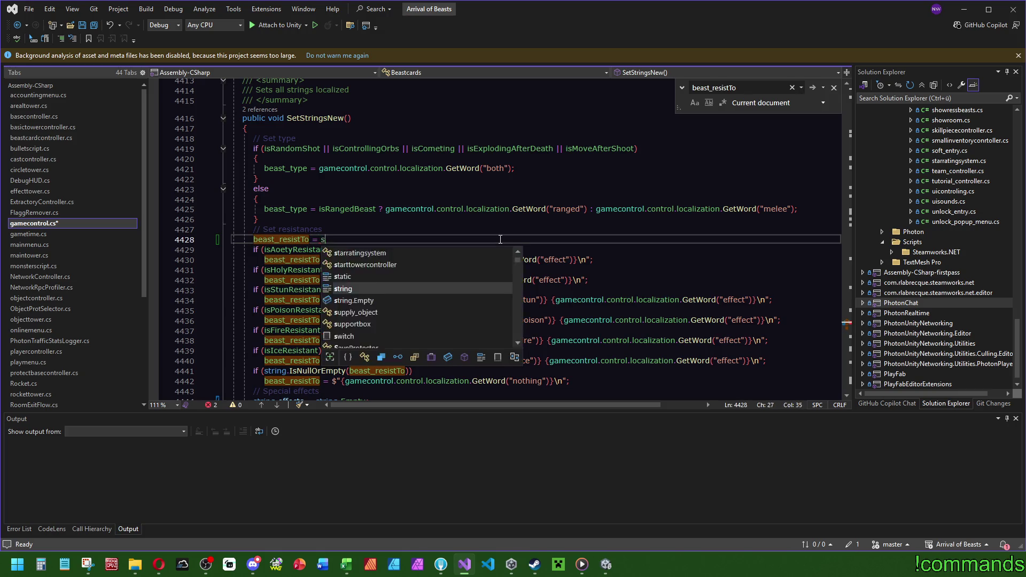
{"action": "key", "text": "Tab"}
{"action": "type", "text": ";"}
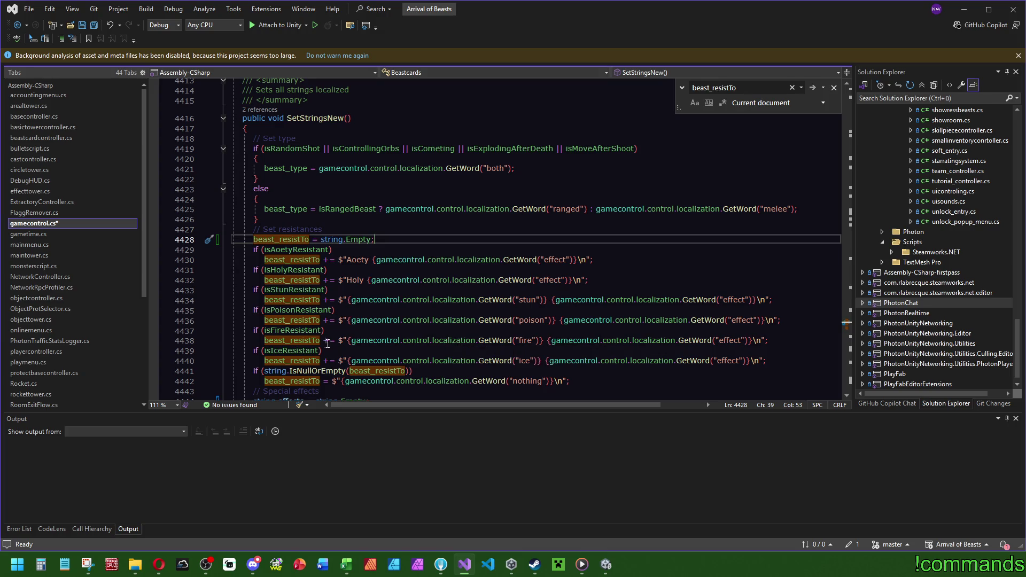
Step: Highlight the uses of effects and beast_specialEffect further down the method
{"action": "scroll", "coordinate": [349, 297], "scroll_direction": "down", "scroll_amount": 2}
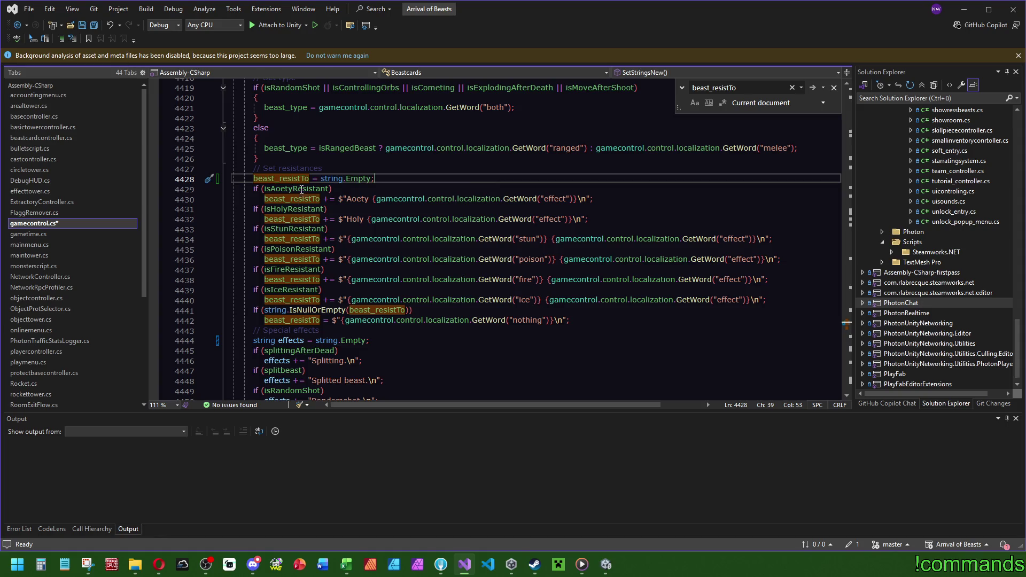
{"action": "scroll", "coordinate": [360, 231], "scroll_direction": "down", "scroll_amount": 4}
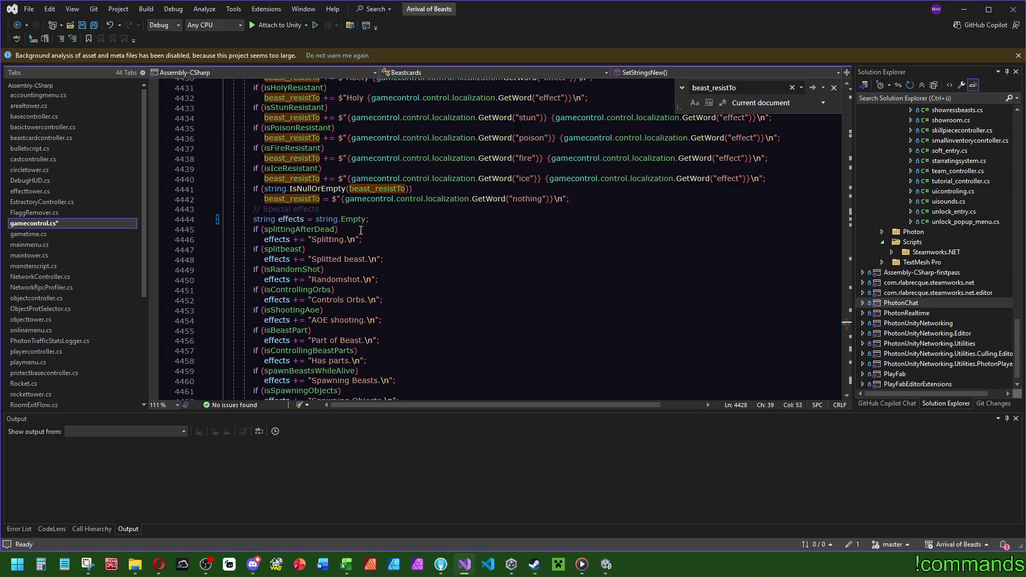
{"action": "left_click", "coordinate": [298, 220]}
{"action": "scroll", "coordinate": [304, 220], "scroll_direction": "down", "scroll_amount": 14}
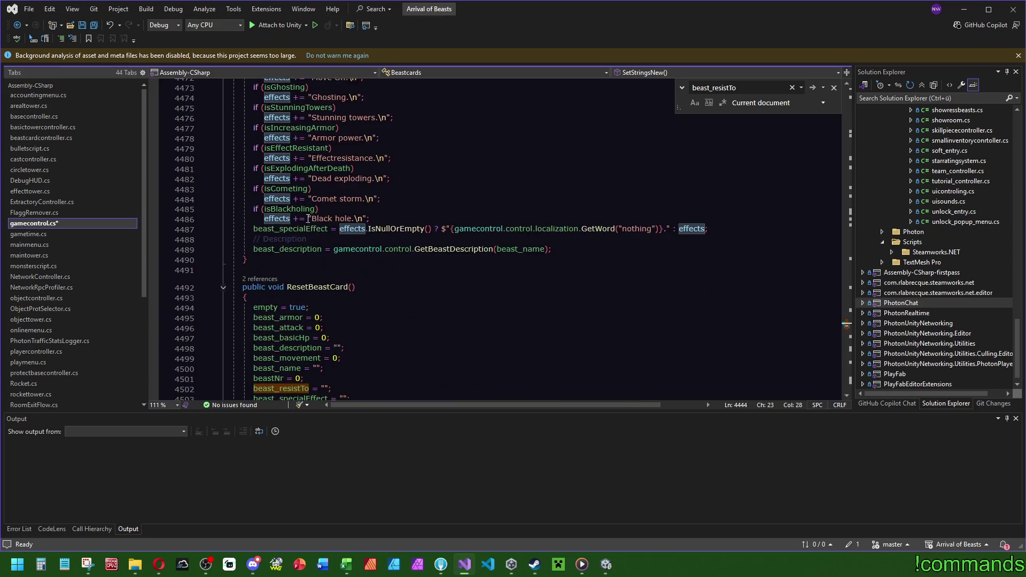
{"action": "left_click", "coordinate": [313, 228]}
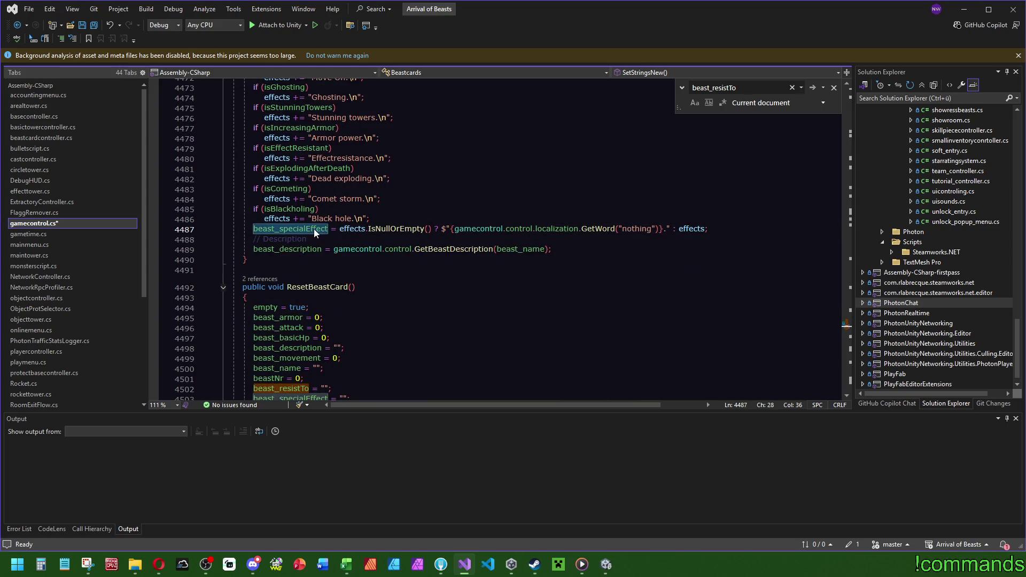
{"action": "scroll", "coordinate": [316, 240], "scroll_direction": "up", "scroll_amount": 16}
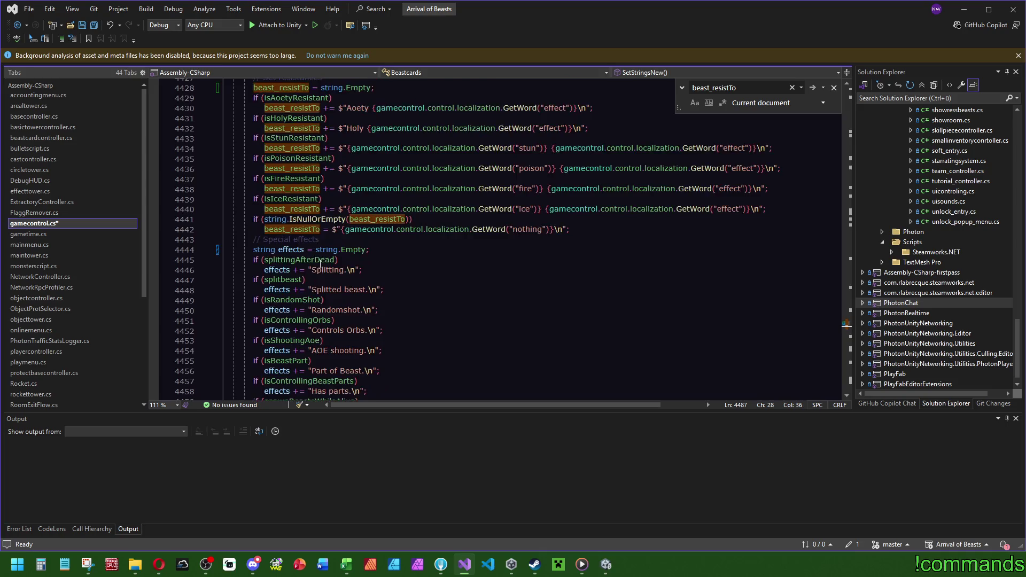
{"action": "scroll", "coordinate": [321, 265], "scroll_direction": "up", "scroll_amount": 2}
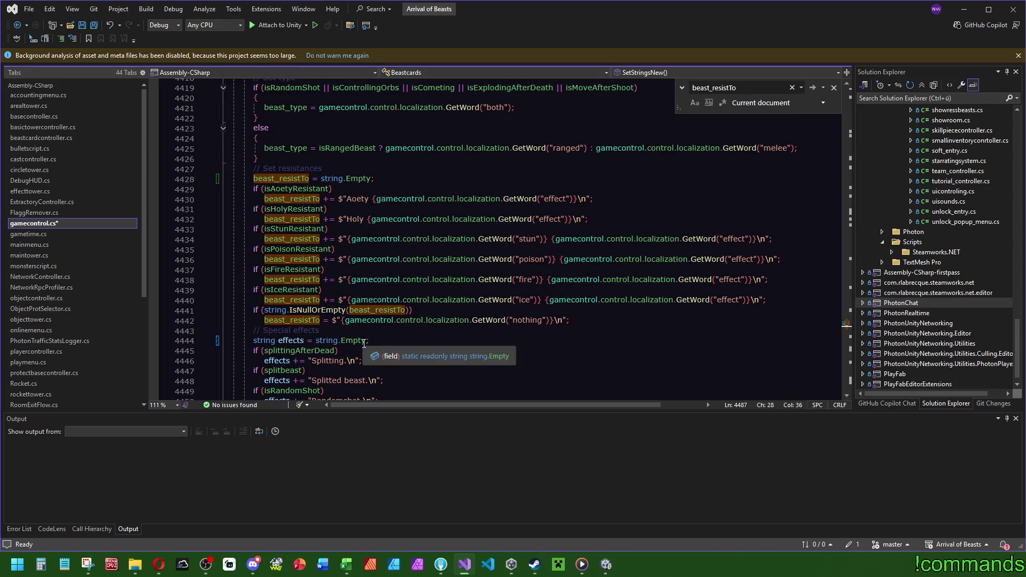
Step: Turn the beast_resistTo reset line into a local 'var resistances' declaration
{"action": "left_click", "coordinate": [361, 168]}
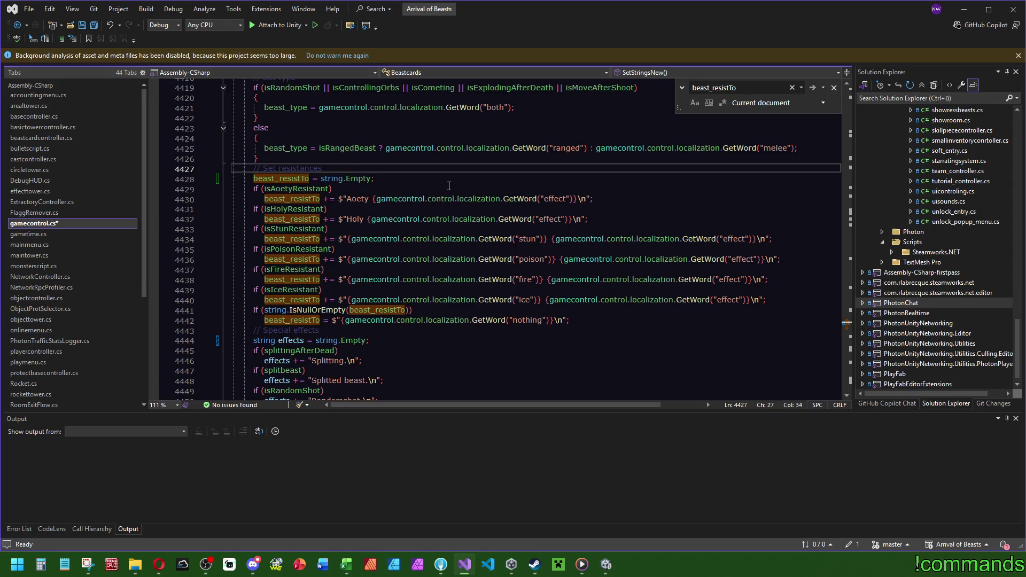
{"action": "key", "text": "Down"}
{"action": "key", "text": "Home"}
{"action": "type", "text": "var"}
{"action": "key", "text": "Delete"}
{"action": "key", "text": "Delete"}
{"action": "key", "text": "Delete"}
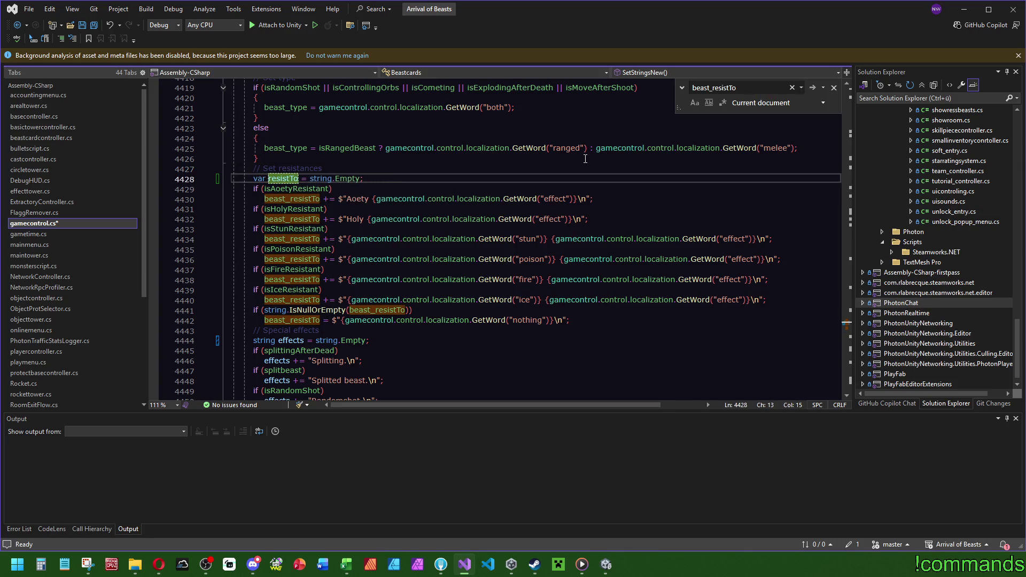
{"action": "key", "text": "ctrl+Delete"}
{"action": "type", "text": "resistances"}
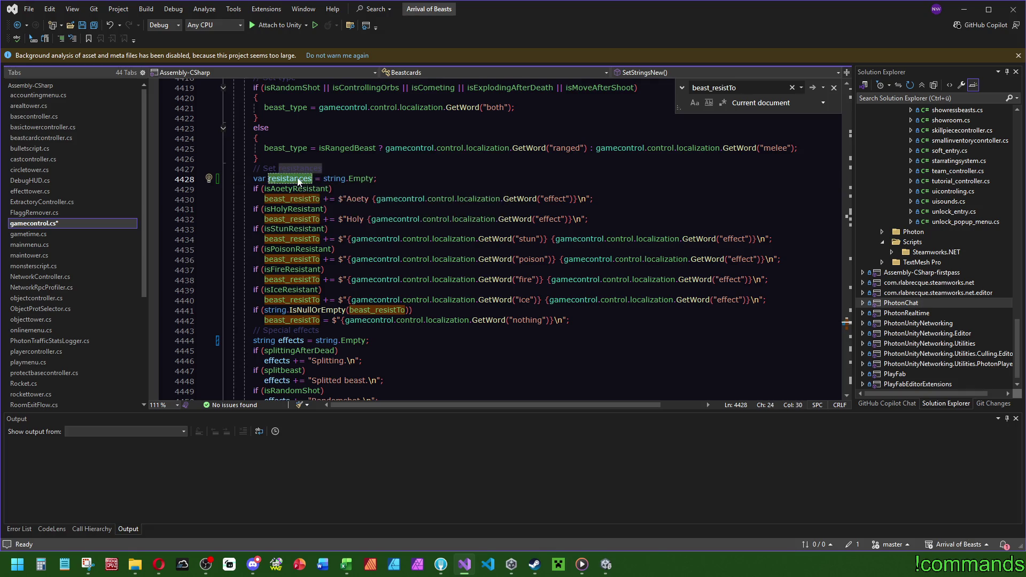
Step: Rename the fire, ice, IsNullOrEmpty and 'nothing' uses to resistances
{"action": "key", "text": "Tab"}
{"action": "key", "text": "Tab"}
{"action": "key", "text": "Tab"}
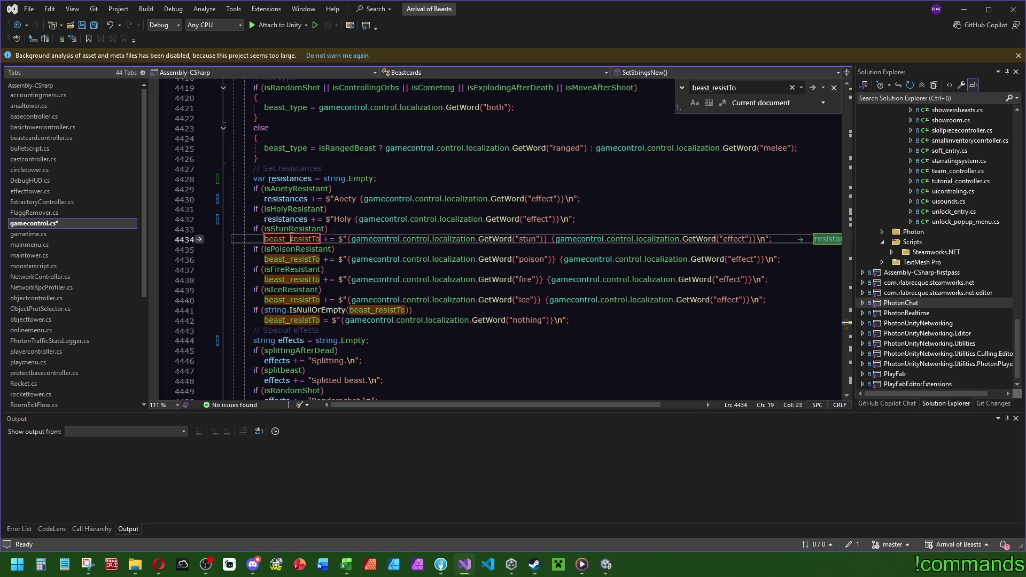
{"action": "key", "text": "Tab"}
{"action": "key", "text": "Tab"}
{"action": "key", "text": "Tab"}
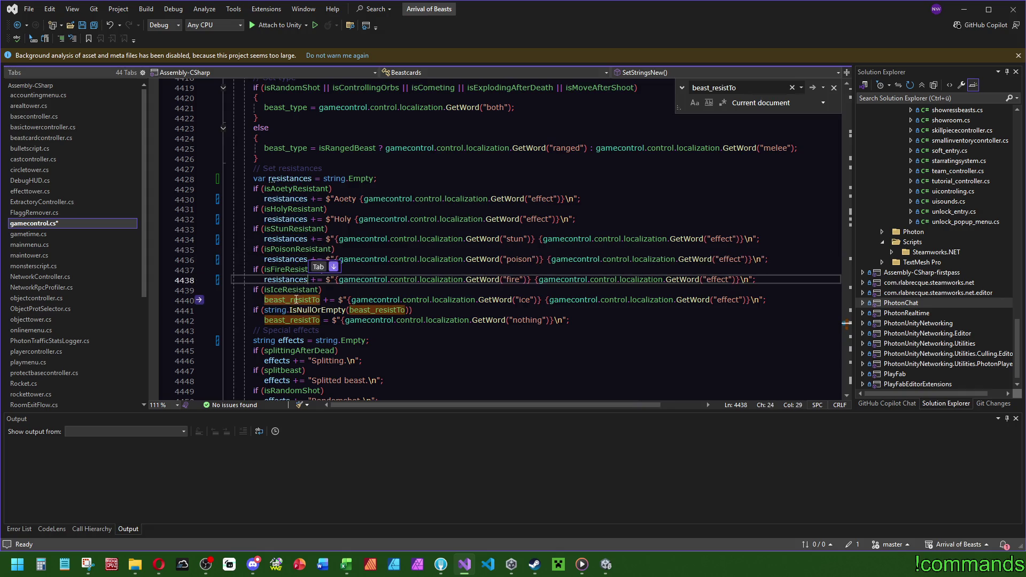
{"action": "key", "text": "Tab"}
{"action": "key", "text": "Tab"}
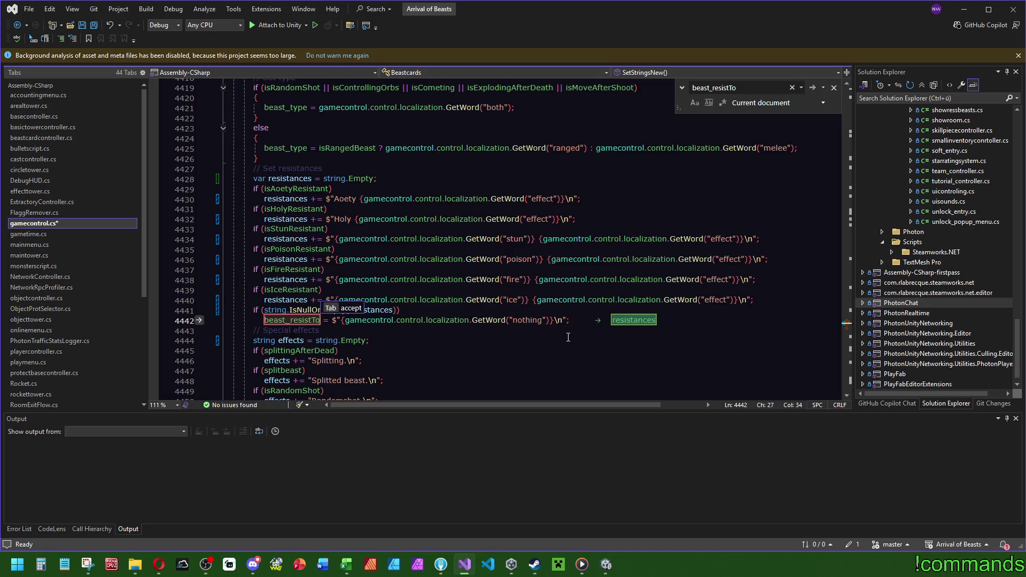
{"action": "key", "text": "Tab"}
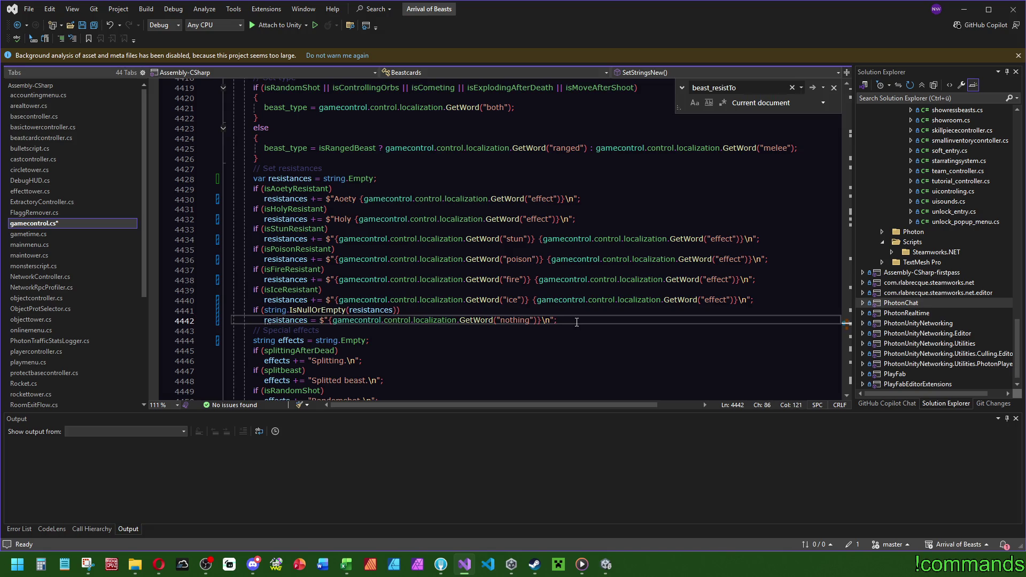
Step: Start a new line with beast_resistTo after the resistances block, then return to Unity
{"action": "key", "text": "Return"}
{"action": "type", "text": "res"}
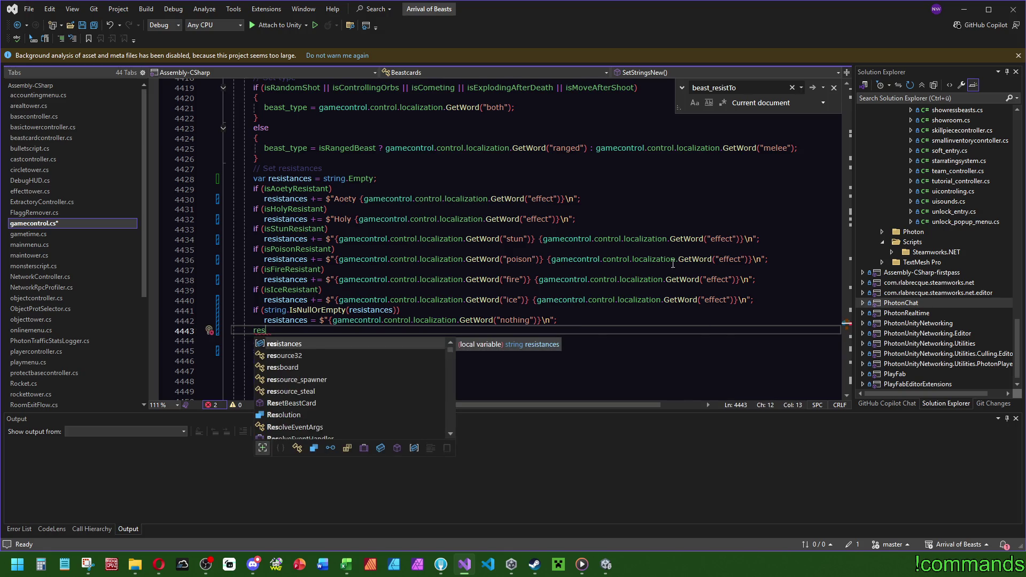
{"action": "scroll", "coordinate": [428, 250], "scroll_direction": "up", "scroll_amount": 8}
{"action": "scroll", "coordinate": [456, 204], "scroll_direction": "down", "scroll_amount": 7}
{"action": "key", "text": "BackSpace"}
{"action": "key", "text": "BackSpace"}
{"action": "key", "text": "BackSpace"}
{"action": "type", "text": "beast_re"}
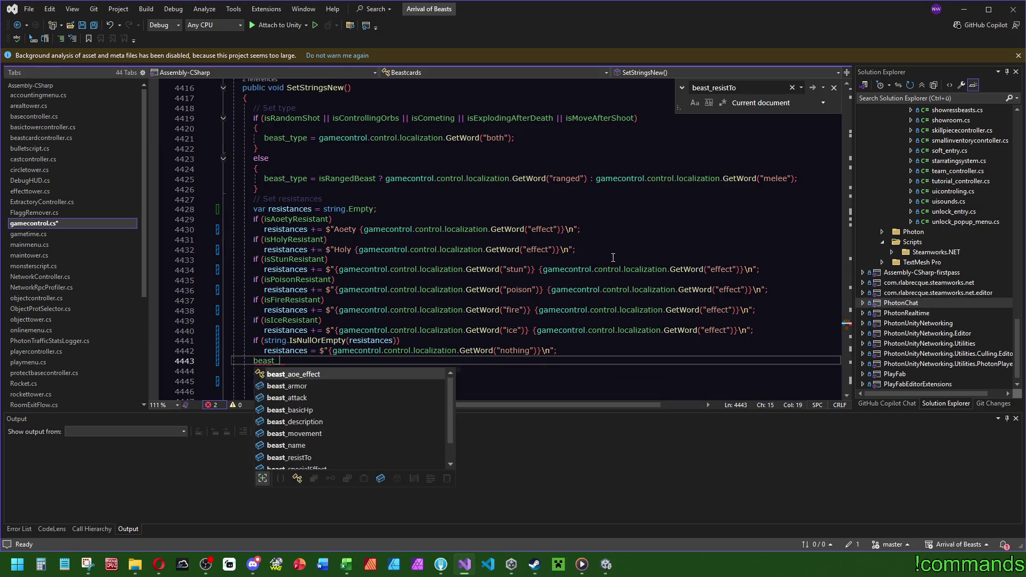
{"action": "key", "text": "Tab"}
{"action": "key", "text": "alt+Tab"}
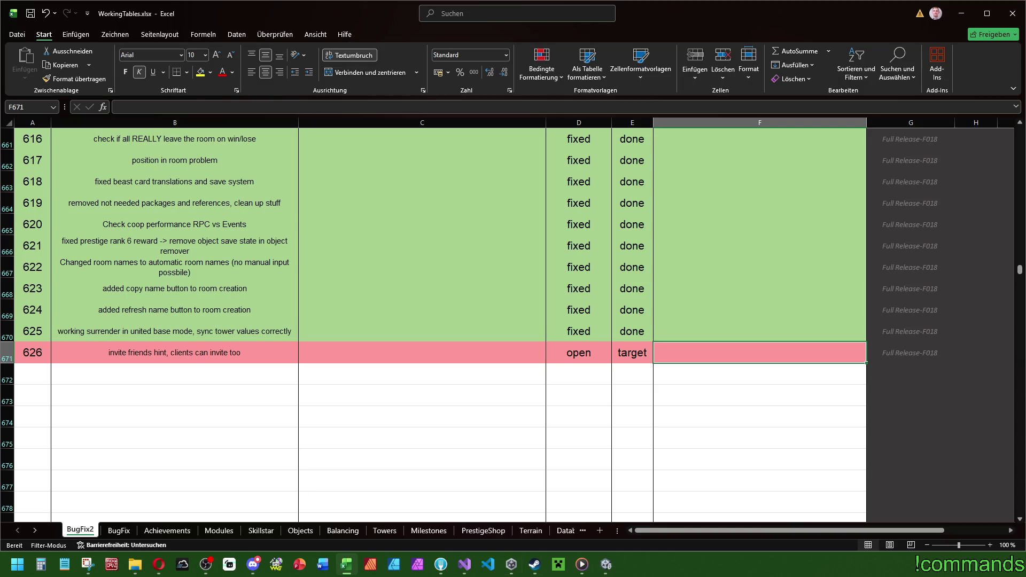
{"action": "left_click", "coordinate": [606, 565]}
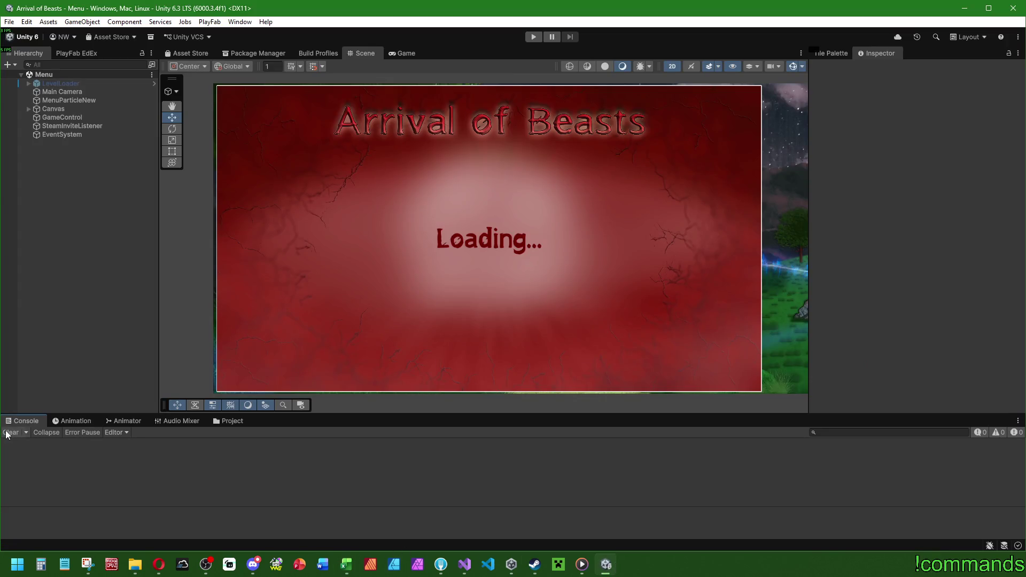
Step: Open the OnlineLobby scene from Assets/Scenes/Menus
{"action": "left_click", "coordinate": [215, 424]}
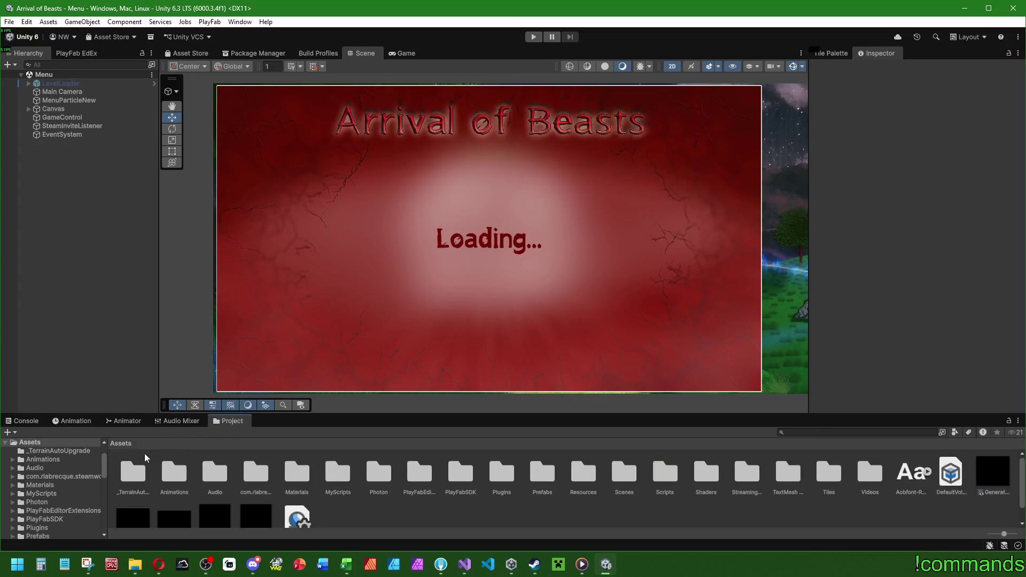
{"action": "left_click", "coordinate": [541, 477]}
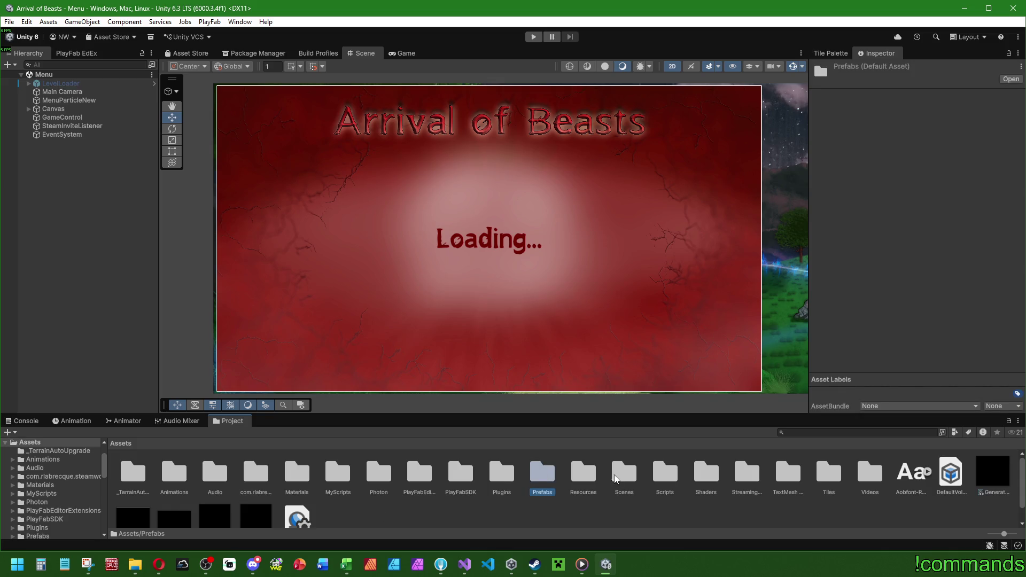
{"action": "double_click", "coordinate": [619, 477]}
{"action": "double_click", "coordinate": [343, 474]}
{"action": "double_click", "coordinate": [179, 470]}
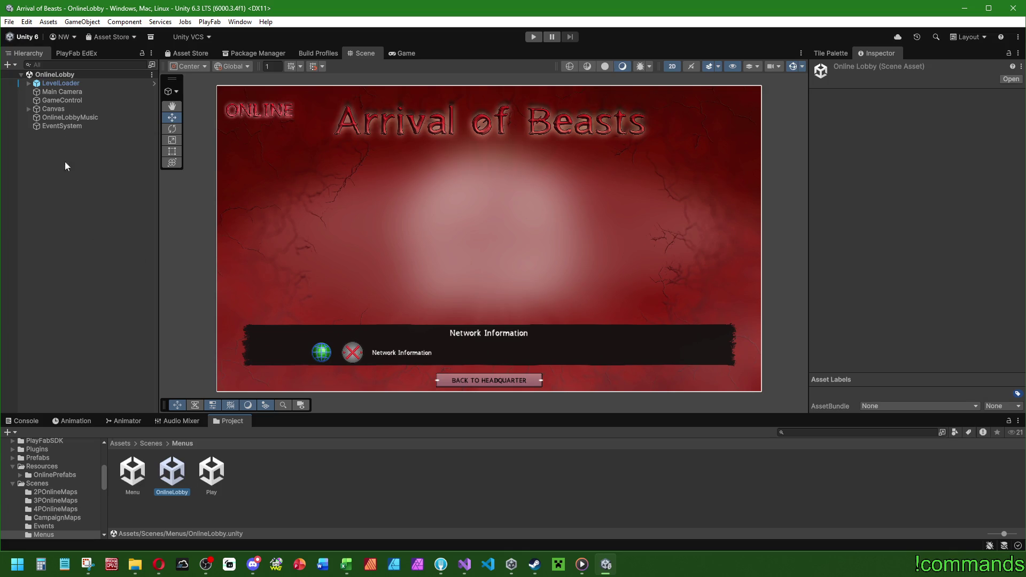
Step: Expand Canvas > Onlinemenu and activate the Room panel
{"action": "left_click", "coordinate": [29, 108]}
{"action": "left_click", "coordinate": [36, 125]}
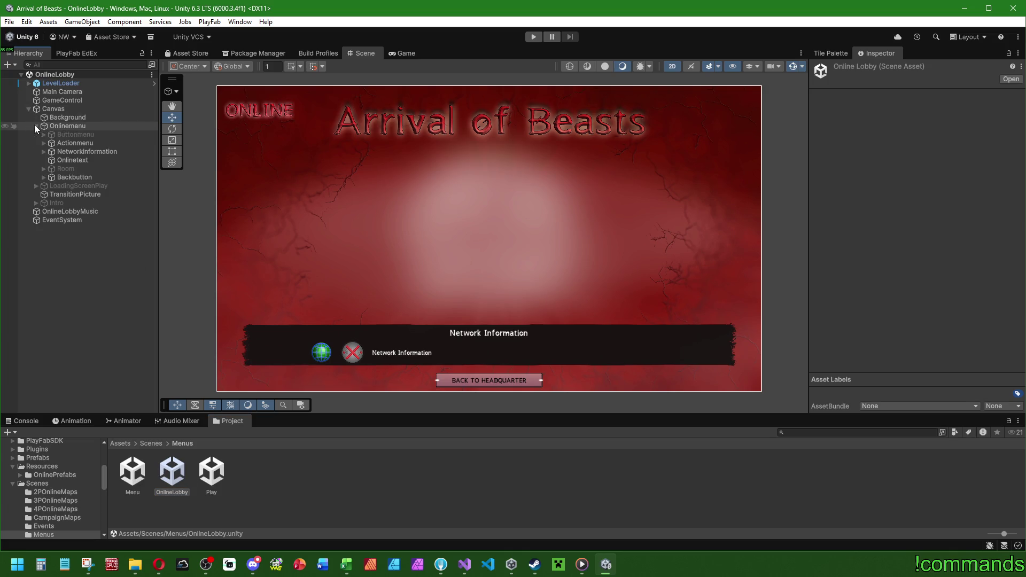
{"action": "left_click", "coordinate": [66, 169]}
{"action": "left_click", "coordinate": [837, 69]}
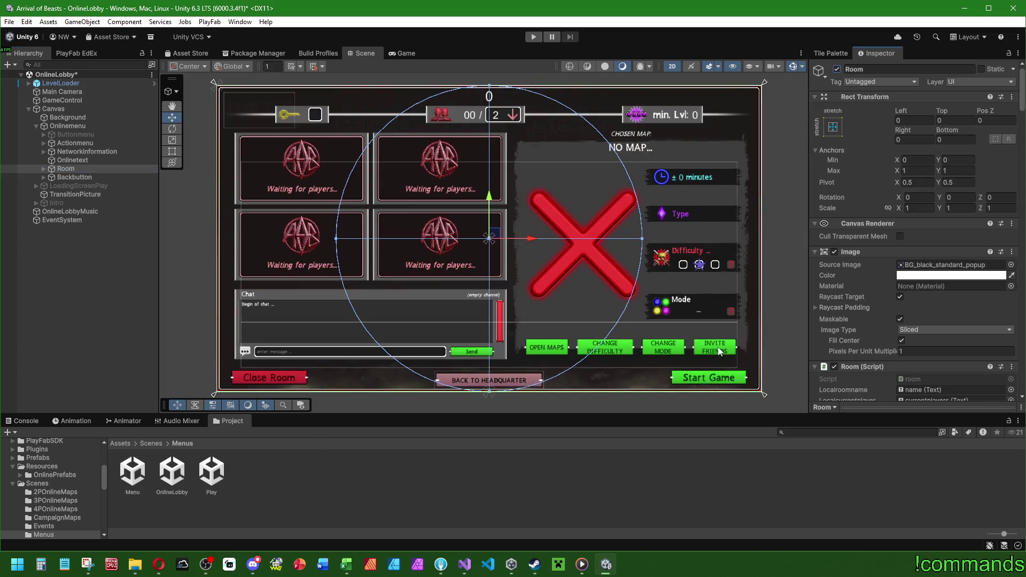
Step: Expand Room and look inside containerPlayers, bgProperties and roomChat
{"action": "left_click", "coordinate": [44, 168]}
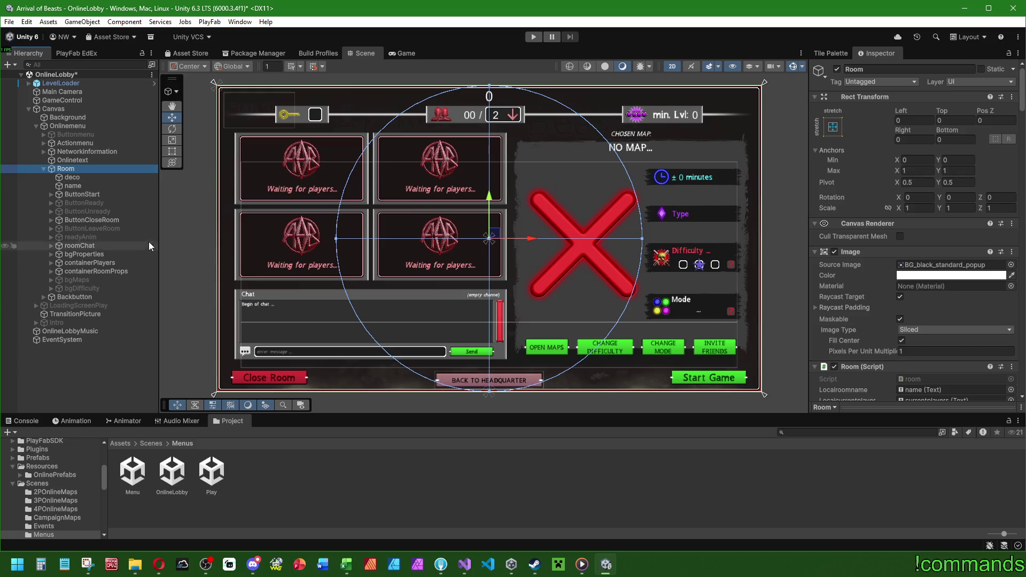
{"action": "left_click", "coordinate": [84, 263]}
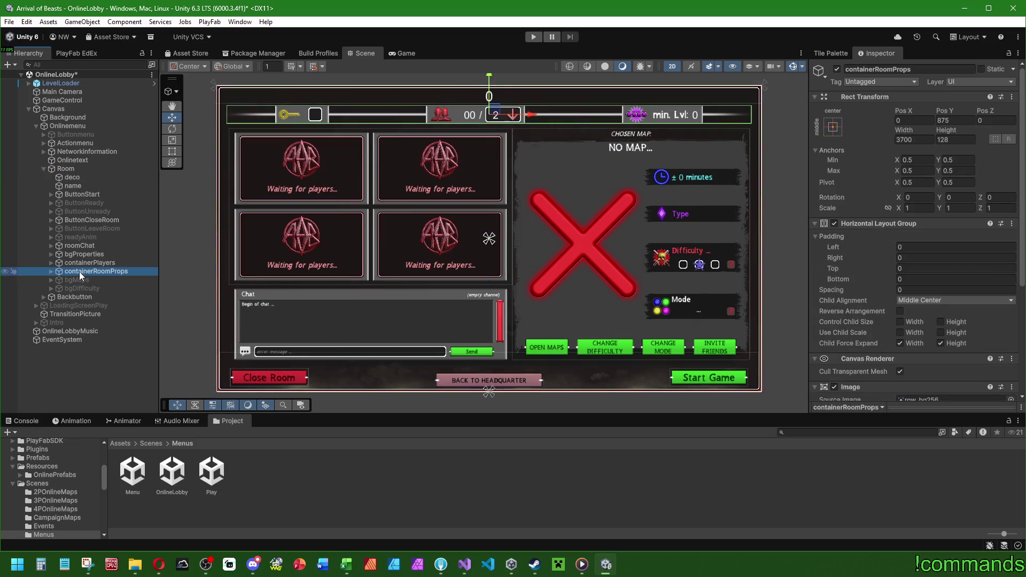
{"action": "left_click", "coordinate": [51, 262]}
{"action": "left_click", "coordinate": [50, 263]}
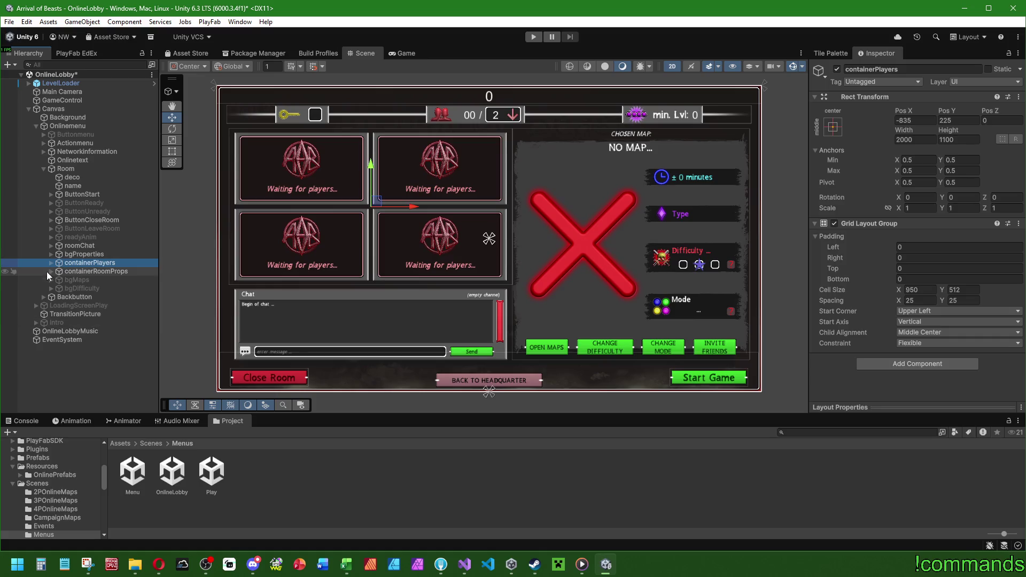
{"action": "left_click", "coordinate": [51, 254]}
{"action": "left_click", "coordinate": [52, 246]}
{"action": "left_click", "coordinate": [53, 246]}
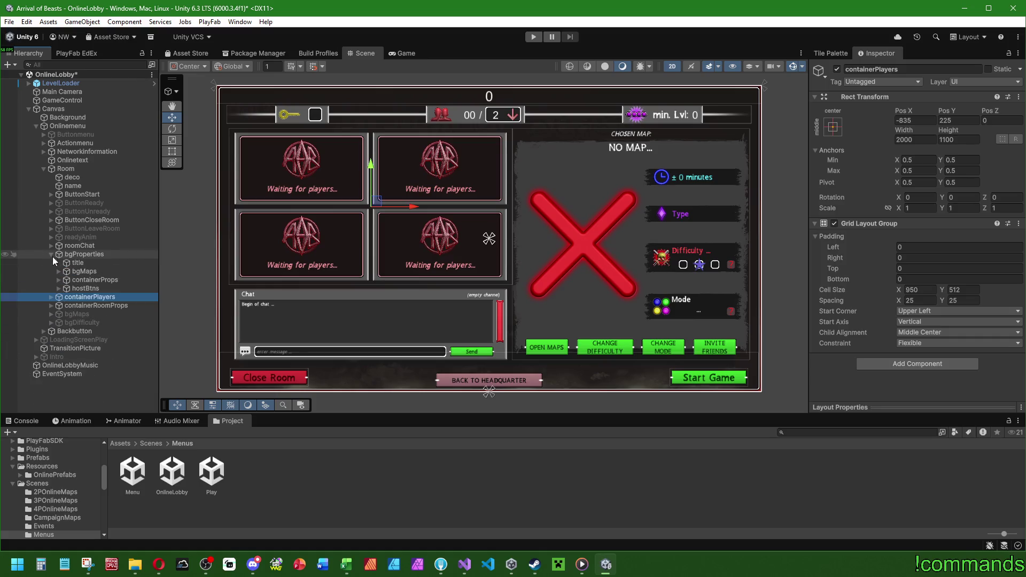
{"action": "left_click", "coordinate": [52, 255]}
Step: Check containerRoomProps and containerPlayers, then expand bgProperties and select hostBtns
{"action": "left_click", "coordinate": [51, 272]}
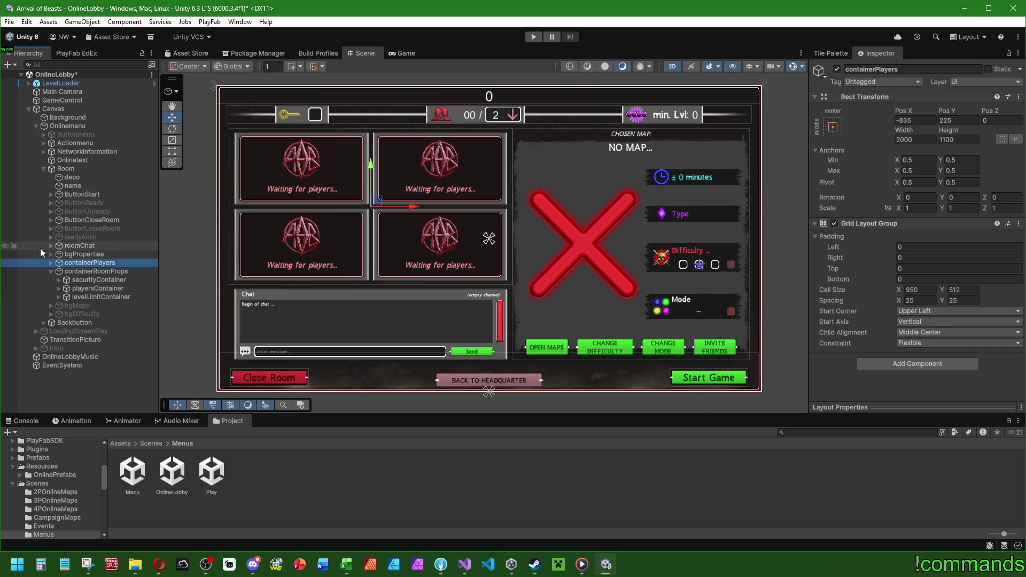
{"action": "left_click", "coordinate": [52, 271]}
{"action": "left_click", "coordinate": [51, 263]}
{"action": "left_click", "coordinate": [49, 264]}
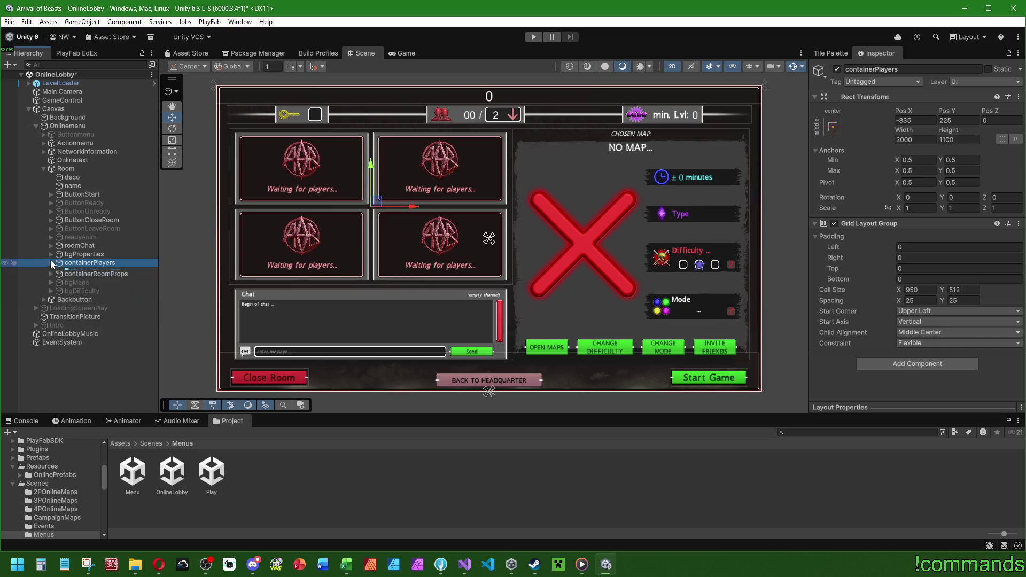
{"action": "left_click", "coordinate": [51, 255]}
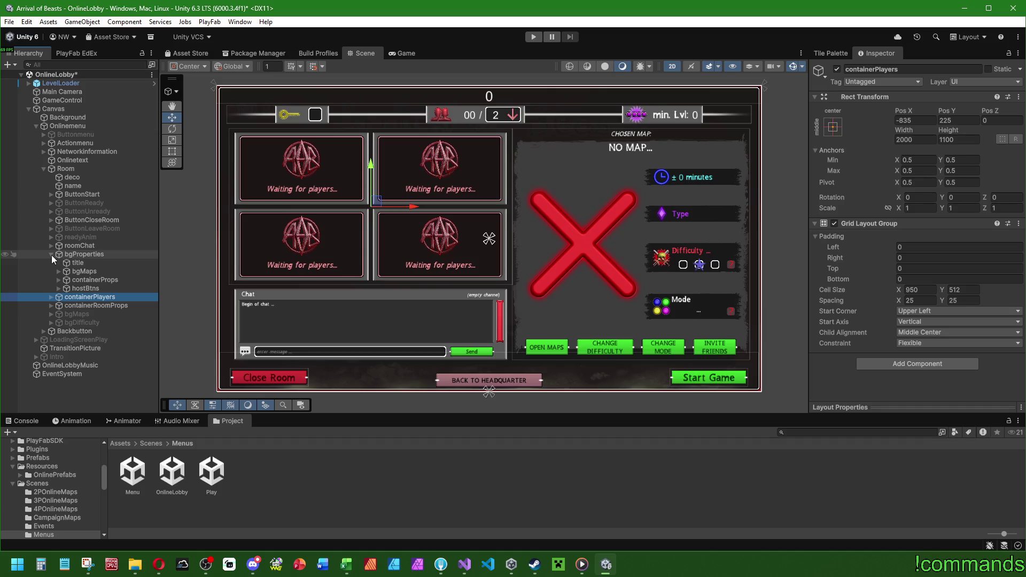
{"action": "left_click", "coordinate": [77, 289]}
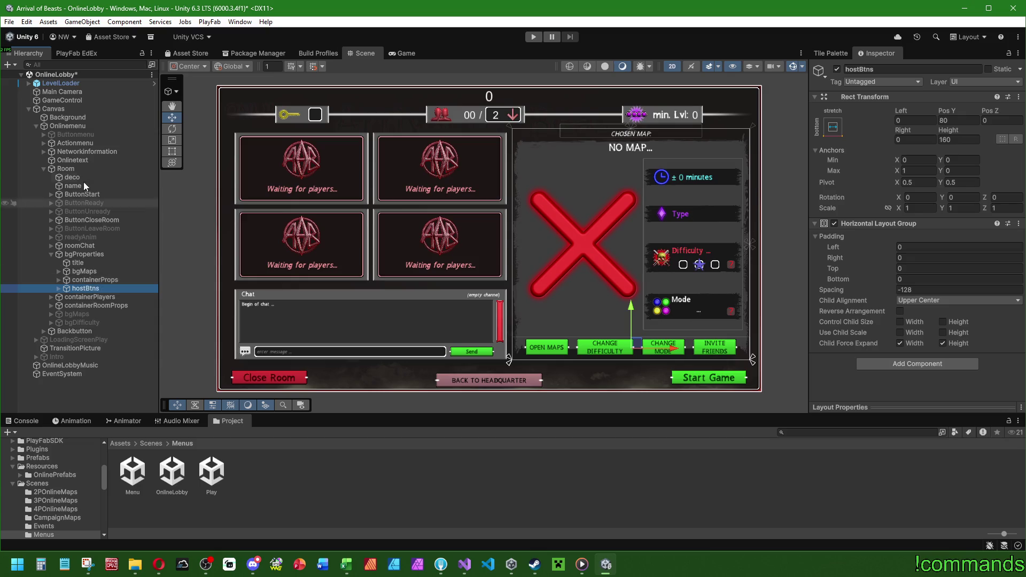
Step: Select Room and review its script's four player slots, chat fields and max-players dropdown
{"action": "left_click", "coordinate": [66, 168]}
{"action": "scroll", "coordinate": [870, 249], "scroll_direction": "down", "scroll_amount": 5}
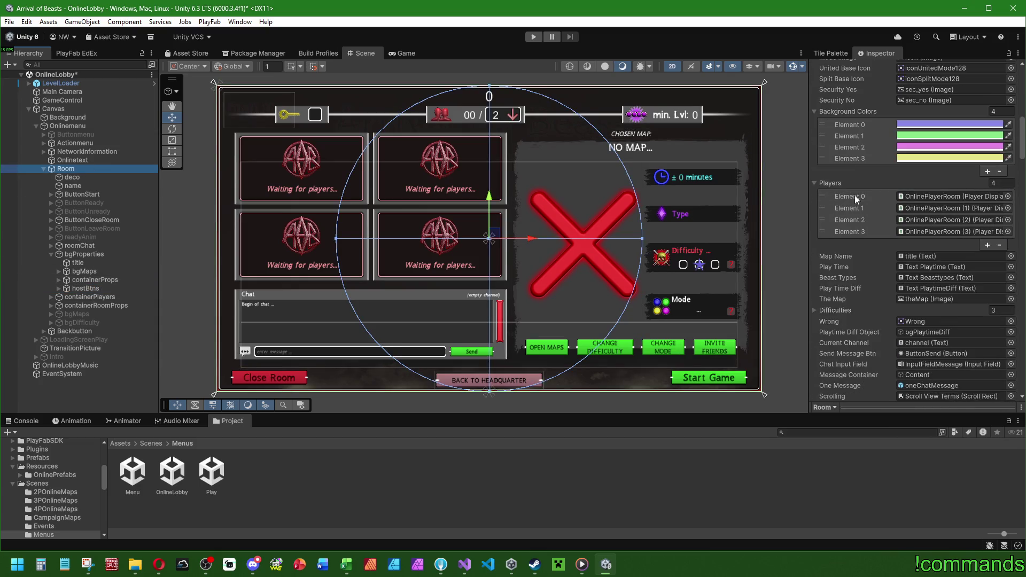
{"action": "scroll", "coordinate": [846, 291], "scroll_direction": "down", "scroll_amount": 3}
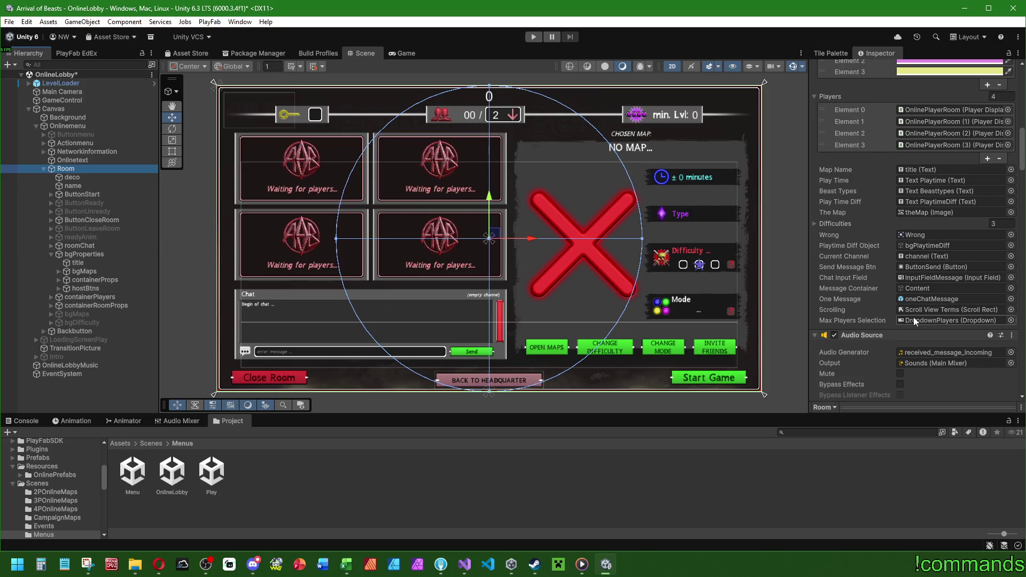
{"action": "scroll", "coordinate": [906, 278], "scroll_direction": "up", "scroll_amount": 5}
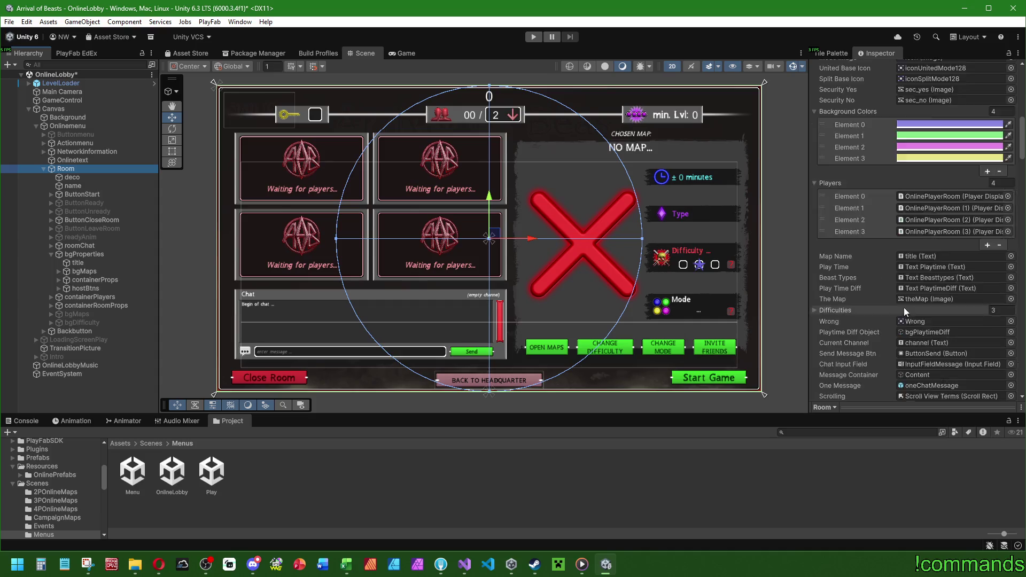
{"action": "scroll", "coordinate": [912, 357], "scroll_direction": "up", "scroll_amount": 3}
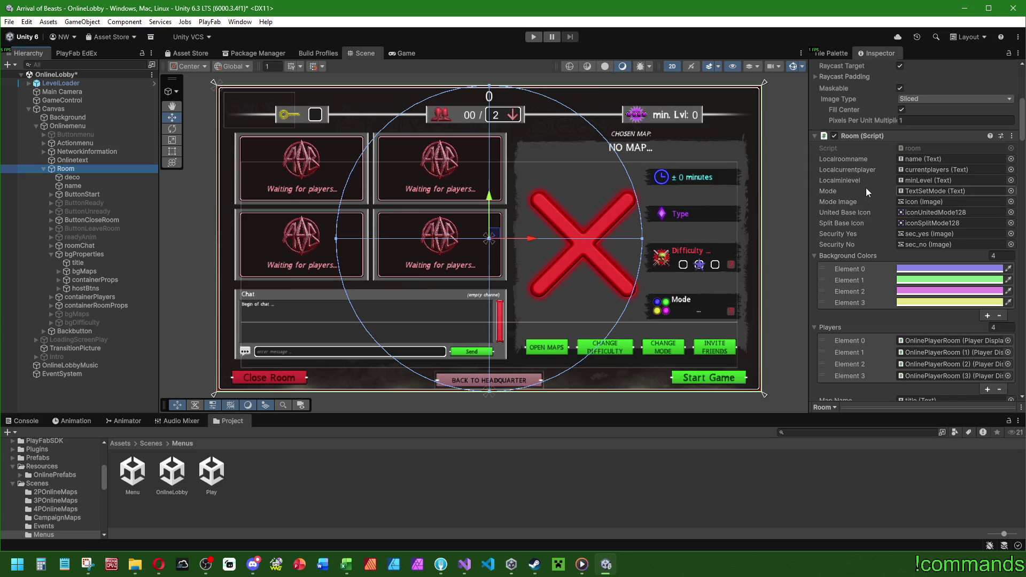
Step: Frame the lobby room panel and find the Onlinemenu script's Host Control Btns object
{"action": "scroll", "coordinate": [866, 188], "scroll_direction": "down", "scroll_amount": 3}
{"action": "scroll", "coordinate": [832, 188], "scroll_direction": "down", "scroll_amount": 3}
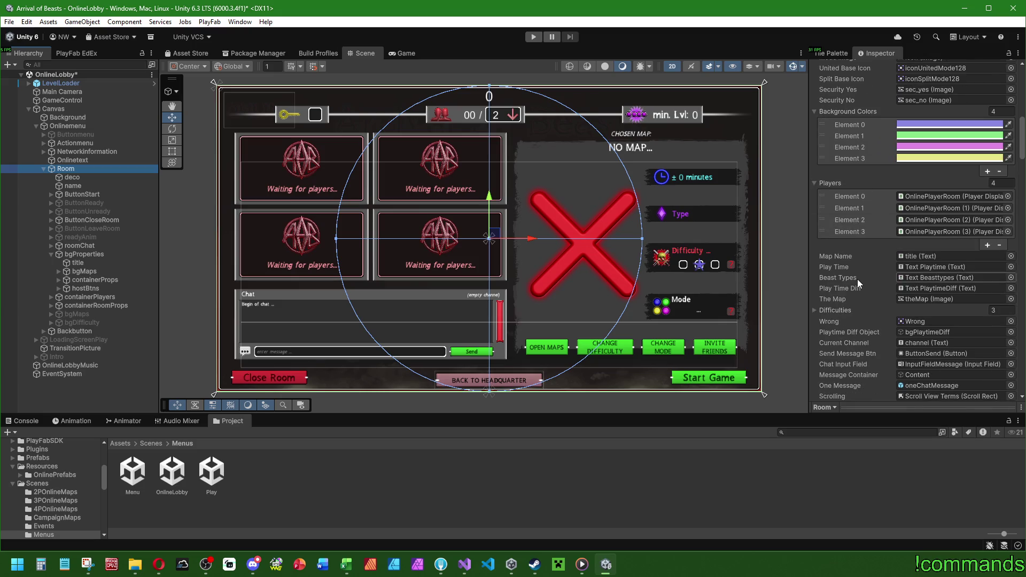
{"action": "scroll", "coordinate": [857, 279], "scroll_direction": "down", "scroll_amount": 1}
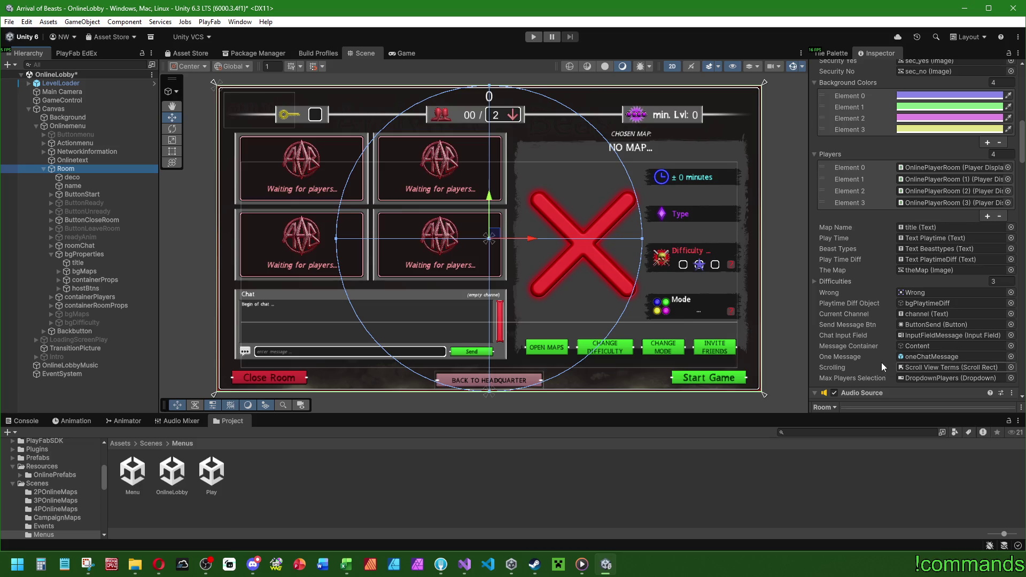
{"action": "scroll", "coordinate": [898, 369], "scroll_direction": "up", "scroll_amount": 5}
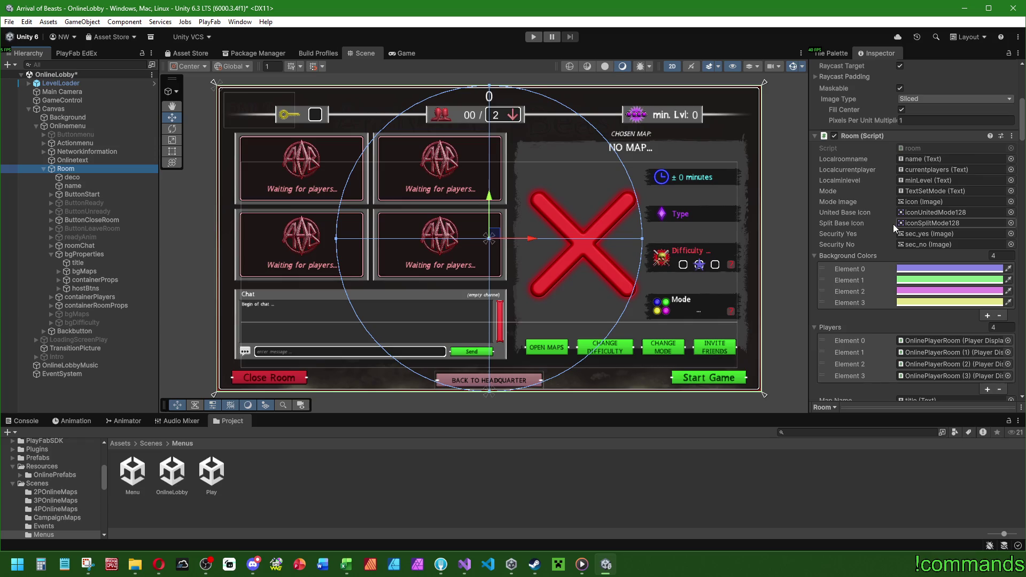
{"action": "scroll", "coordinate": [893, 230], "scroll_direction": "up", "scroll_amount": 4}
{"action": "left_click", "coordinate": [99, 135]}
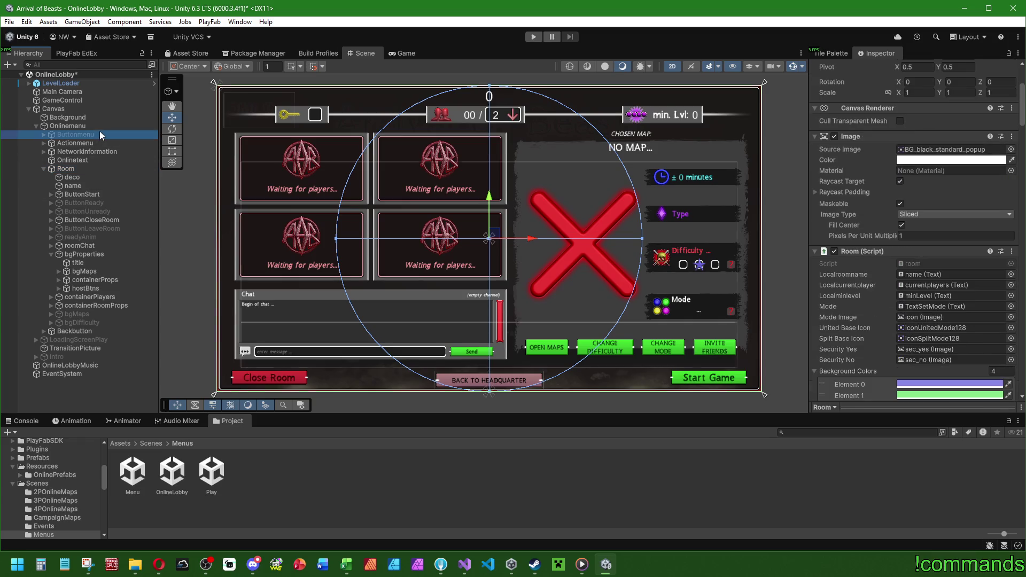
{"action": "double_click", "coordinate": [100, 134]}
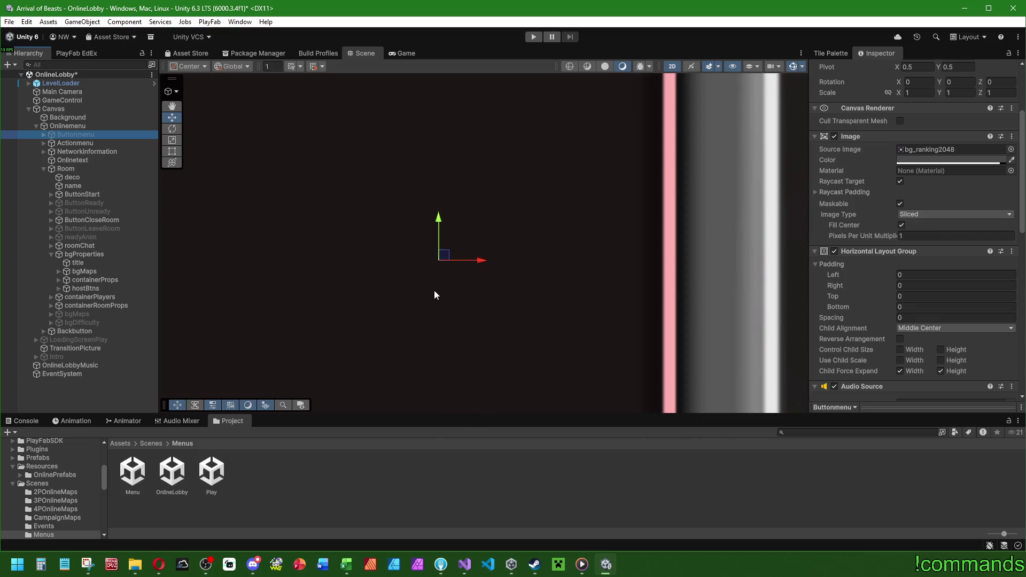
{"action": "scroll", "coordinate": [434, 290], "scroll_direction": "down", "scroll_amount": 6}
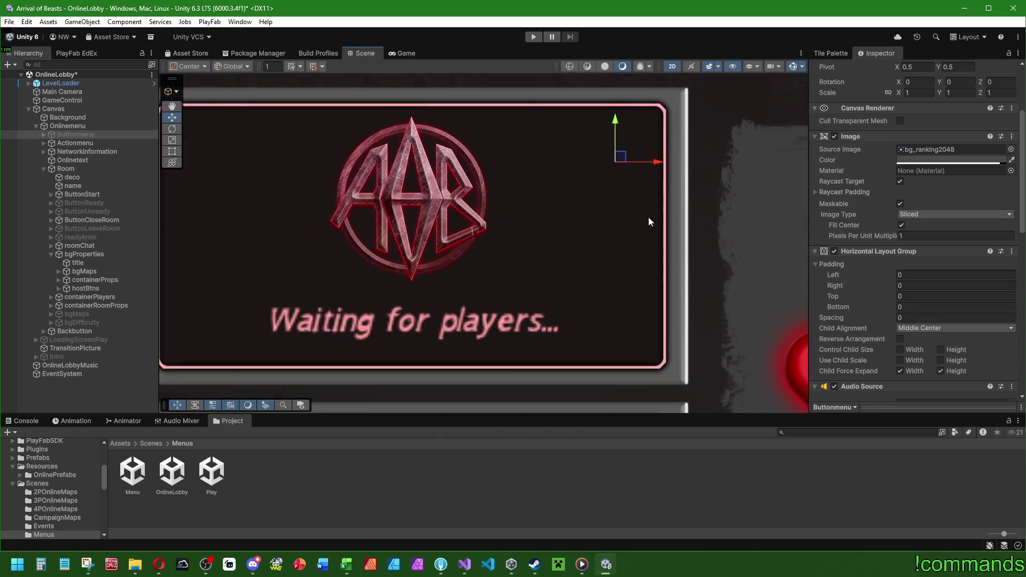
{"action": "scroll", "coordinate": [646, 221], "scroll_direction": "down", "scroll_amount": 5}
{"action": "mouse_move", "coordinate": [637, 229]}
{"action": "left_mouse_down"}
{"action": "mouse_move", "coordinate": [588, 243]}
{"action": "mouse_move", "coordinate": [603, 220]}
{"action": "left_mouse_up"}
{"action": "scroll", "coordinate": [595, 258], "scroll_direction": "down", "scroll_amount": 2}
{"action": "left_click_drag", "start_coordinate": [595, 258], "coordinate": [634, 257]}
{"action": "scroll", "coordinate": [626, 256], "scroll_direction": "up", "scroll_amount": 2}
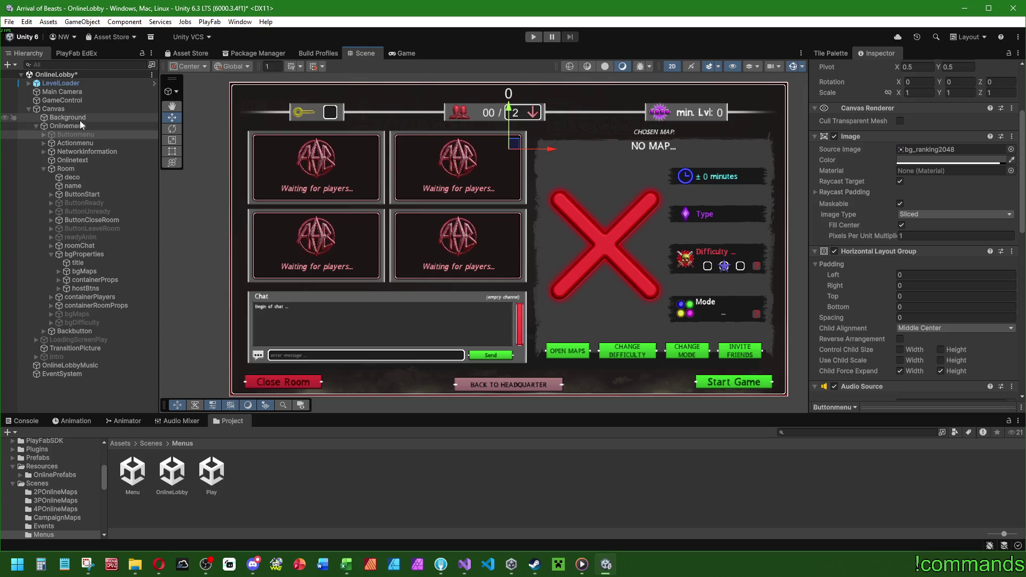
{"action": "left_click", "coordinate": [81, 126]}
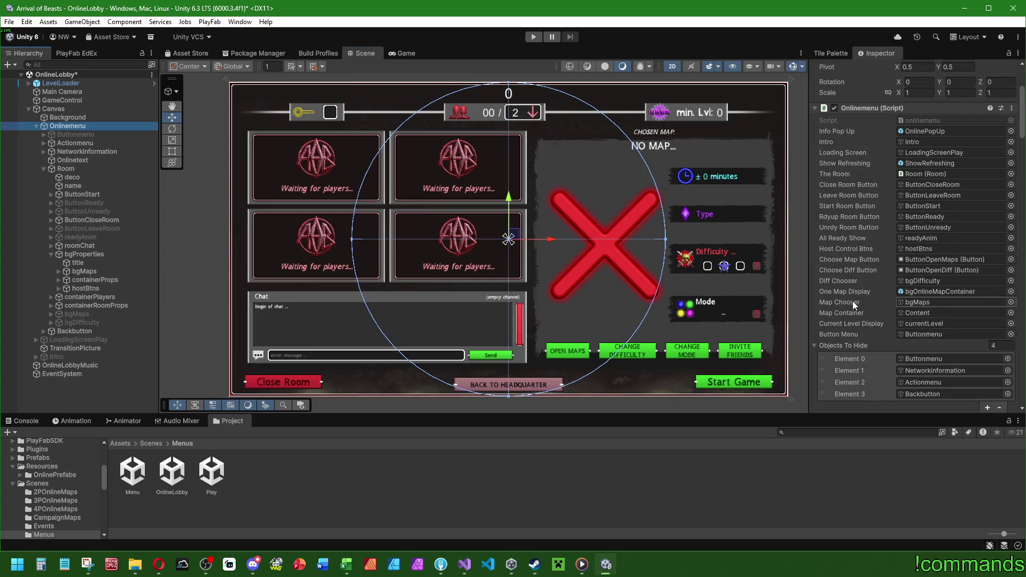
{"action": "left_click", "coordinate": [915, 248]}
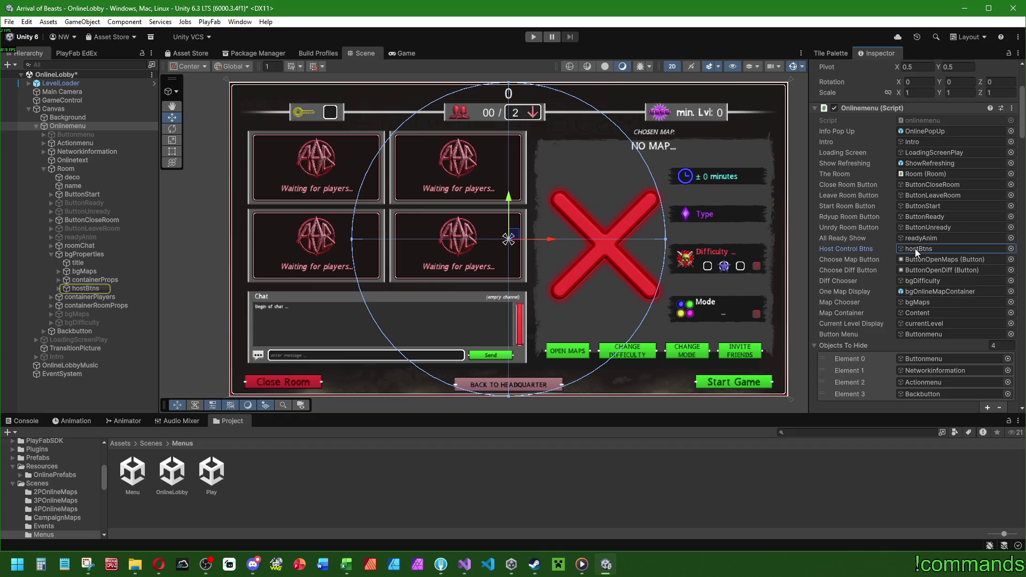
Step: Duplicate hostBtns and rename the copy clientBtns
{"action": "left_click", "coordinate": [107, 288]}
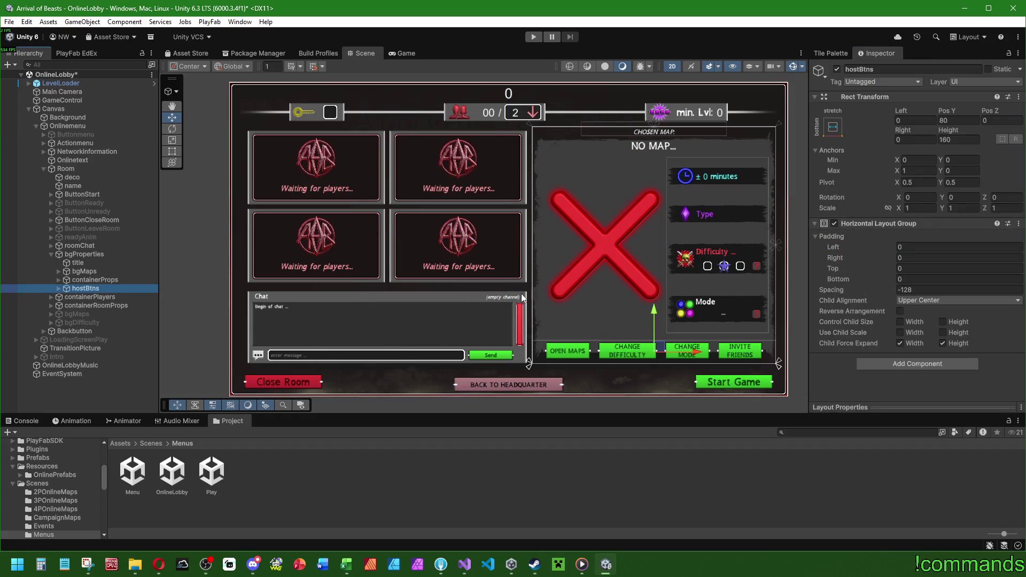
{"action": "key", "text": "ctrl+d"}
{"action": "type", "text": "clientBtns"}
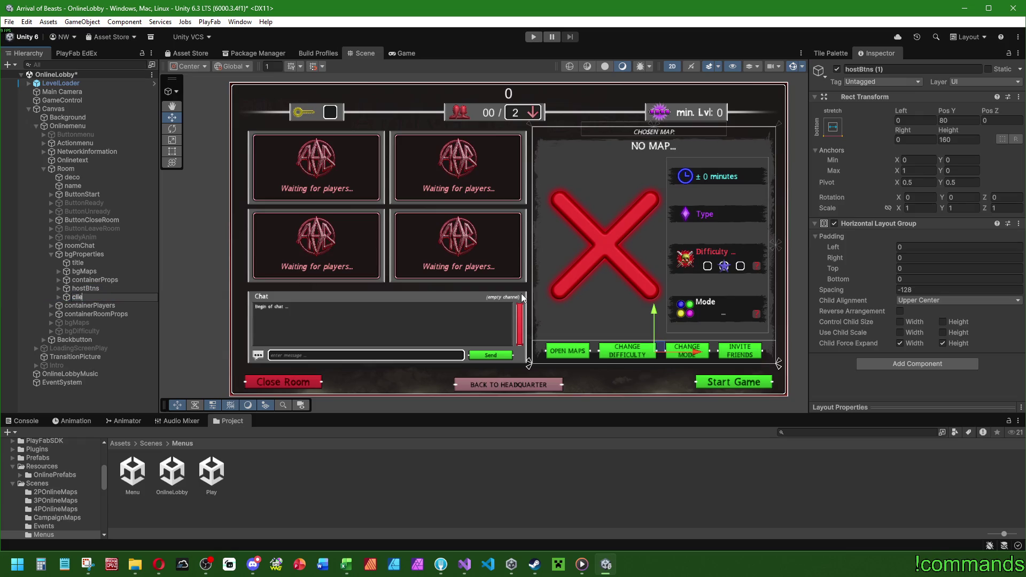
{"action": "key", "text": "Return"}
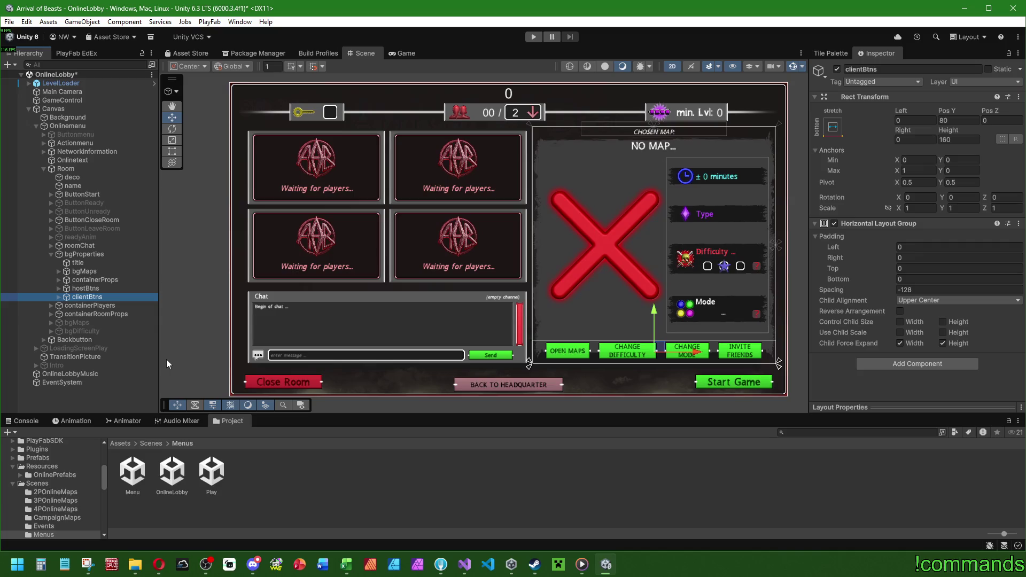
Step: Bring Opera with the gamescom 2026 search results to the front
{"action": "left_click", "coordinate": [206, 565]}
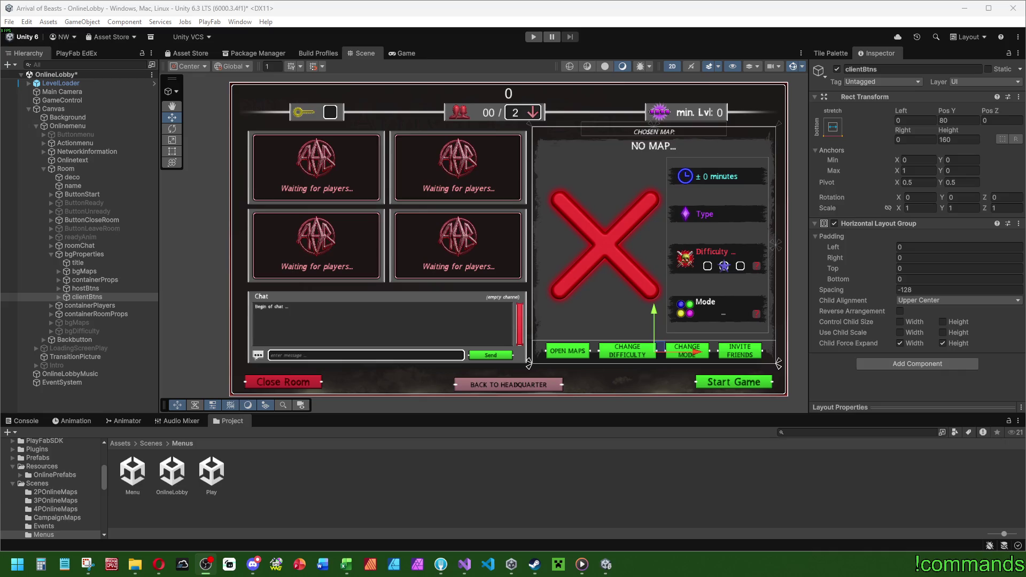
{"action": "left_click", "coordinate": [70, 398]}
{"action": "left_click", "coordinate": [113, 297]}
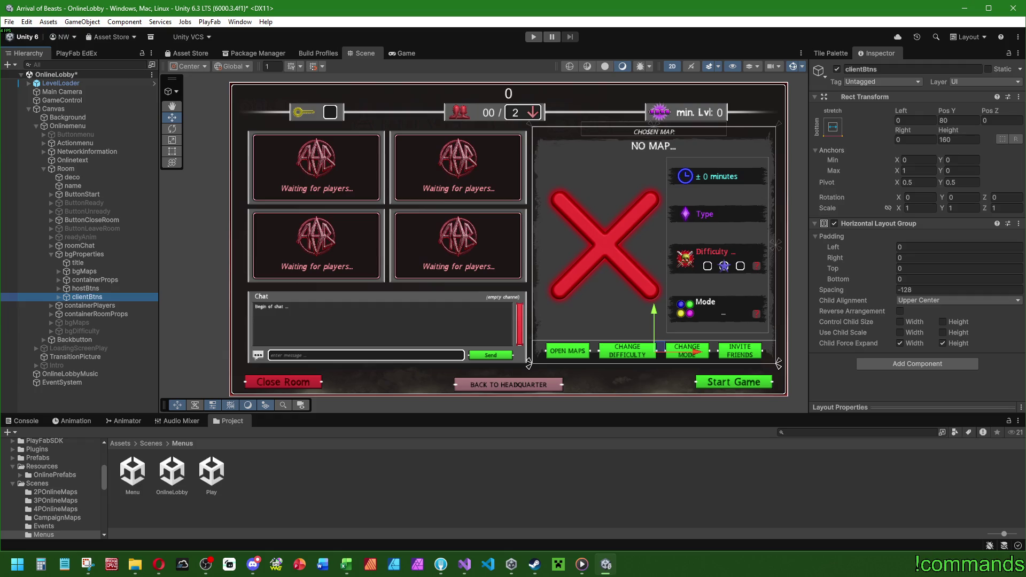
{"action": "key", "text": "alt+Tab"}
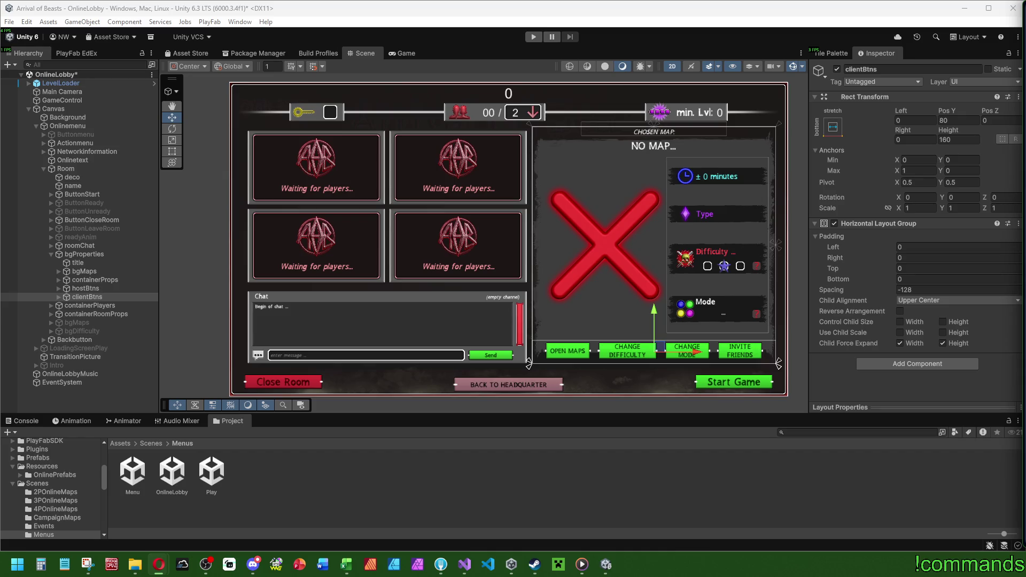
{"action": "key", "text": "alt+Tab"}
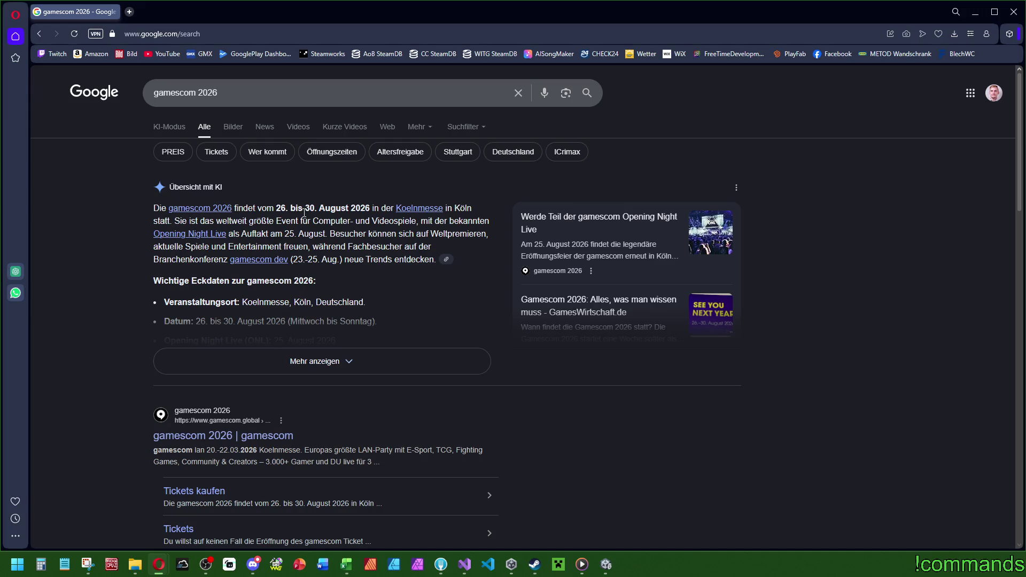
Step: Open the gamescom Tickets kaufen page, accept cookies and scroll through it
{"action": "scroll", "coordinate": [406, 380], "scroll_direction": "down", "scroll_amount": 4}
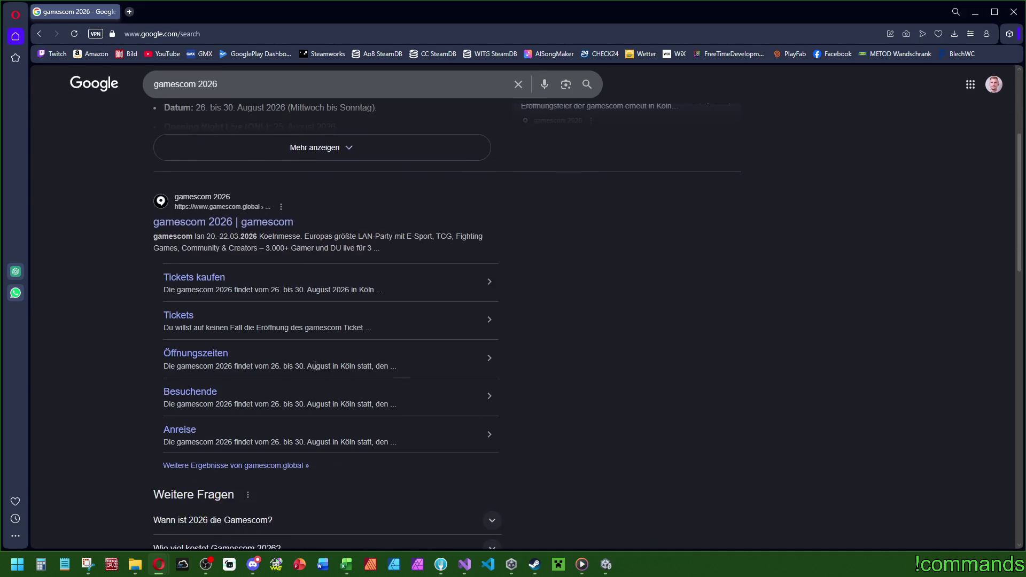
{"action": "left_click", "coordinate": [211, 280]}
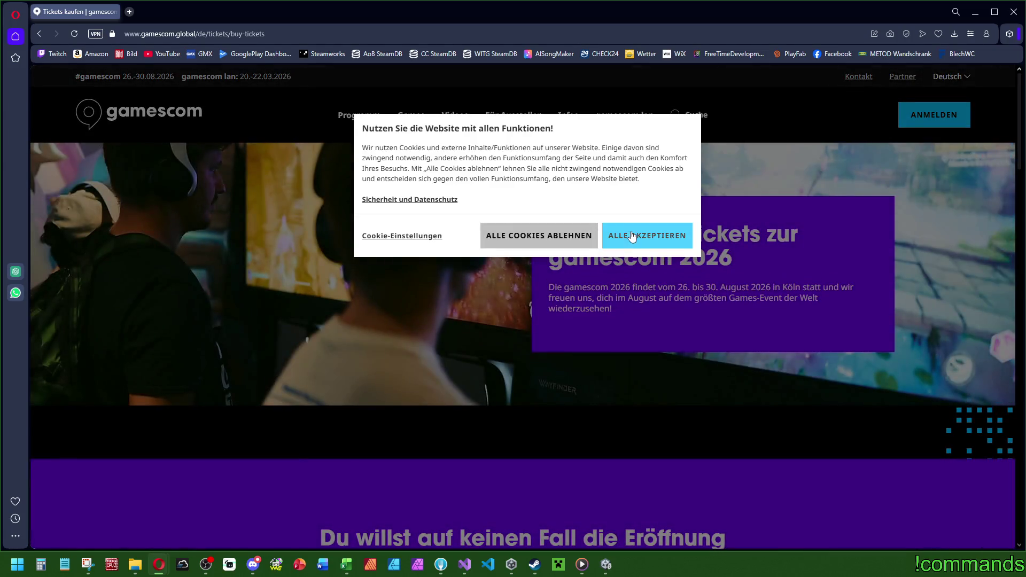
{"action": "left_click", "coordinate": [615, 237]}
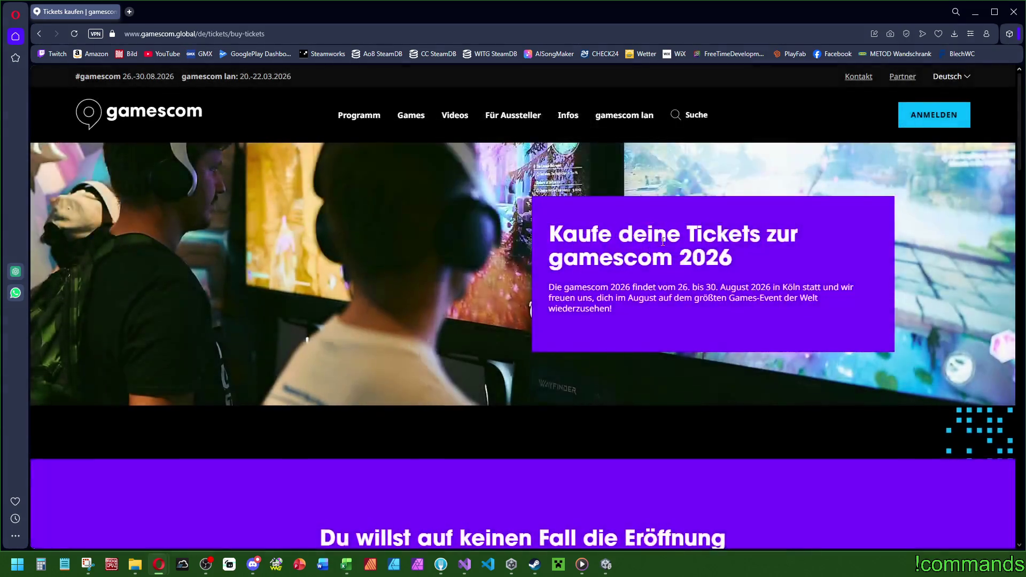
{"action": "scroll", "coordinate": [647, 225], "scroll_direction": "down", "scroll_amount": 5}
{"action": "scroll", "coordinate": [636, 241], "scroll_direction": "up", "scroll_amount": 5}
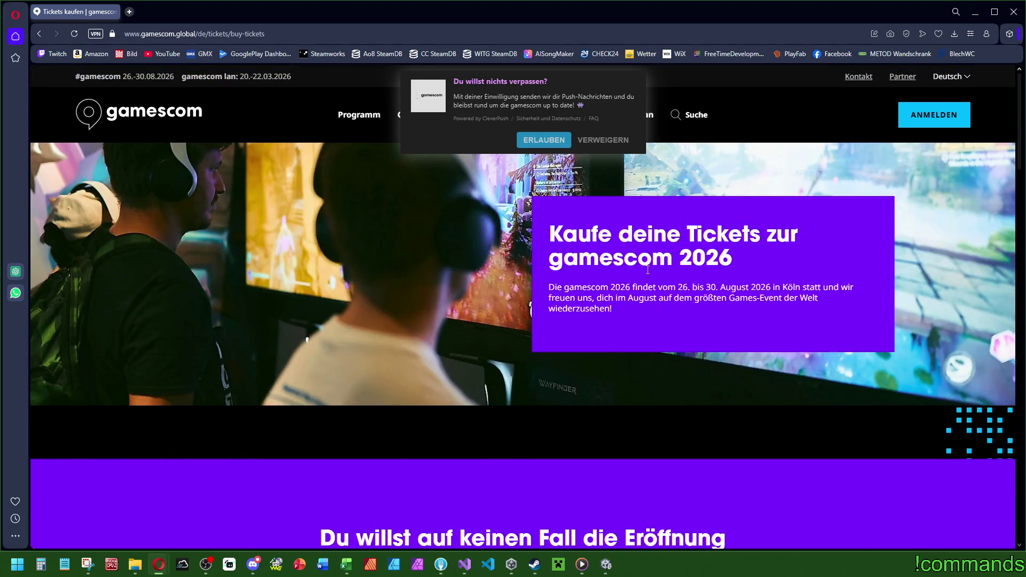
{"action": "scroll", "coordinate": [569, 230], "scroll_direction": "down", "scroll_amount": 5}
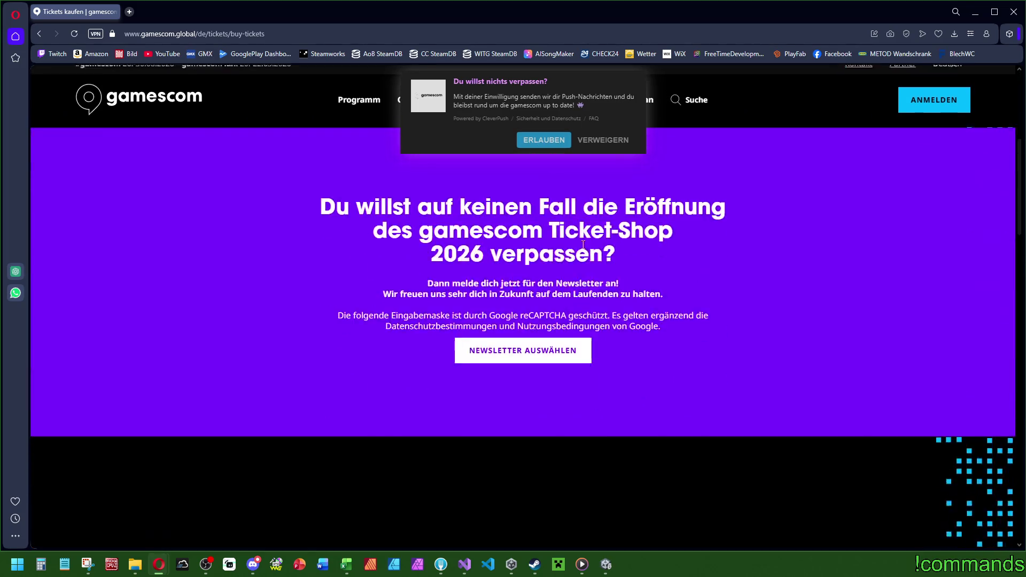
{"action": "scroll", "coordinate": [569, 230], "scroll_direction": "down", "scroll_amount": 5}
{"action": "scroll", "coordinate": [546, 277], "scroll_direction": "down", "scroll_amount": 5}
{"action": "scroll", "coordinate": [546, 278], "scroll_direction": "down", "scroll_amount": 2}
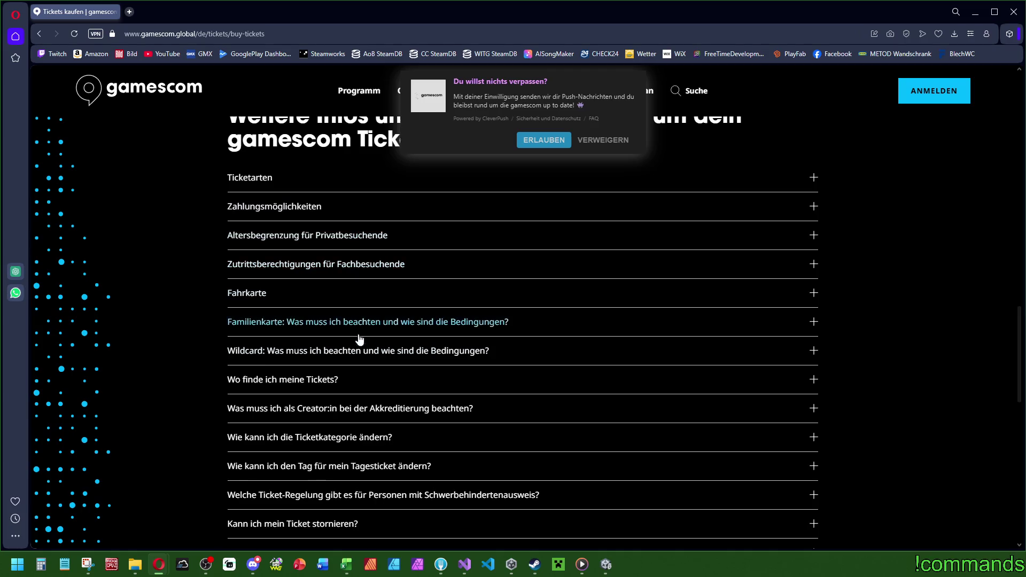
{"action": "scroll", "coordinate": [372, 340], "scroll_direction": "up", "scroll_amount": 15}
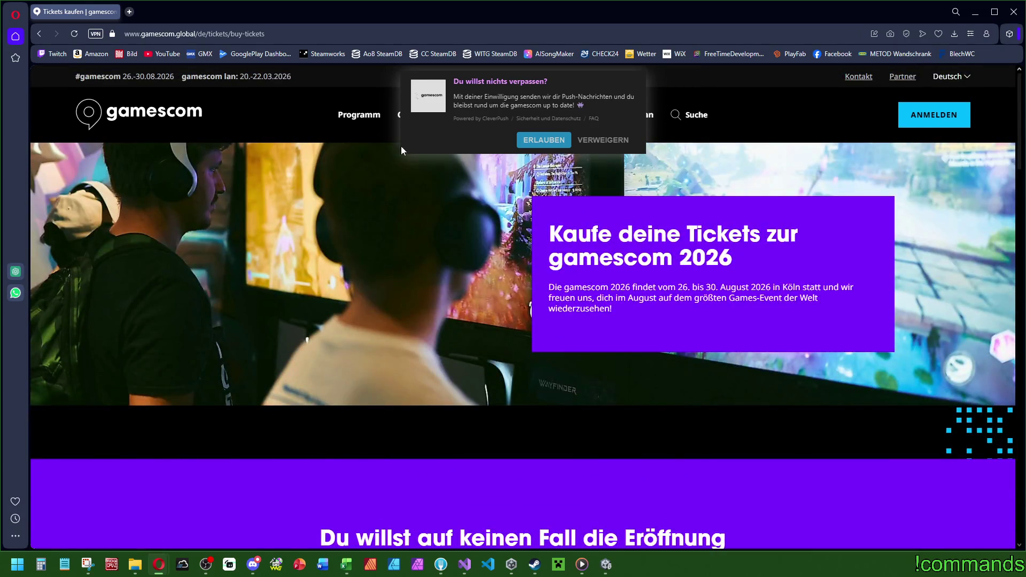
Step: View the gamescom Programm page and its city festival link, then close the browser
{"action": "left_click", "coordinate": [382, 116]}
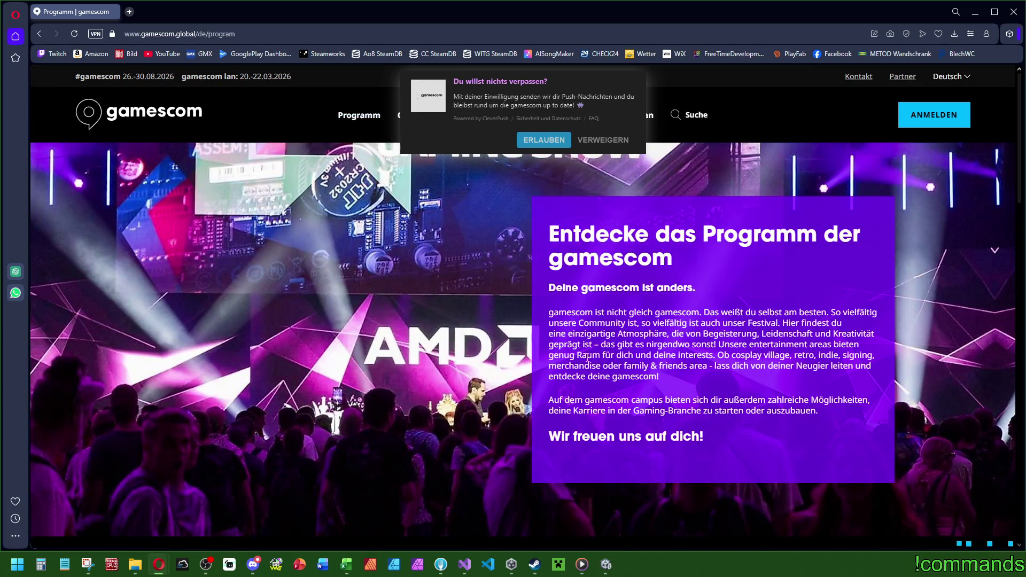
{"action": "mouse_move", "coordinate": [359, 116]}
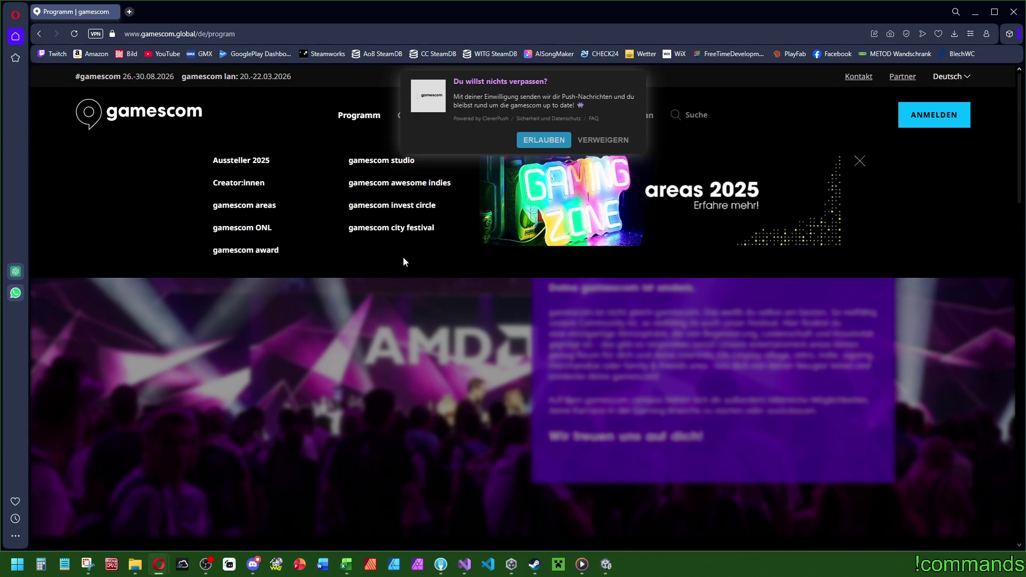
{"action": "right_click", "coordinate": [400, 230]}
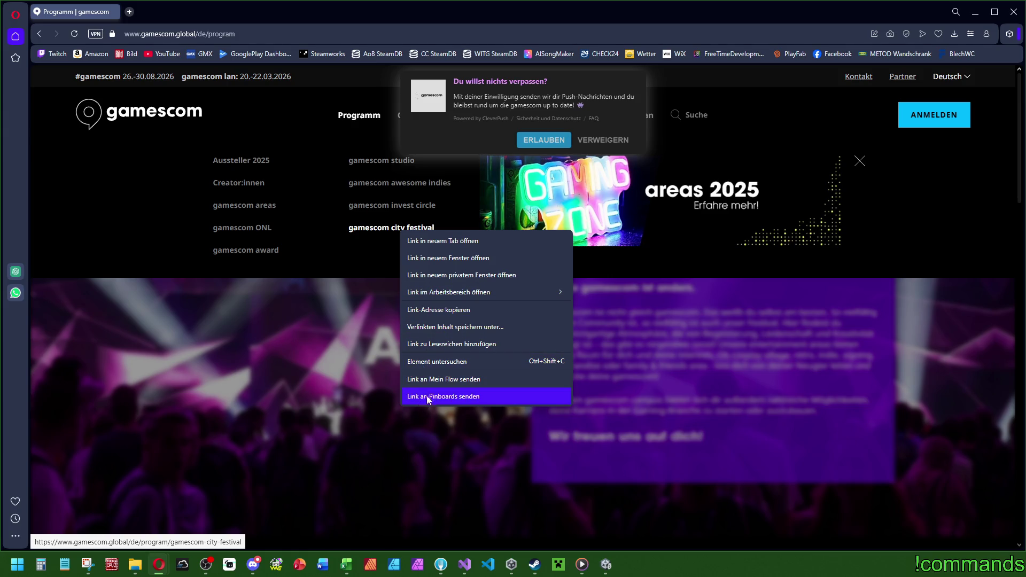
{"action": "left_click", "coordinate": [270, 438]}
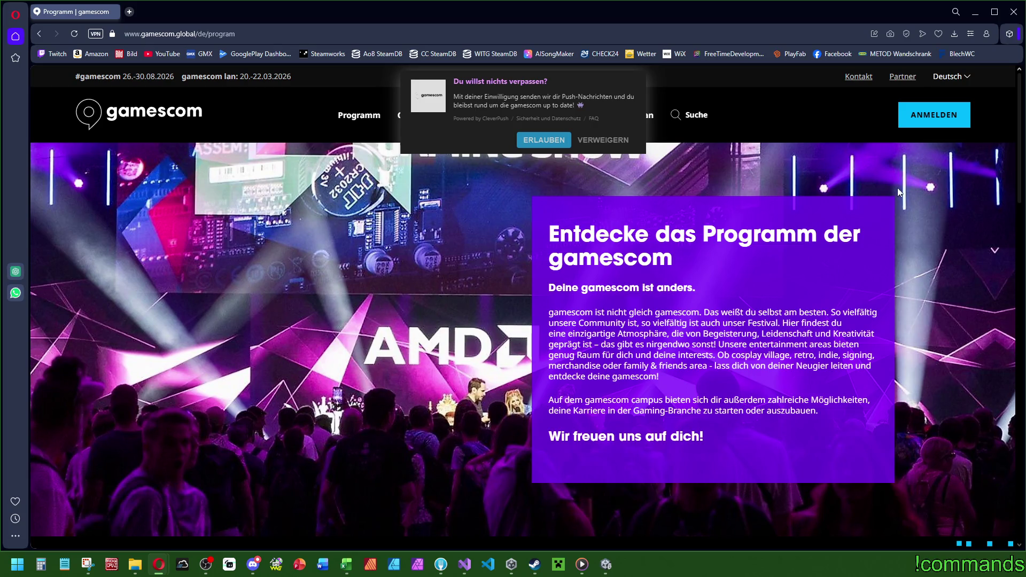
{"action": "left_click", "coordinate": [1011, 17]}
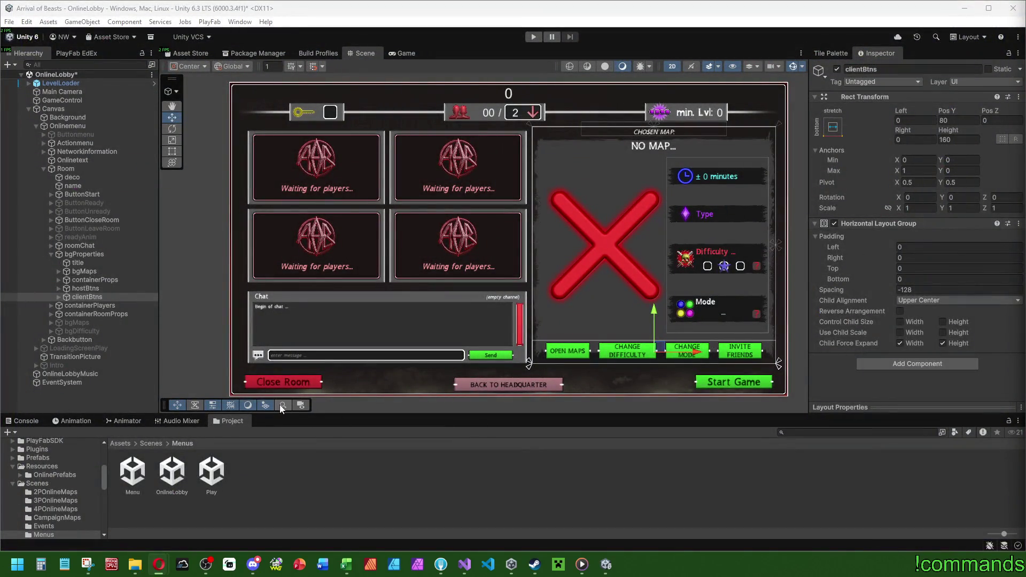
Step: Return to Unity and expand clientBtns to show its four copied buttons
{"action": "left_click", "coordinate": [25, 422]}
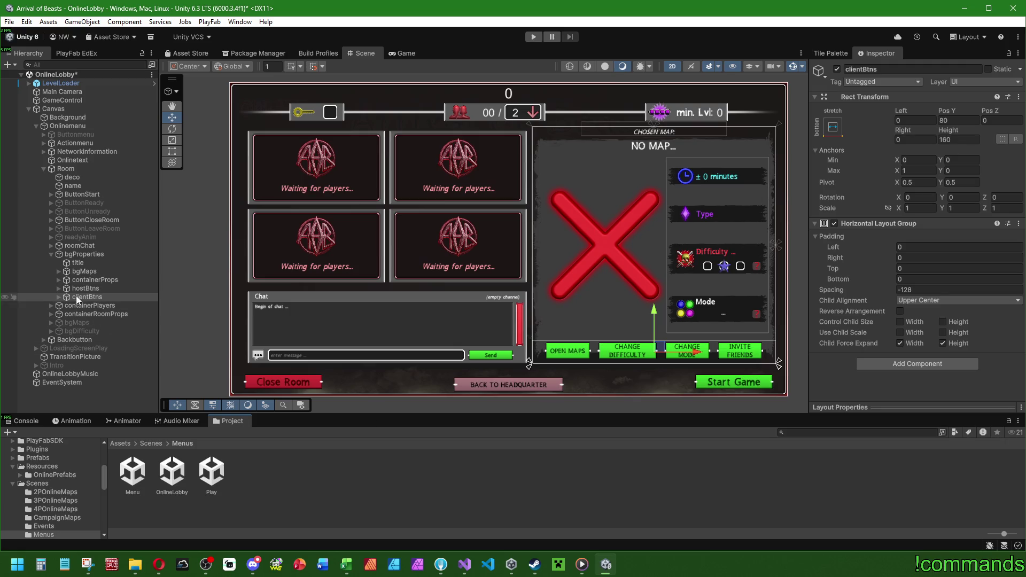
{"action": "left_click", "coordinate": [59, 297]}
Step: Reduce clientBtns to ButtonInvite and check its On Click() call to onlinemenu.InviteFriends
{"action": "left_click", "coordinate": [103, 306]}
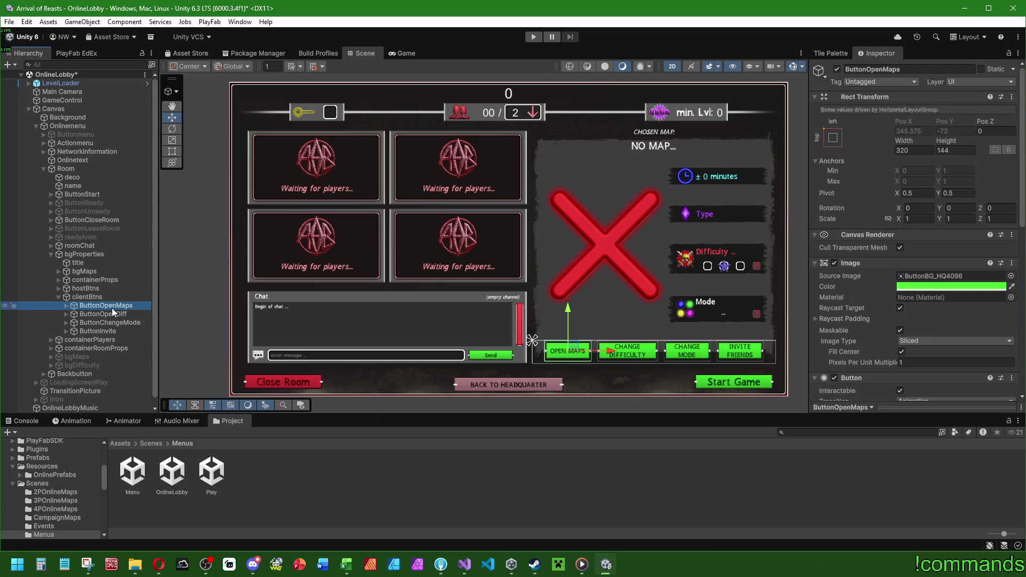
{"action": "key", "text": "End"}
{"action": "mouse_move", "coordinate": [123, 299]}
{"action": "left_mouse_down"}
{"action": "mouse_move", "coordinate": [149, 322]}
{"action": "mouse_move", "coordinate": [111, 313]}
{"action": "left_mouse_up"}
{"action": "left_click", "coordinate": [112, 305]}
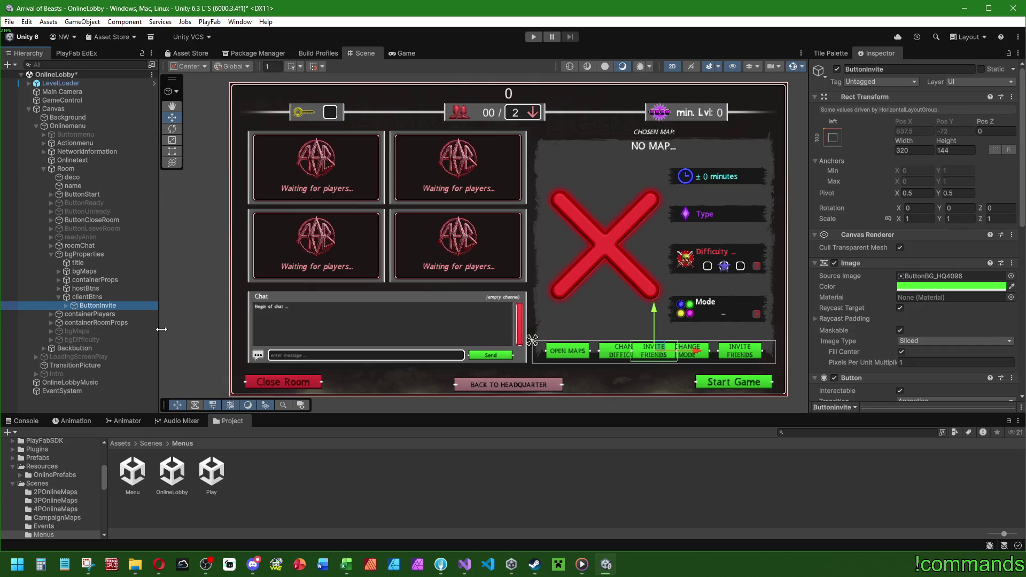
{"action": "scroll", "coordinate": [862, 293], "scroll_direction": "down", "scroll_amount": 5}
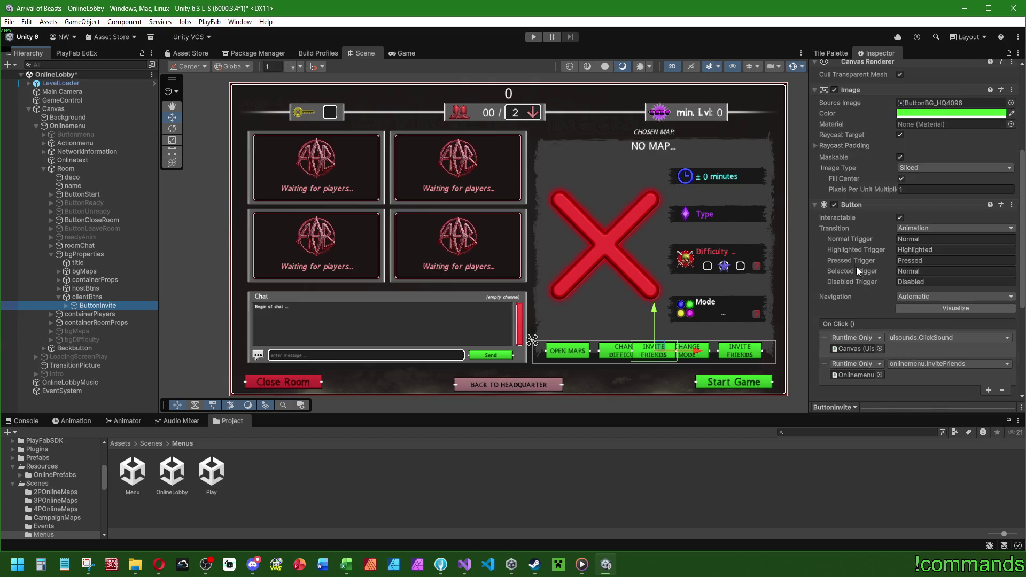
{"action": "scroll", "coordinate": [858, 271], "scroll_direction": "down", "scroll_amount": 2}
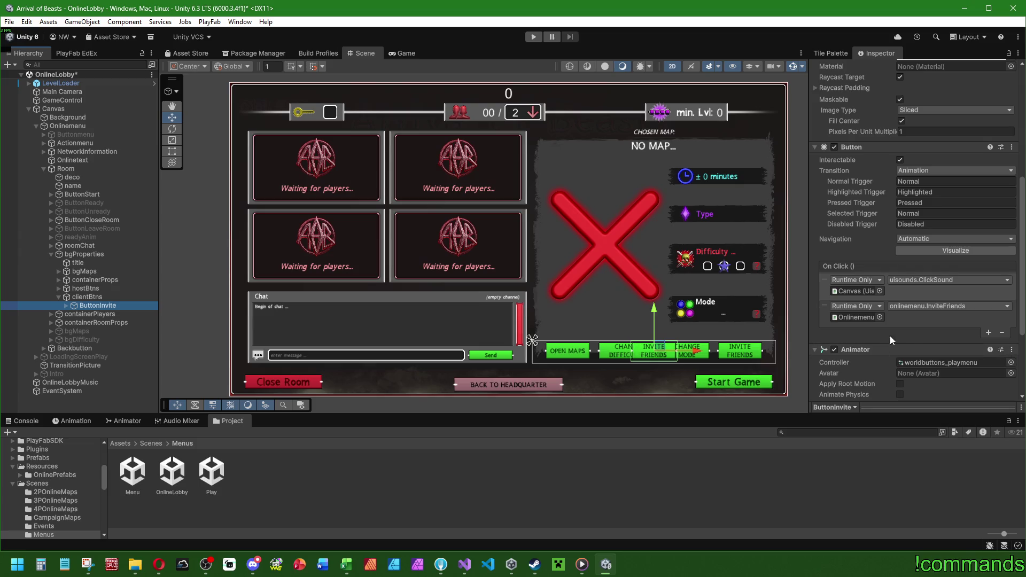
{"action": "left_click", "coordinate": [464, 565]}
Step: In onlinemenu.cs, search 'invite' and jump to InviteFriends' definition in NetworkController
{"action": "left_click", "coordinate": [67, 330]}
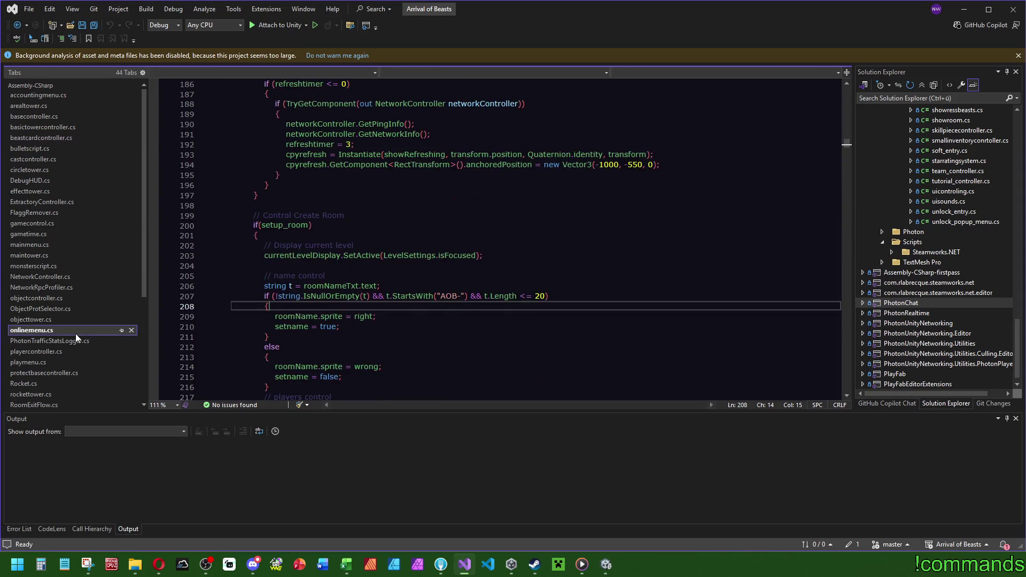
{"action": "left_click", "coordinate": [505, 275]}
{"action": "key", "text": "ctrl+f"}
{"action": "type", "text": "invite"}
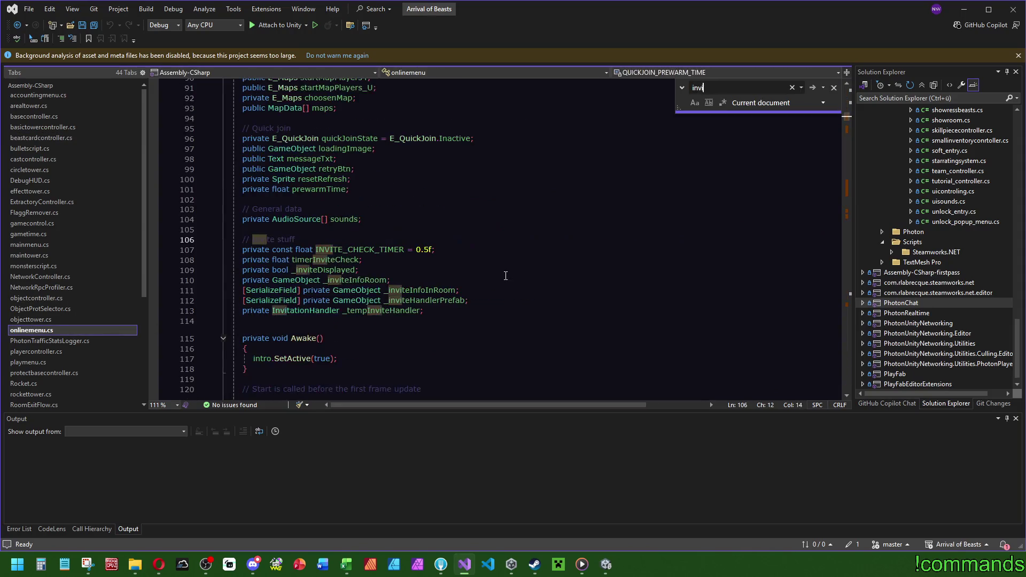
{"action": "left_click_drag", "start_coordinate": [849, 120], "coordinate": [851, 194]}
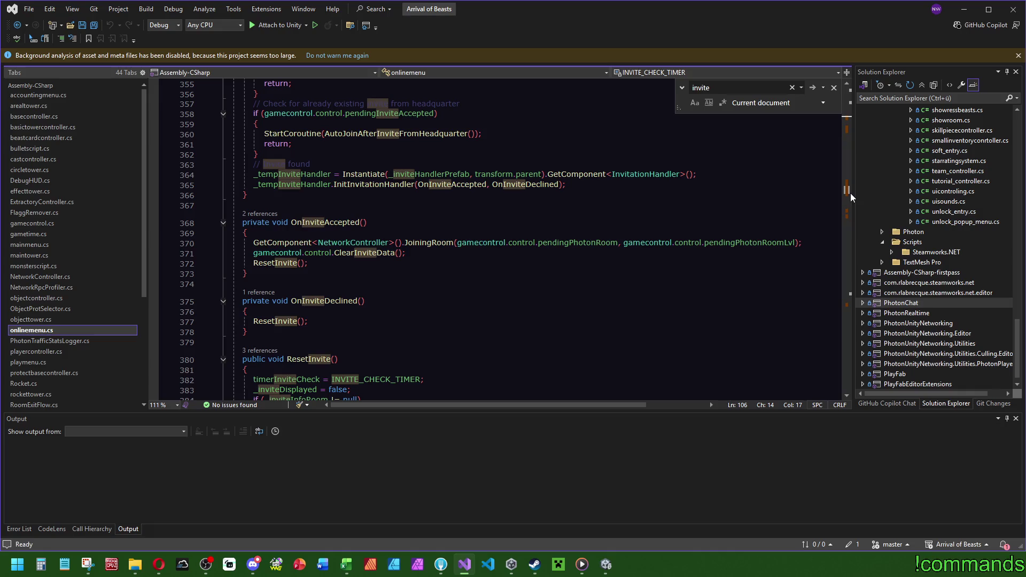
{"action": "left_click_drag", "start_coordinate": [851, 193], "coordinate": [852, 213]}
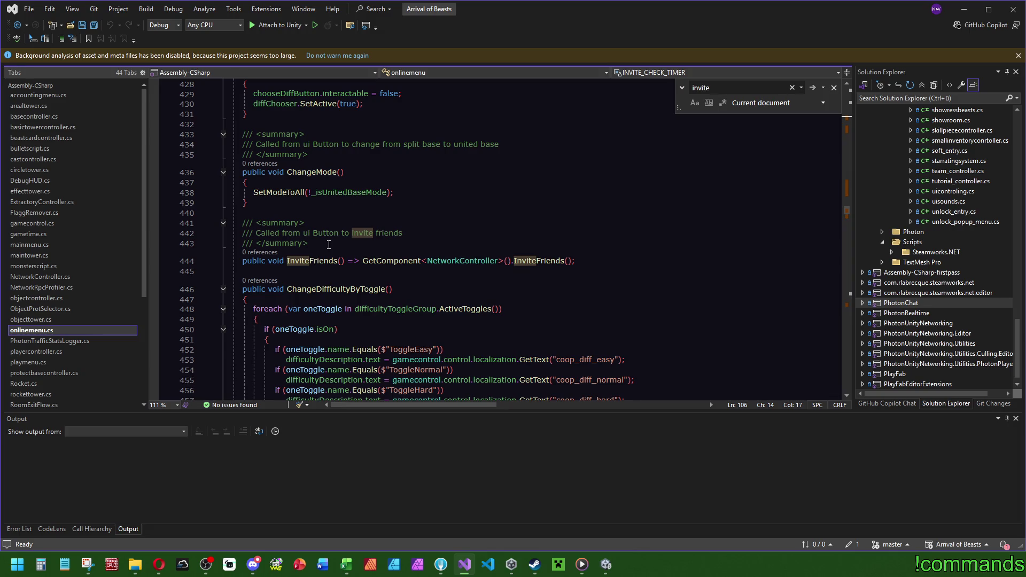
{"action": "left_click", "coordinate": [530, 262]}
{"action": "left_click", "coordinate": [535, 233]}
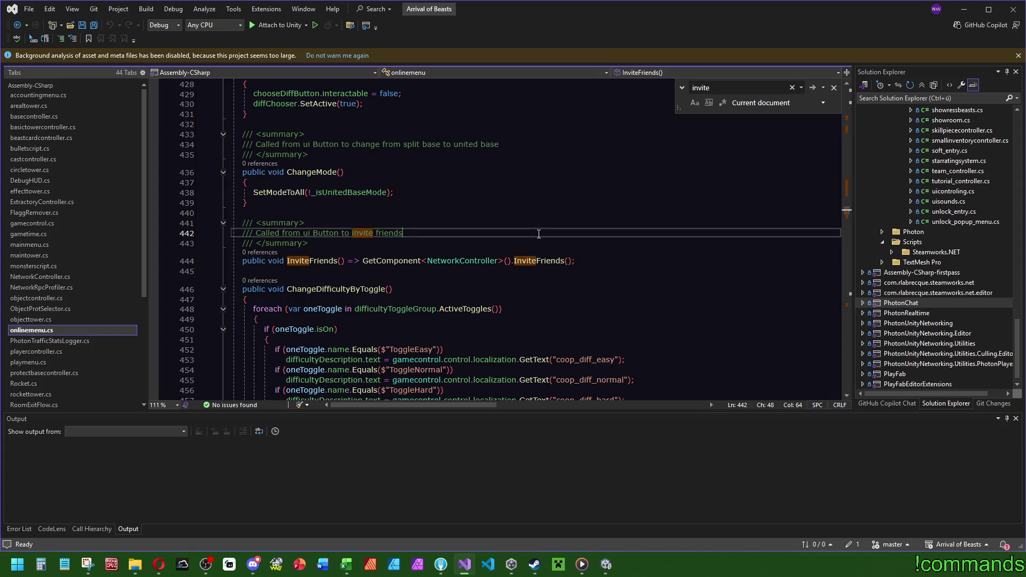
{"action": "left_click", "coordinate": [537, 262]}
{"action": "key", "text": "ctrl+shift+Right"}
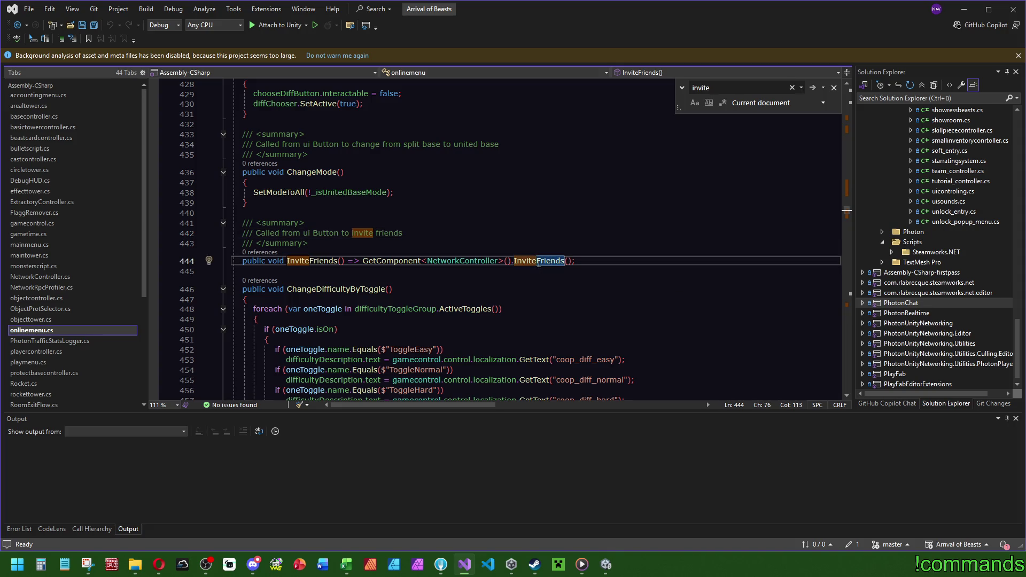
{"action": "key", "text": "F12"}
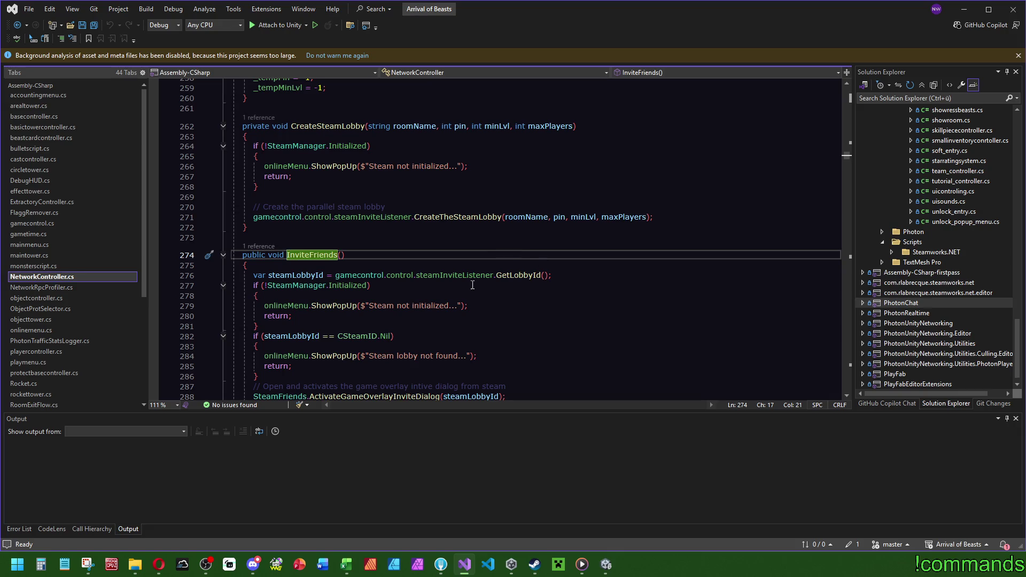
Step: Review the InviteFriends method, then go back to onlinemenu.cs for a new search
{"action": "mouse_move", "coordinate": [514, 276]}
{"action": "scroll", "coordinate": [324, 266], "scroll_direction": "down", "scroll_amount": 2}
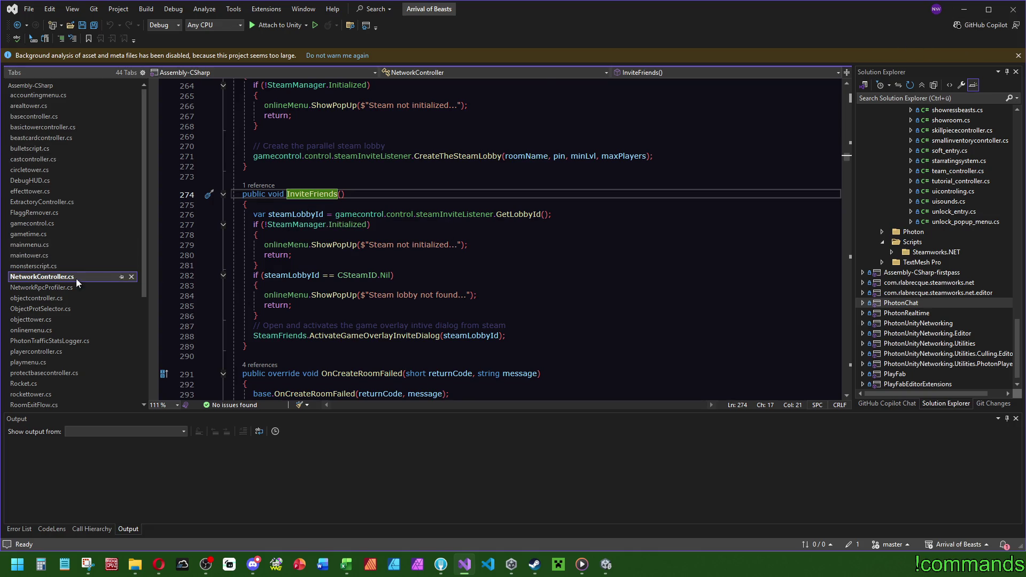
{"action": "left_click", "coordinate": [526, 275]}
{"action": "key", "text": "ctrl+minus"}
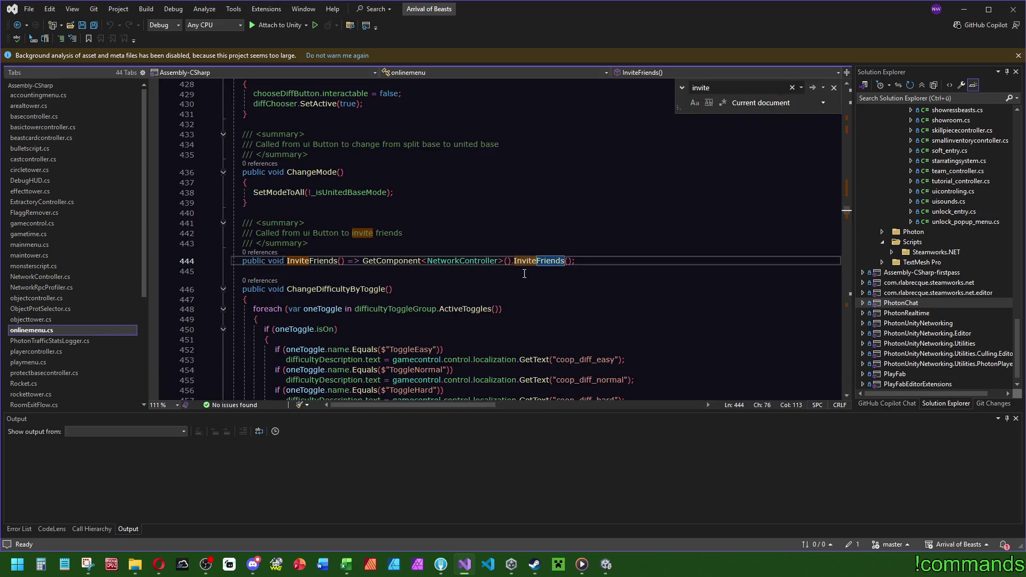
{"action": "left_click", "coordinate": [718, 203]}
{"action": "key", "text": "ctrl+f"}
Step: Find the hostControlBtns field and duplicate its declaration as clientControlBtns
{"action": "type", "text": "host"}
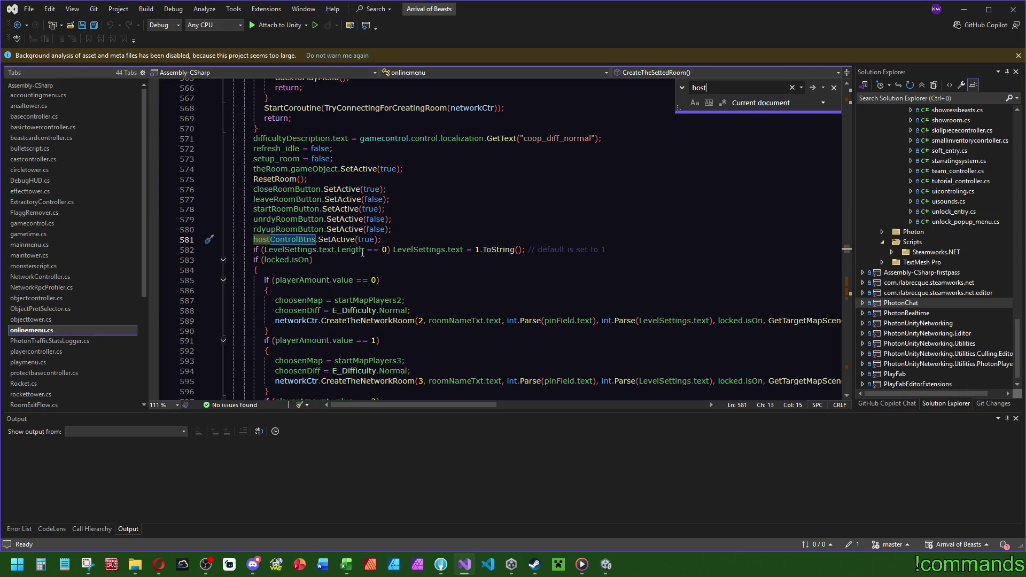
{"action": "key", "text": "ctrl+f"}
{"action": "key", "text": "Return"}
{"action": "key", "text": "Return"}
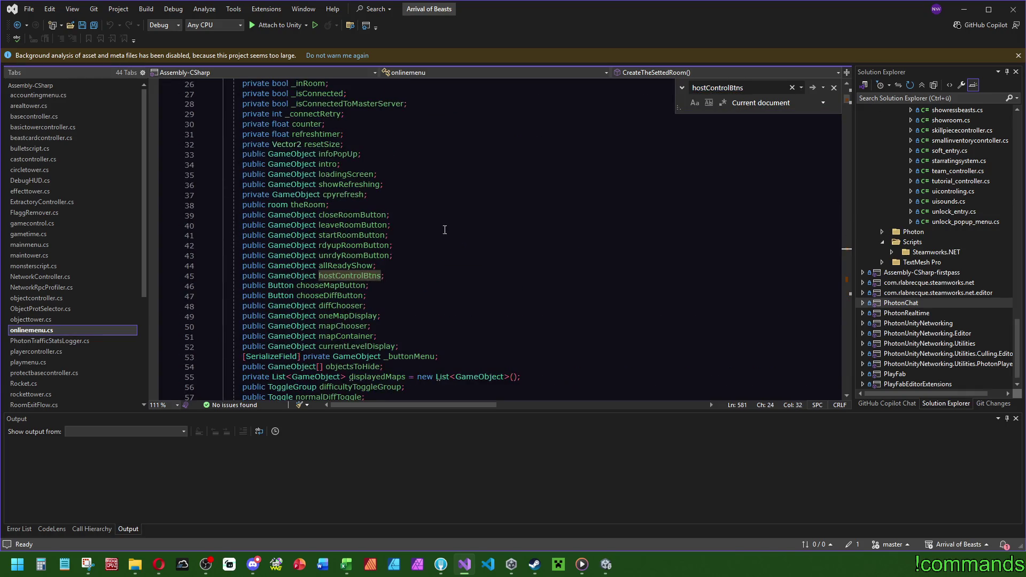
{"action": "left_click", "coordinate": [400, 278]}
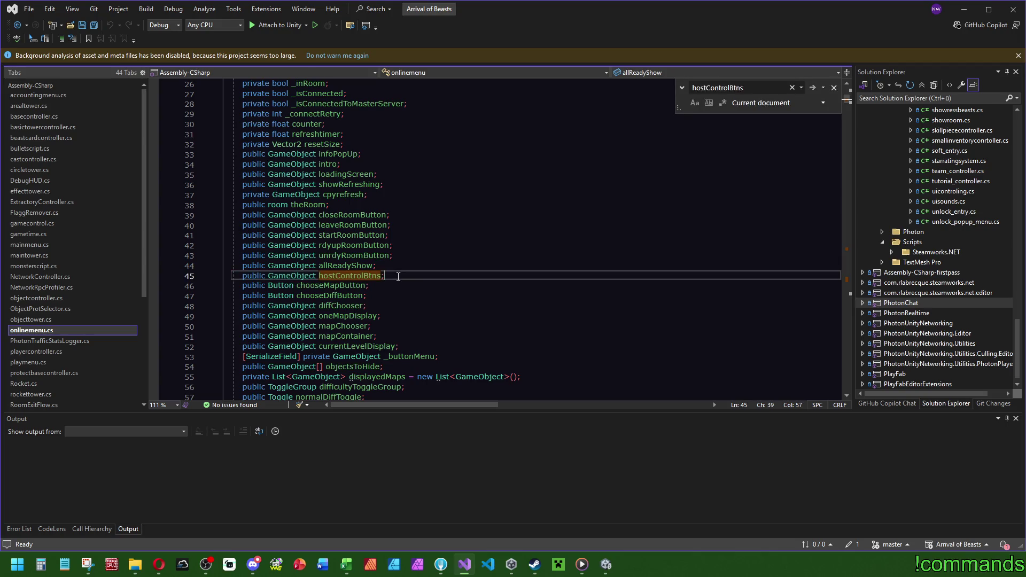
{"action": "key", "text": "ctrl+d"}
{"action": "key", "text": "ctrl+Left"}
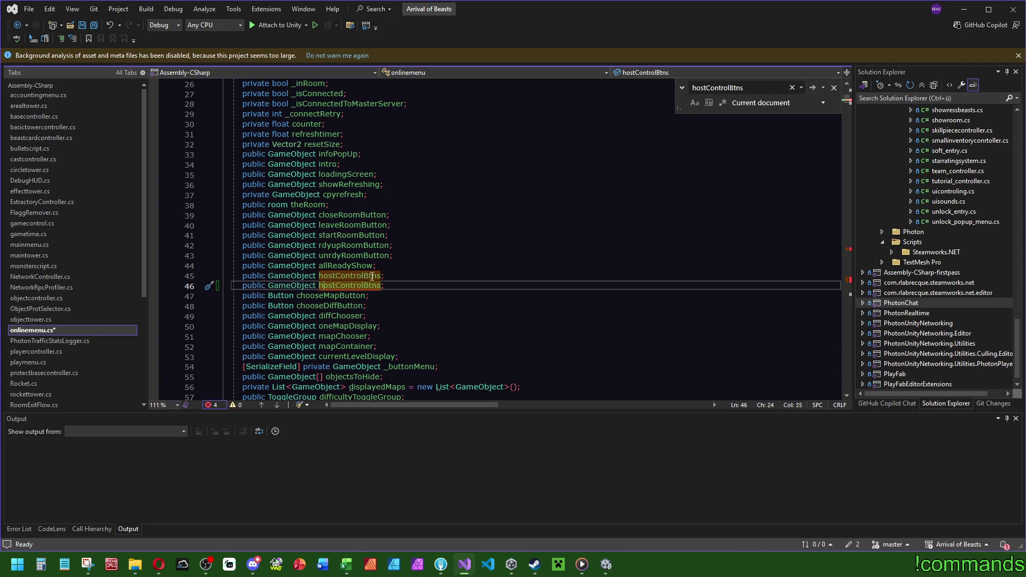
{"action": "key", "text": "BackSpace"}
{"action": "key", "text": "BackSpace"}
{"action": "key", "text": "BackSpace"}
{"action": "type", "text": "client"}
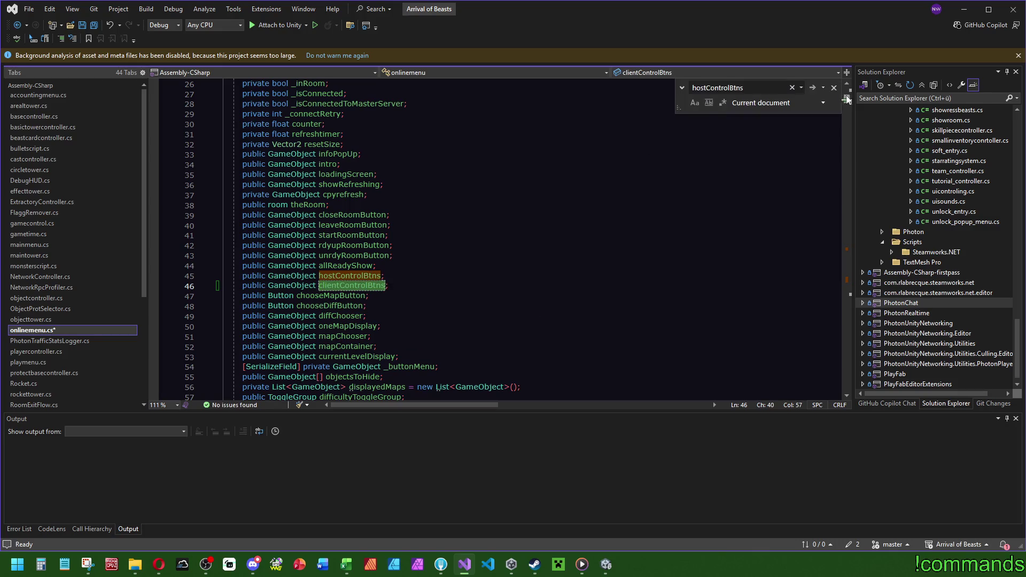
Step: Add clientControlBtns.SetActive(false) below the host activation in CreateTheSettedRoom
{"action": "key", "text": "F3"}
{"action": "left_click", "coordinate": [404, 307]}
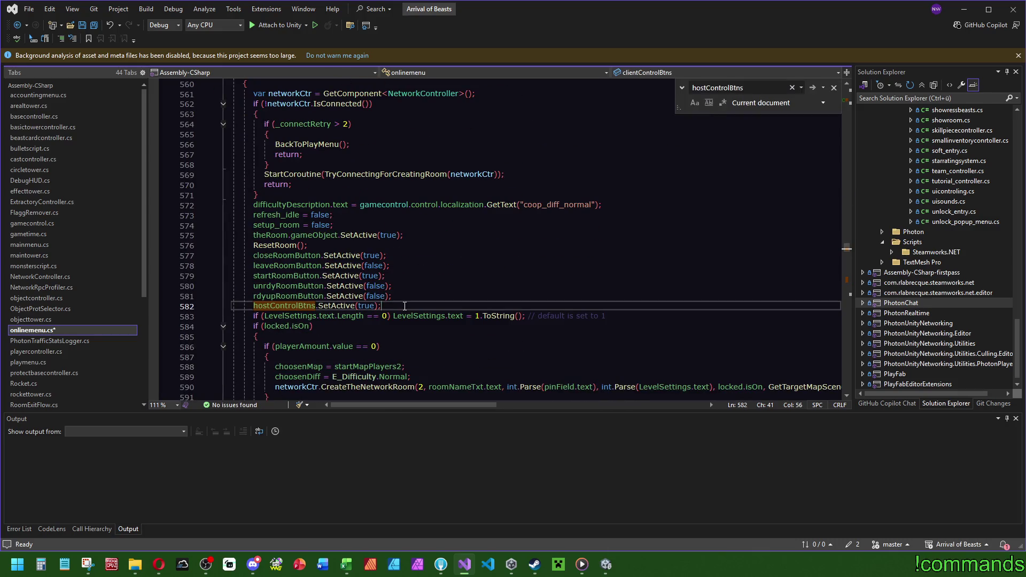
{"action": "key", "text": "Return"}
{"action": "type", "text": "clientControlBtns.SetActive(false);"}
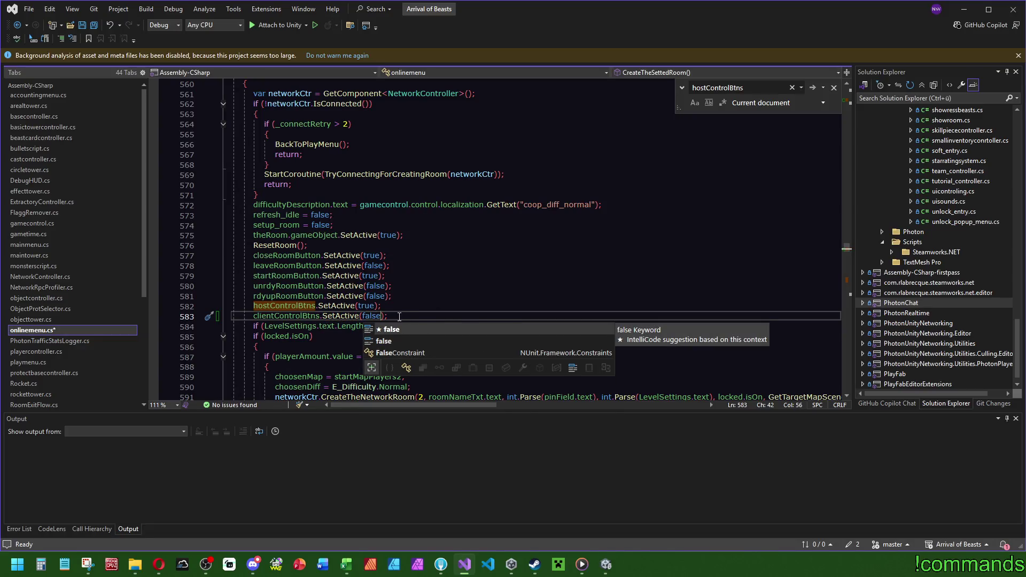
{"action": "left_click_drag", "start_coordinate": [398, 316], "coordinate": [395, 306]}
{"action": "key", "text": "ctrl+c"}
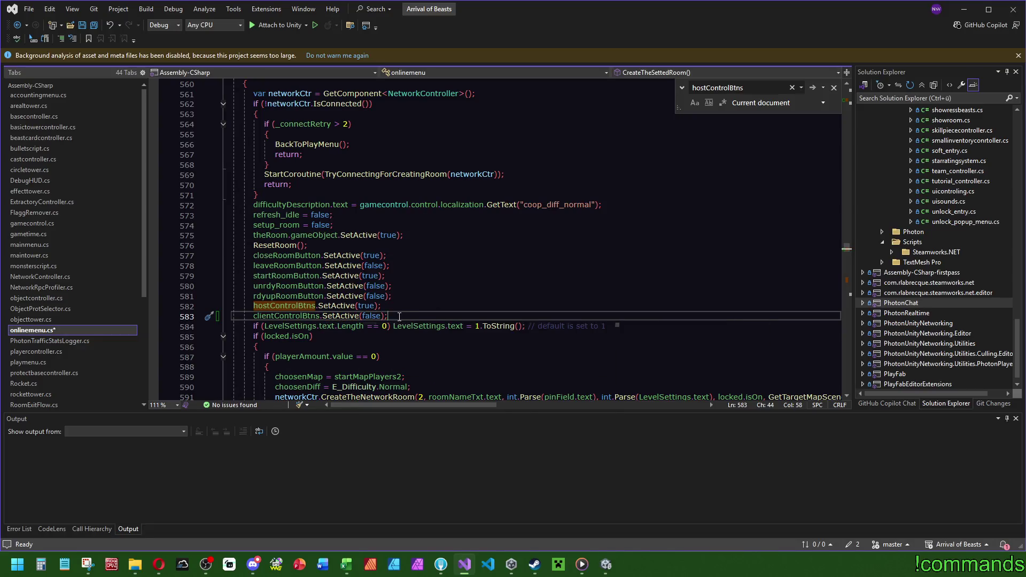
Step: Add clientControlBtns.SetActive(!isHost) in SetupGeneralRoomInfos
{"action": "left_click", "coordinate": [847, 279]}
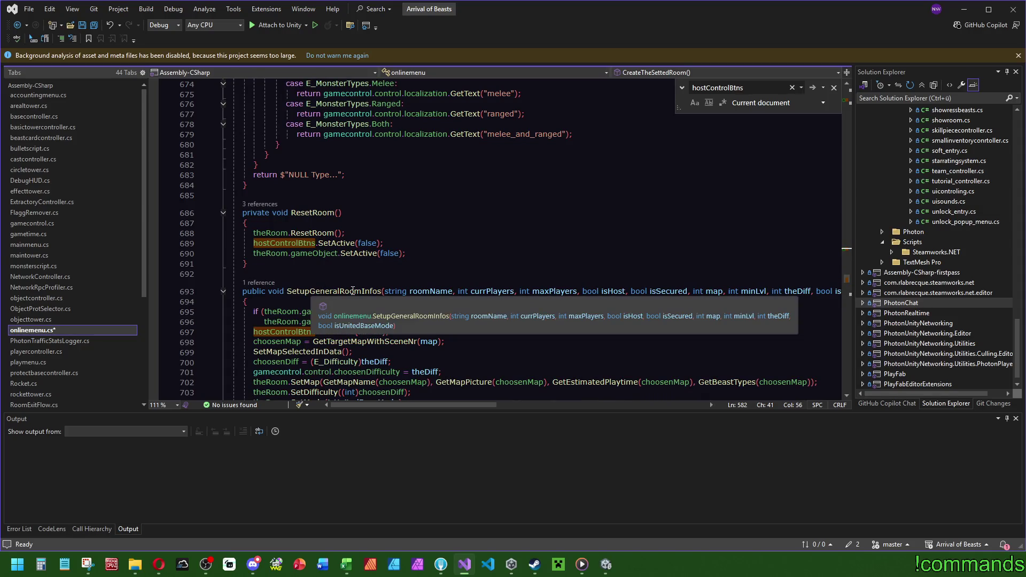
{"action": "left_click", "coordinate": [389, 332]}
{"action": "key", "text": "ctrl+v"}
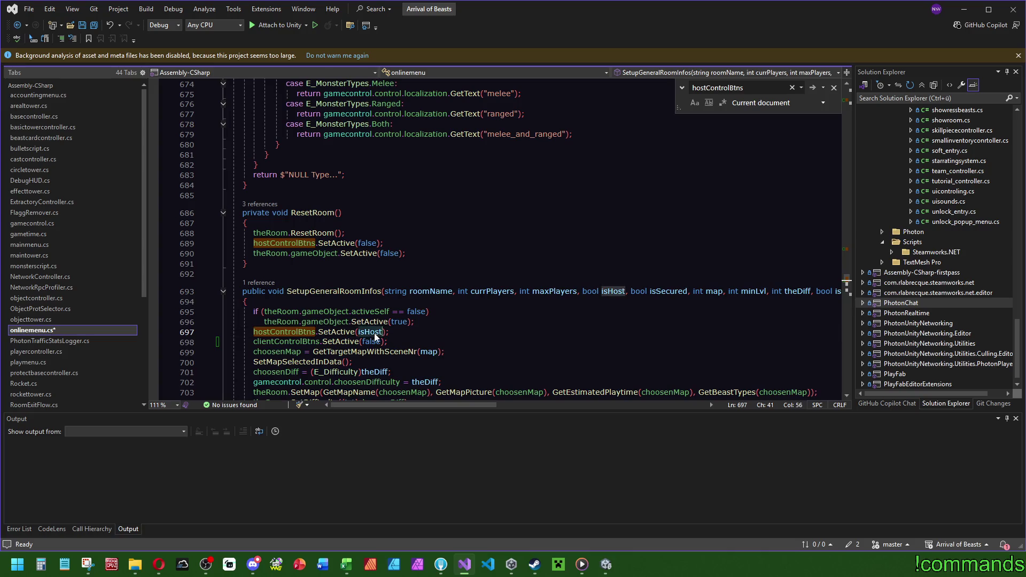
{"action": "double_click", "coordinate": [373, 343]}
{"action": "type", "text": "!isHost"}
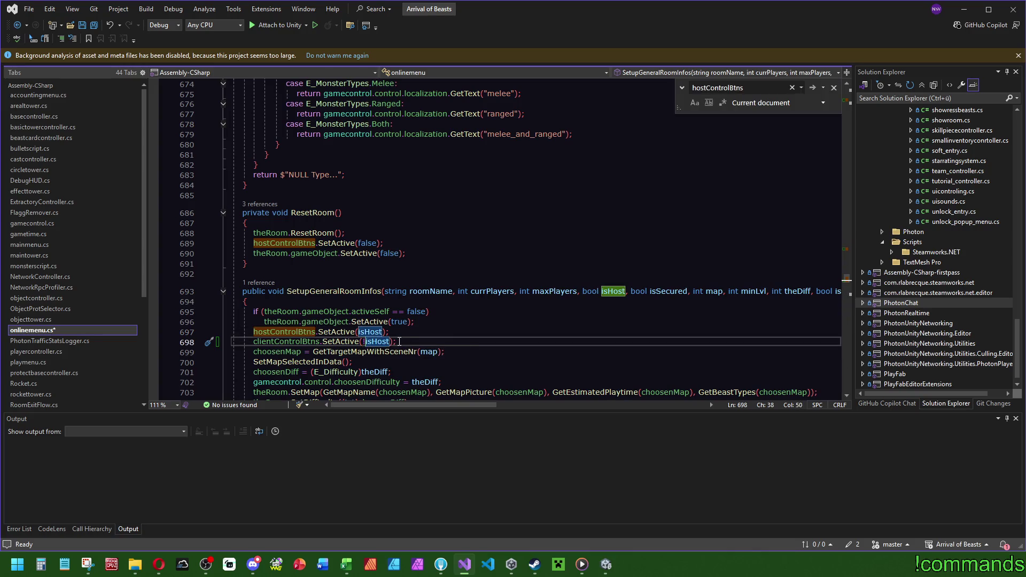
Step: Add clientControlBtns.SetActive(false) in ResetRoom and scroll through the code
{"action": "key", "text": "ctrl+c"}
{"action": "left_click", "coordinate": [383, 254]}
{"action": "key", "text": "ctrl+v"}
{"action": "double_click", "coordinate": [383, 254]}
{"action": "key", "text": "BackSpace"}
{"action": "key", "text": "BackSpace"}
{"action": "type", "text": "false"}
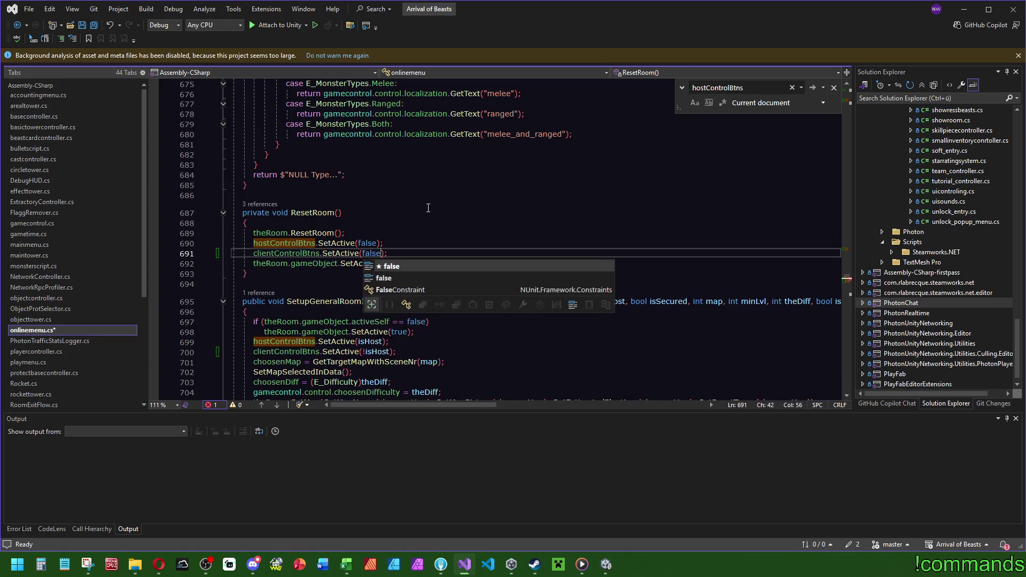
{"action": "key", "text": "Escape"}
{"action": "key", "text": "Up"}
{"action": "key", "text": "Up"}
{"action": "key", "text": "Up"}
{"action": "scroll", "coordinate": [427, 248], "scroll_direction": "down", "scroll_amount": 3}
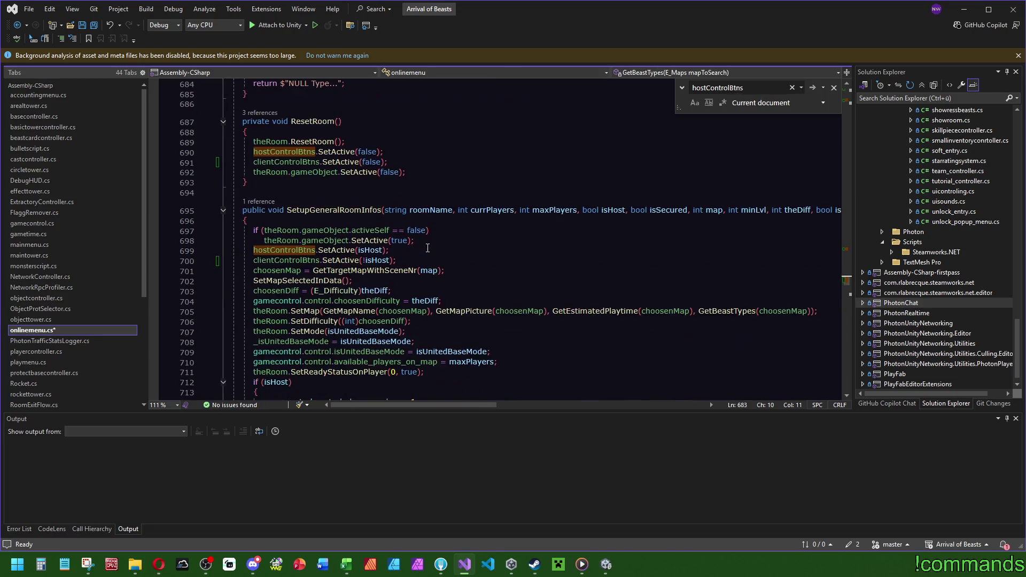
{"action": "scroll", "coordinate": [412, 399], "scroll_direction": "down", "scroll_amount": 1}
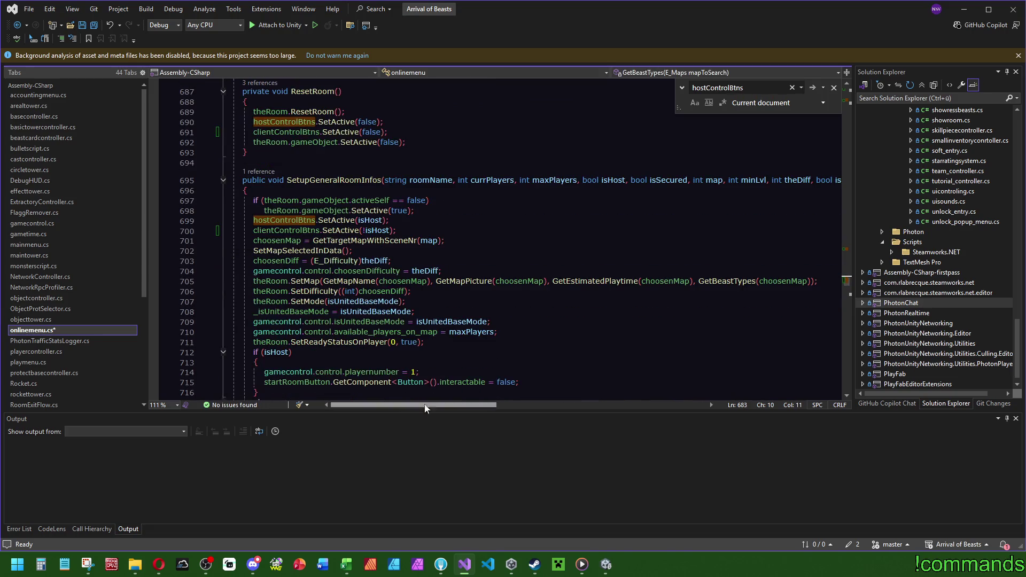
{"action": "mouse_move", "coordinate": [418, 406]}
{"action": "left_mouse_down"}
{"action": "mouse_move", "coordinate": [517, 406]}
{"action": "mouse_move", "coordinate": [418, 407]}
{"action": "left_mouse_up"}
{"action": "left_click_drag", "start_coordinate": [845, 281], "coordinate": [851, 99]}
Step: List every reference to hostControlBtns with Find All References
{"action": "right_click", "coordinate": [328, 214]}
{"action": "left_click", "coordinate": [364, 307]}
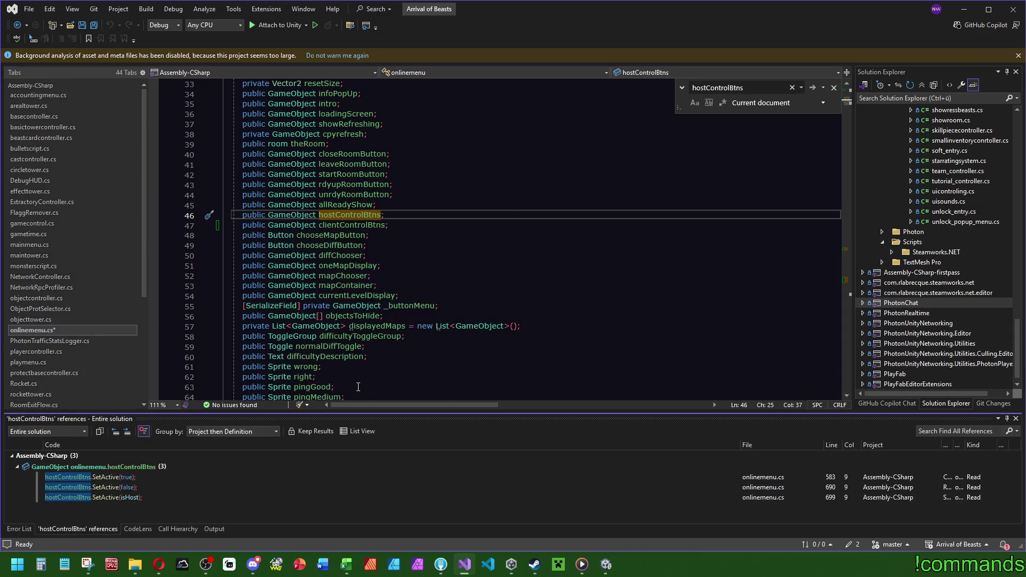
{"action": "mouse_move", "coordinate": [147, 496]}
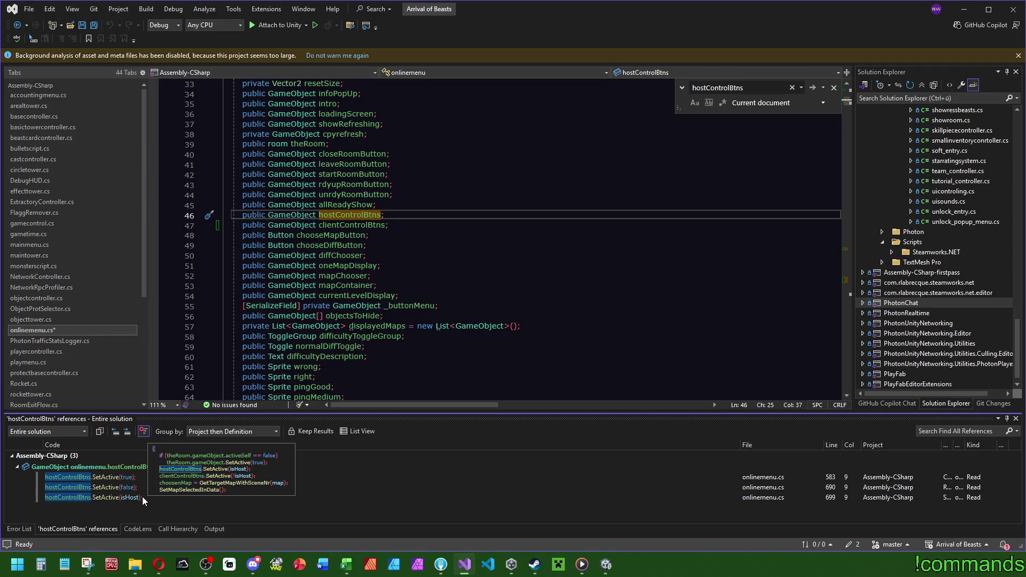
Step: Check the clientControlBtns usages, save all files and return to Unity
{"action": "double_click", "coordinate": [353, 225]}
{"action": "key", "text": "ctrl+f"}
{"action": "left_click", "coordinate": [847, 267]}
{"action": "left_click_drag", "start_coordinate": [835, 266], "coordinate": [841, 245]}
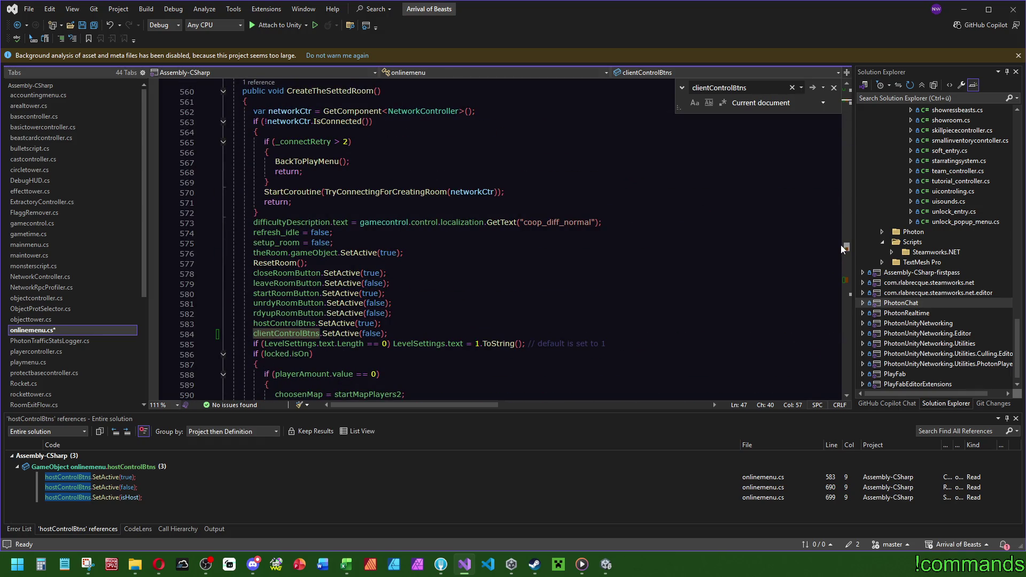
{"action": "scroll", "coordinate": [841, 245], "scroll_direction": "up", "scroll_amount": 1}
{"action": "left_click_drag", "start_coordinate": [841, 245], "coordinate": [842, 278]}
{"action": "left_click", "coordinate": [422, 202]}
{"action": "left_click", "coordinate": [98, 28]}
{"action": "left_click", "coordinate": [605, 564]}
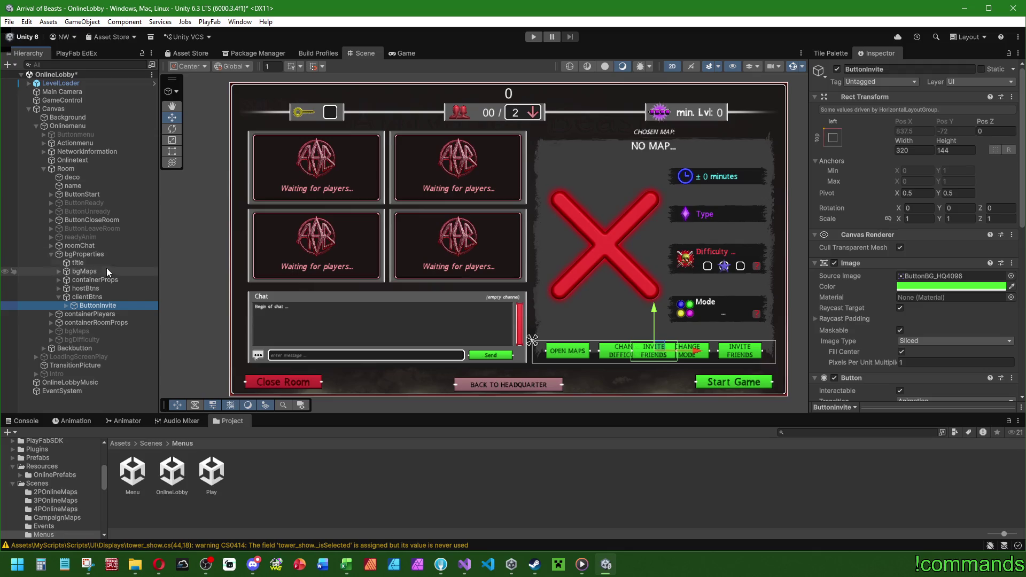
{"action": "left_click", "coordinate": [92, 128]}
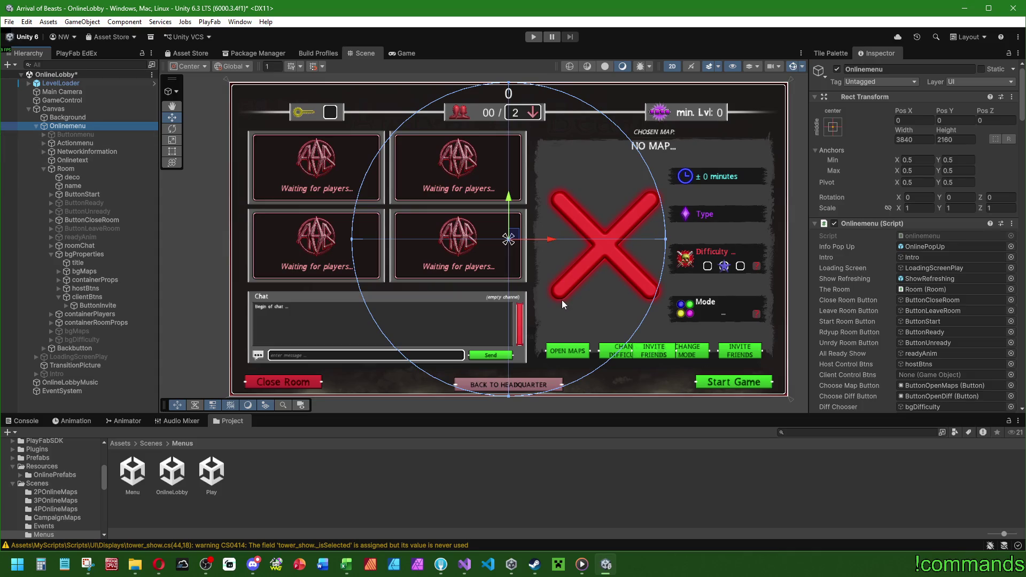
{"action": "scroll", "coordinate": [906, 317], "scroll_direction": "down", "scroll_amount": 5}
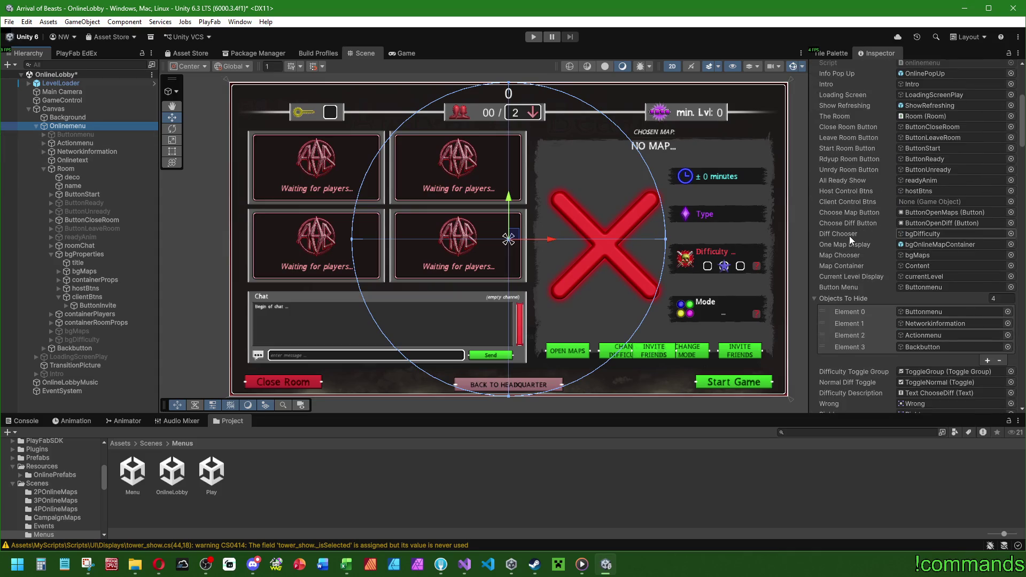
{"action": "scroll", "coordinate": [867, 161], "scroll_direction": "down", "scroll_amount": 6}
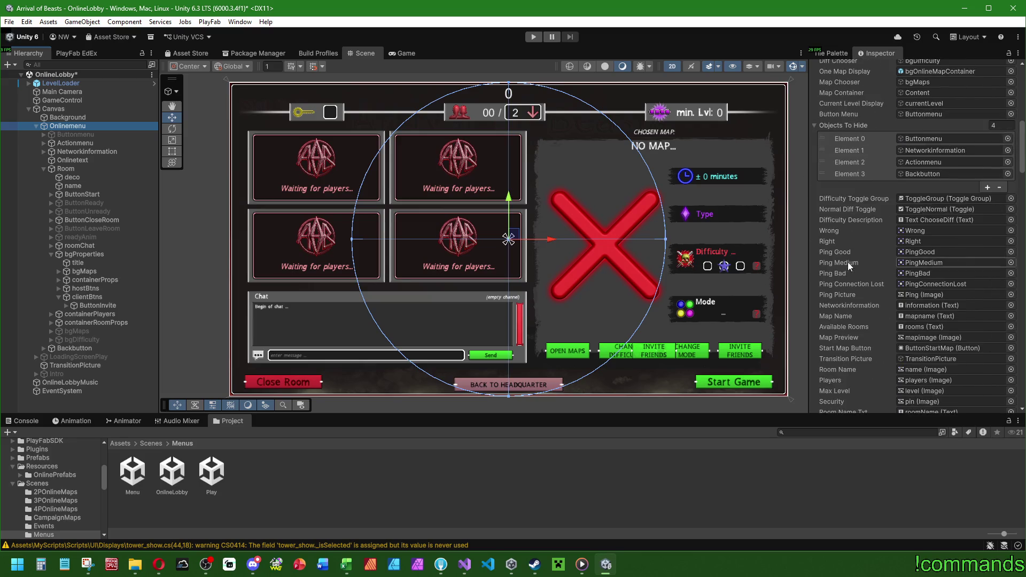
{"action": "scroll", "coordinate": [842, 268], "scroll_direction": "down", "scroll_amount": 10}
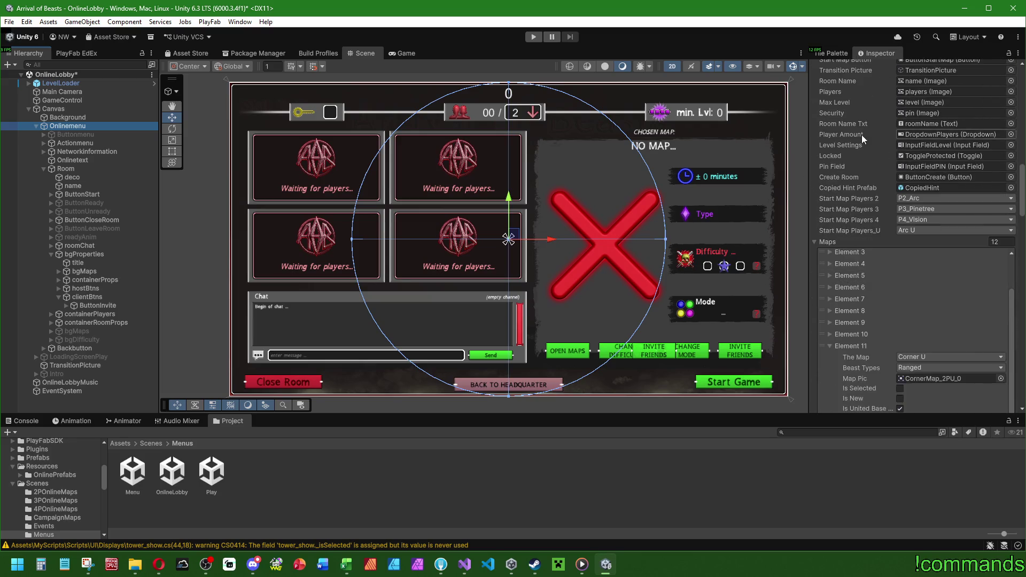
{"action": "scroll", "coordinate": [849, 96], "scroll_direction": "up", "scroll_amount": 5}
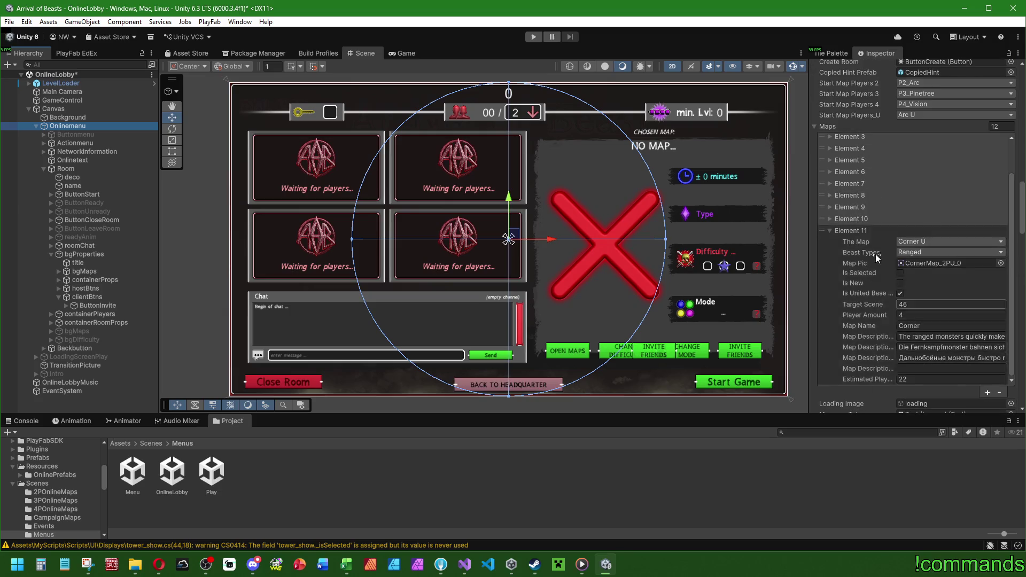
{"action": "scroll", "coordinate": [858, 96], "scroll_direction": "up", "scroll_amount": 4}
{"action": "scroll", "coordinate": [845, 377], "scroll_direction": "up", "scroll_amount": 4}
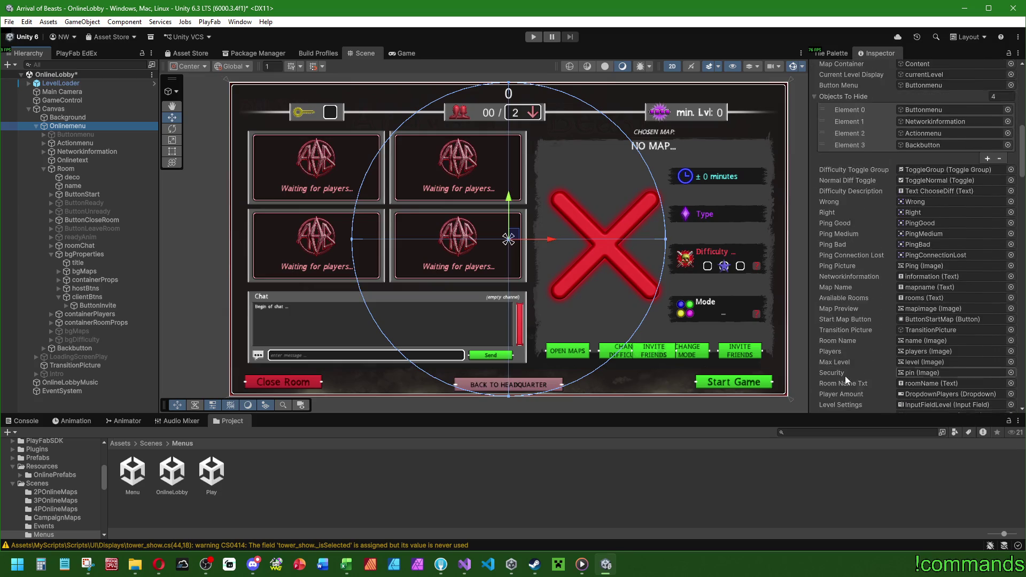
{"action": "scroll", "coordinate": [844, 376], "scroll_direction": "up", "scroll_amount": 5}
{"action": "scroll", "coordinate": [851, 216], "scroll_direction": "up", "scroll_amount": 4}
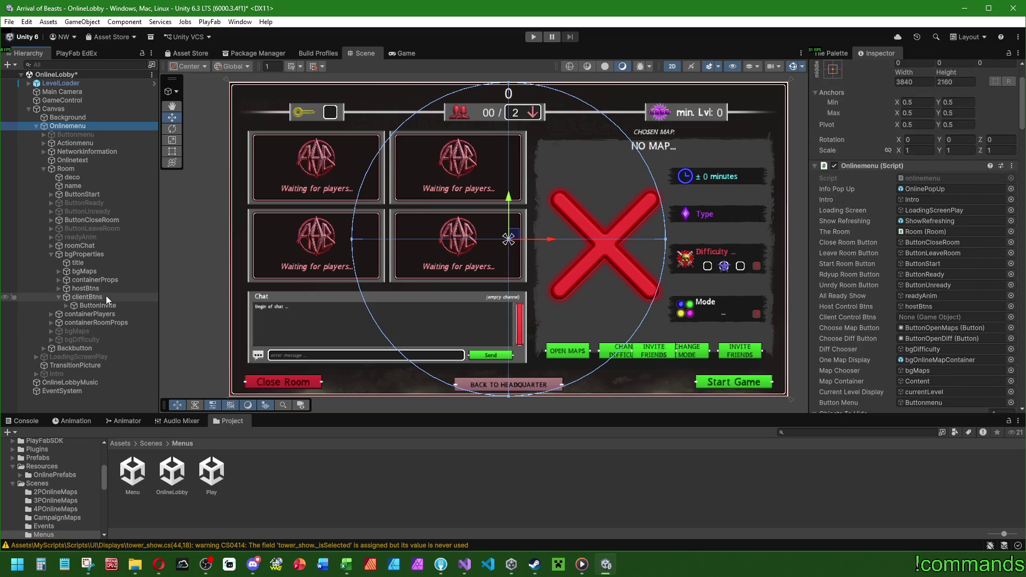
Step: Assign clientBtns to the Onlinemenu script's Client Control Btns field, then check the console
{"action": "left_click", "coordinate": [951, 306]}
{"action": "left_click_drag", "start_coordinate": [87, 297], "coordinate": [919, 316]}
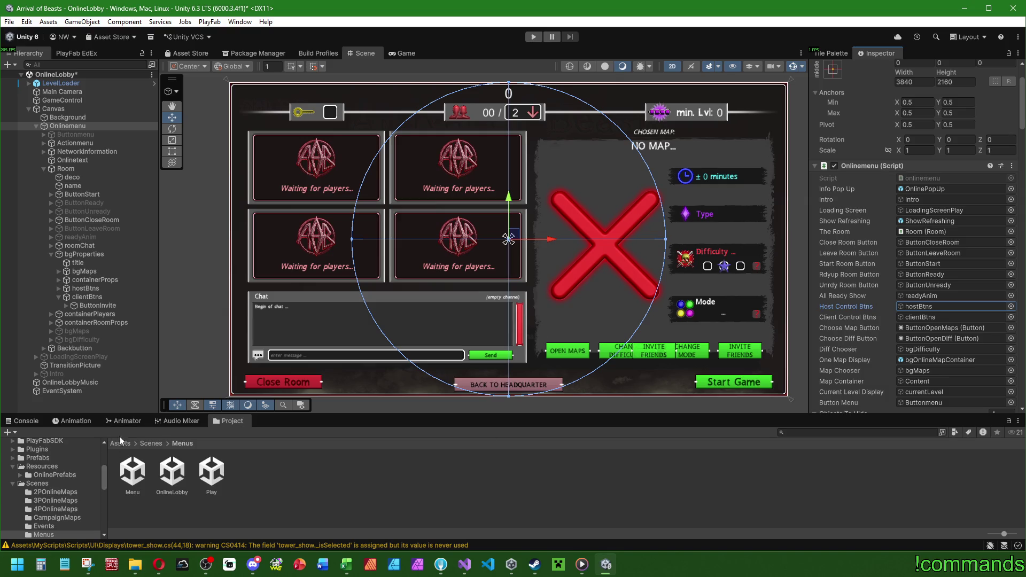
{"action": "left_click", "coordinate": [24, 420]}
{"action": "left_click", "coordinate": [233, 421]}
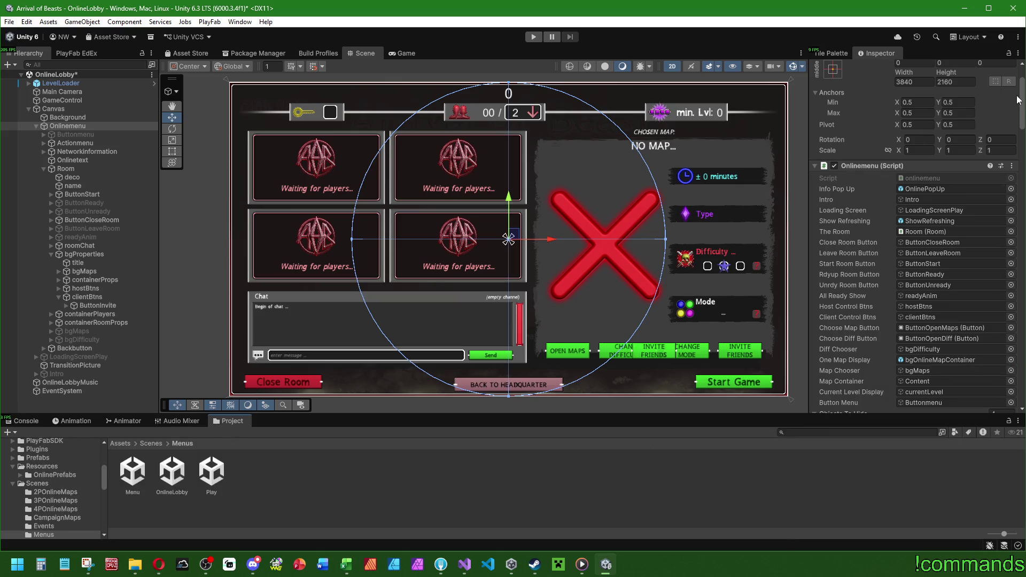
{"action": "scroll", "coordinate": [1023, 104], "scroll_direction": "up", "scroll_amount": 1}
{"action": "scroll", "coordinate": [1023, 104], "scroll_direction": "down", "scroll_amount": 5}
{"action": "scroll", "coordinate": [1023, 104], "scroll_direction": "up", "scroll_amount": 8}
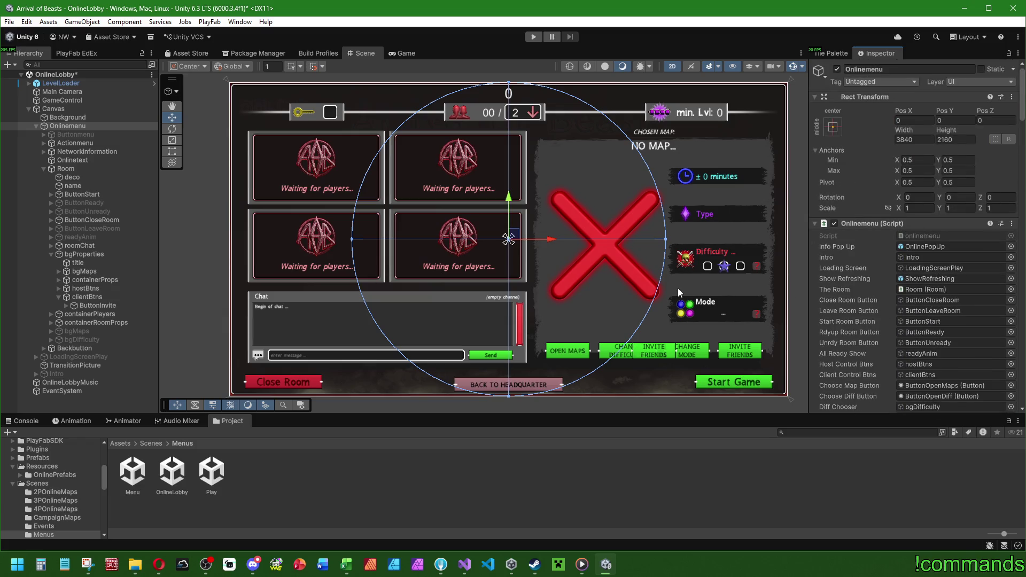
Step: Deactivate the Room object, save OnlineLobby and open the Menu scene
{"action": "left_click", "coordinate": [342, 478]}
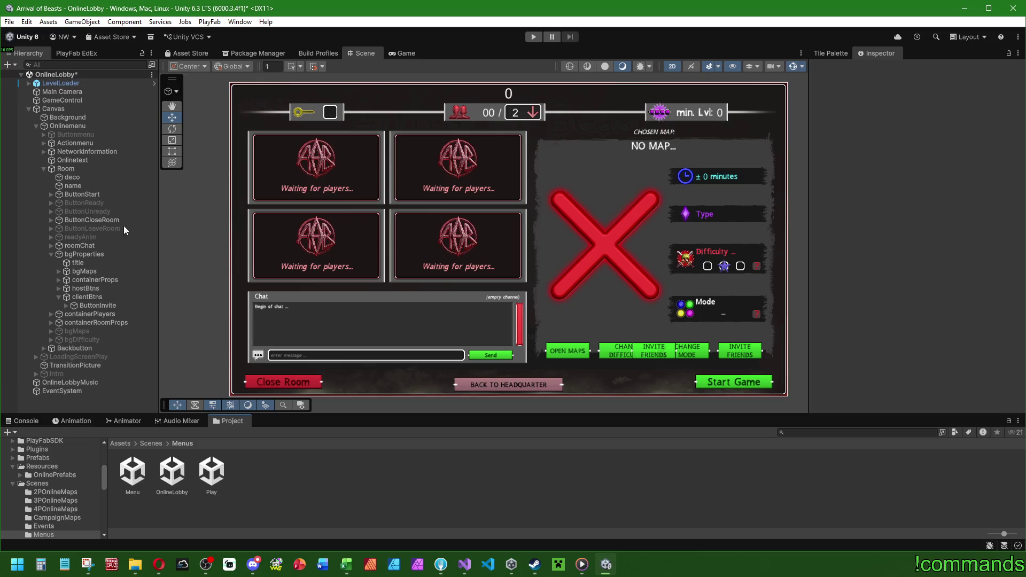
{"action": "left_click", "coordinate": [88, 170]}
{"action": "key", "text": "alt+shift+a"}
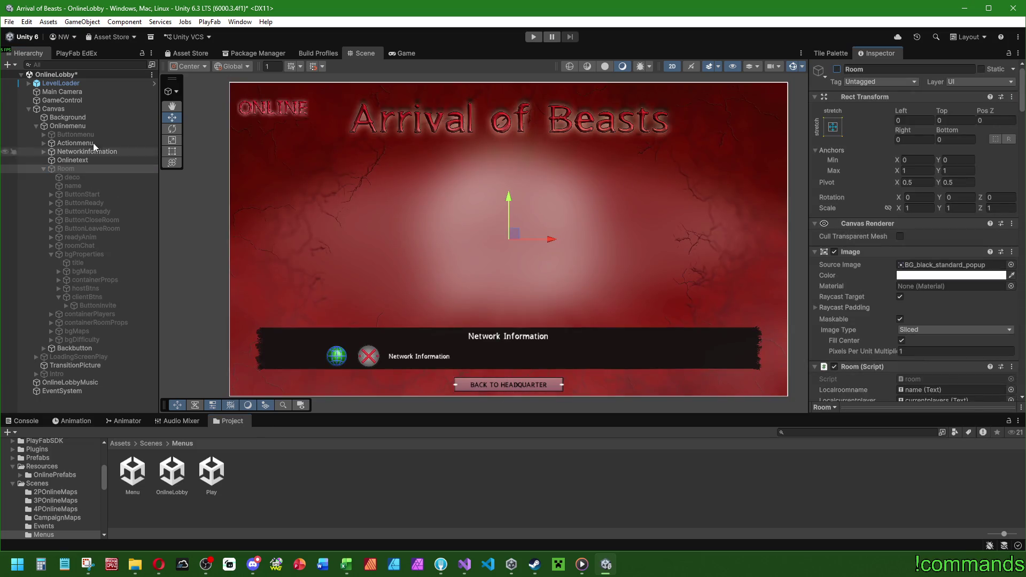
{"action": "double_click", "coordinate": [132, 472]}
{"action": "left_click", "coordinate": [480, 305]}
{"action": "left_click", "coordinate": [11, 421]}
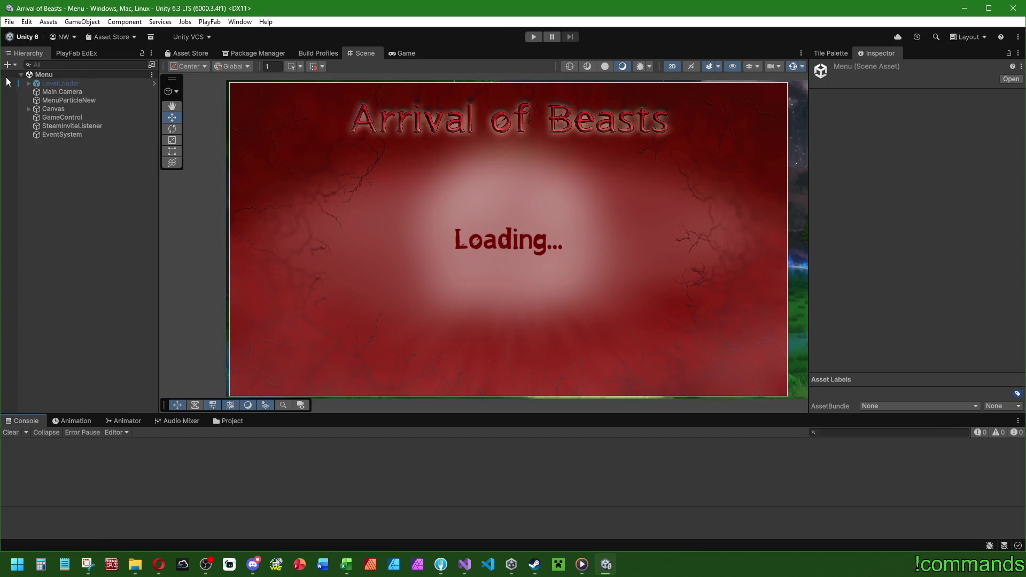
Step: Start a Windows player build from File > Build Profiles
{"action": "left_click", "coordinate": [8, 21]}
{"action": "left_click", "coordinate": [8, 22]}
{"action": "left_click", "coordinate": [9, 21]}
{"action": "left_click", "coordinate": [8, 22]}
{"action": "left_click", "coordinate": [9, 21]}
{"action": "left_click", "coordinate": [39, 154]}
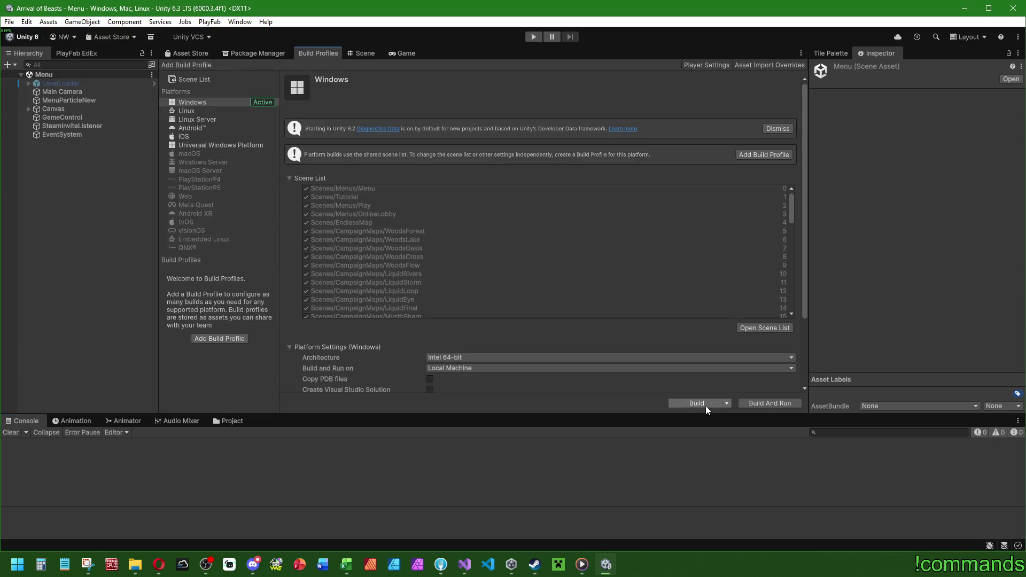
{"action": "left_click", "coordinate": [709, 406]}
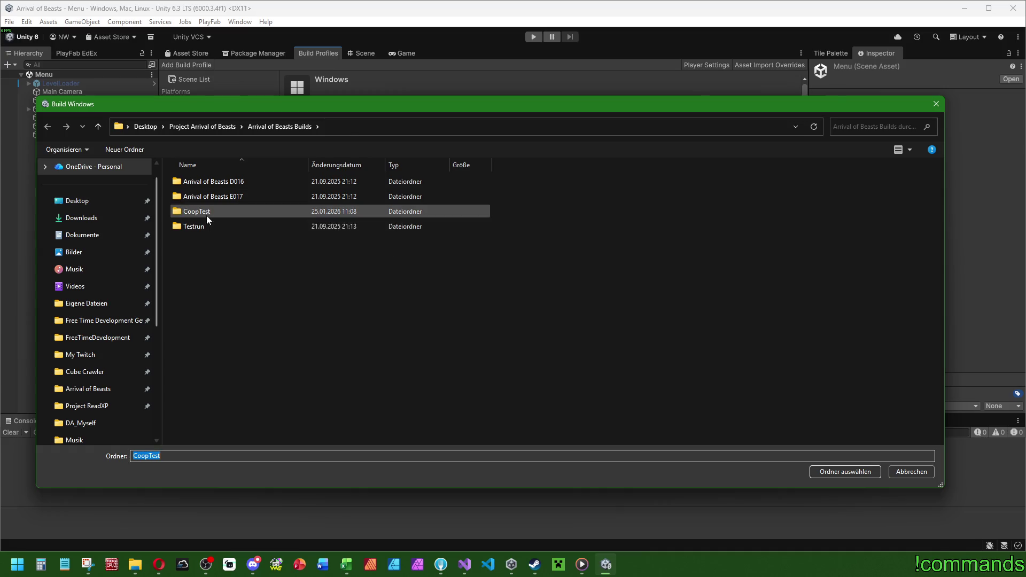
Step: Set the CoopTest folder as the destination and build the Windows player
{"action": "double_click", "coordinate": [206, 216]}
{"action": "left_click", "coordinate": [867, 472]}
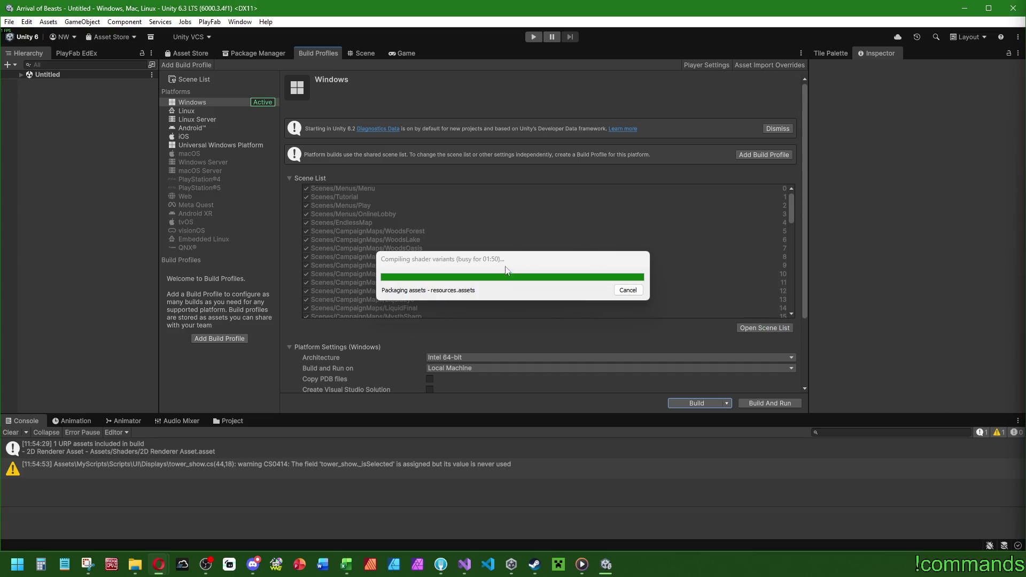
{"action": "left_click_drag", "start_coordinate": [509, 268], "coordinate": [553, 259]}
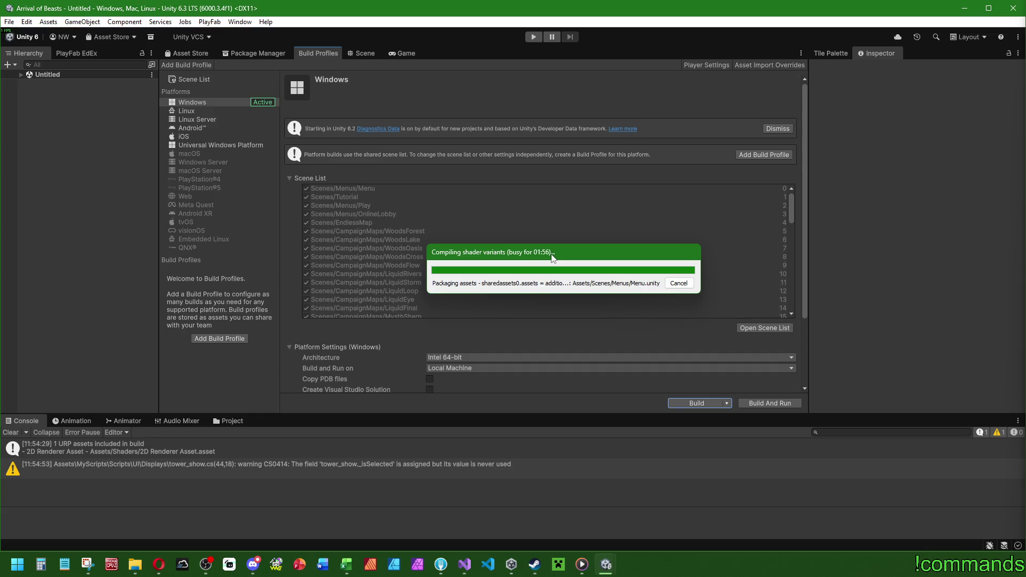
{"action": "left_click_drag", "start_coordinate": [553, 257], "coordinate": [603, 239]}
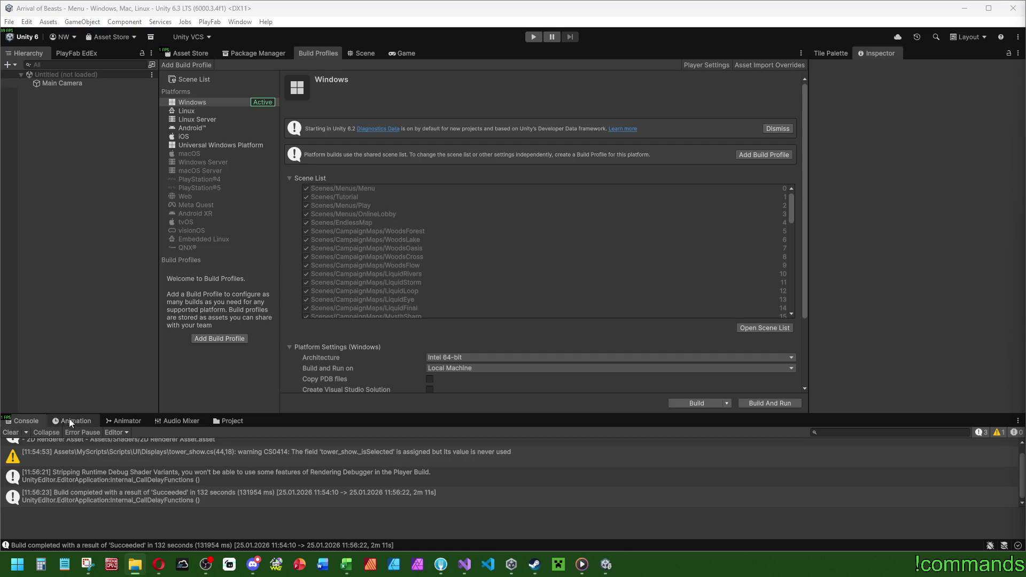
Step: Clear the Console messages after the successful build and start Play mode
{"action": "left_click", "coordinate": [18, 430]}
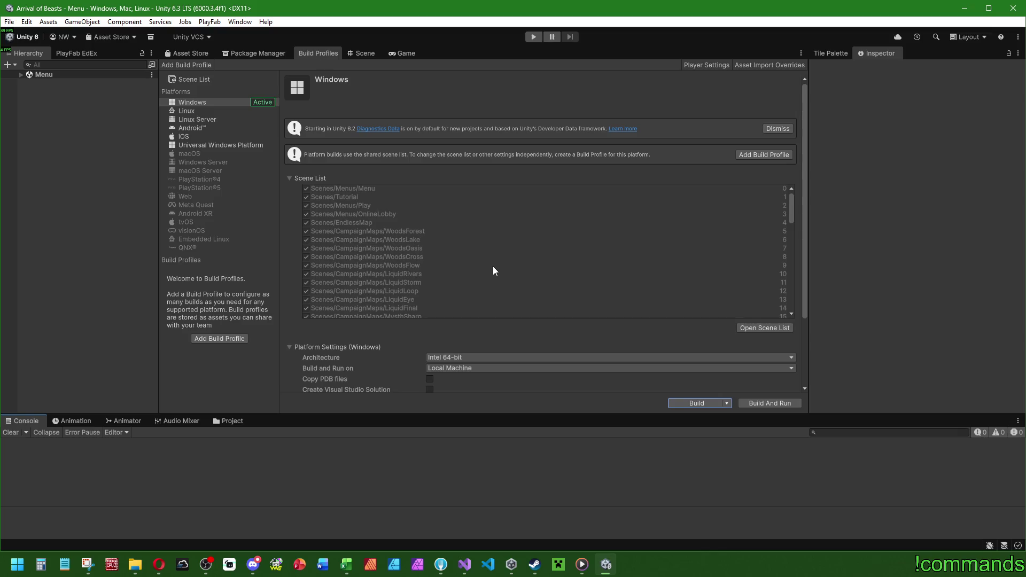
{"action": "left_click", "coordinate": [540, 40]}
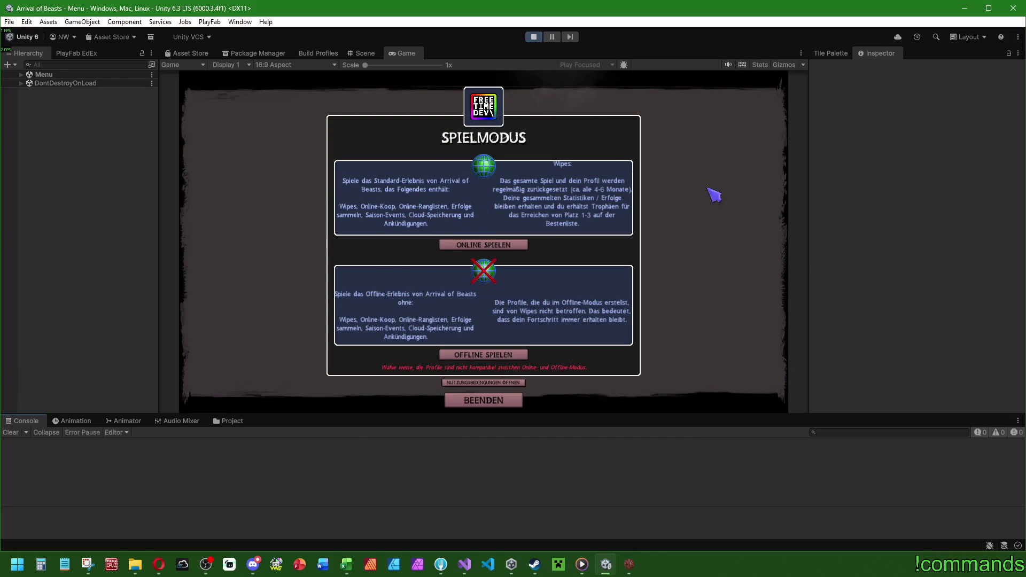
Step: Choose ONLINE SPIELEN in the Menu scene and move the built game window to screen centre
{"action": "key", "text": "alt+Tab"}
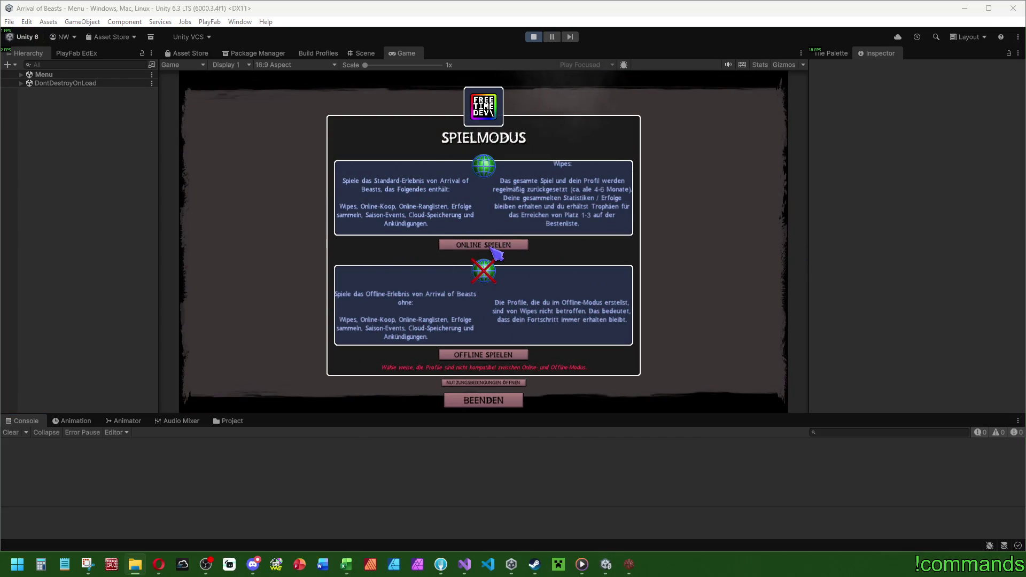
{"action": "left_click", "coordinate": [490, 246]}
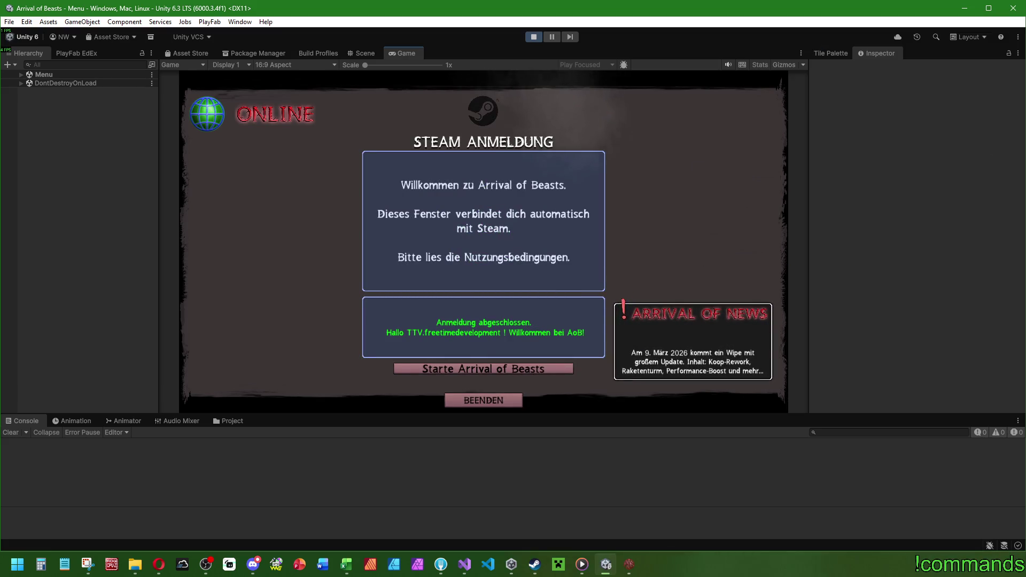
{"action": "key", "text": "alt+Tab"}
{"action": "mouse_move", "coordinate": [786, 8]}
{"action": "left_mouse_down"}
{"action": "mouse_move", "coordinate": [962, 93]}
{"action": "mouse_move", "coordinate": [694, 160]}
{"action": "mouse_move", "coordinate": [705, 159]}
{"action": "left_mouse_up"}
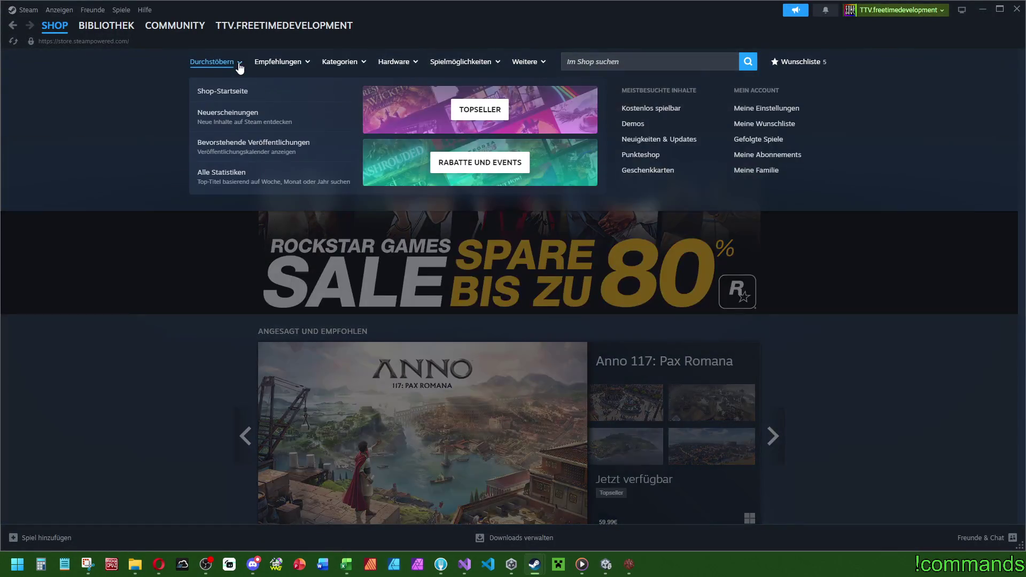
Step: Browse the Steam front page and open the featured Rustic Defense listing
{"action": "mouse_move", "coordinate": [363, 64]}
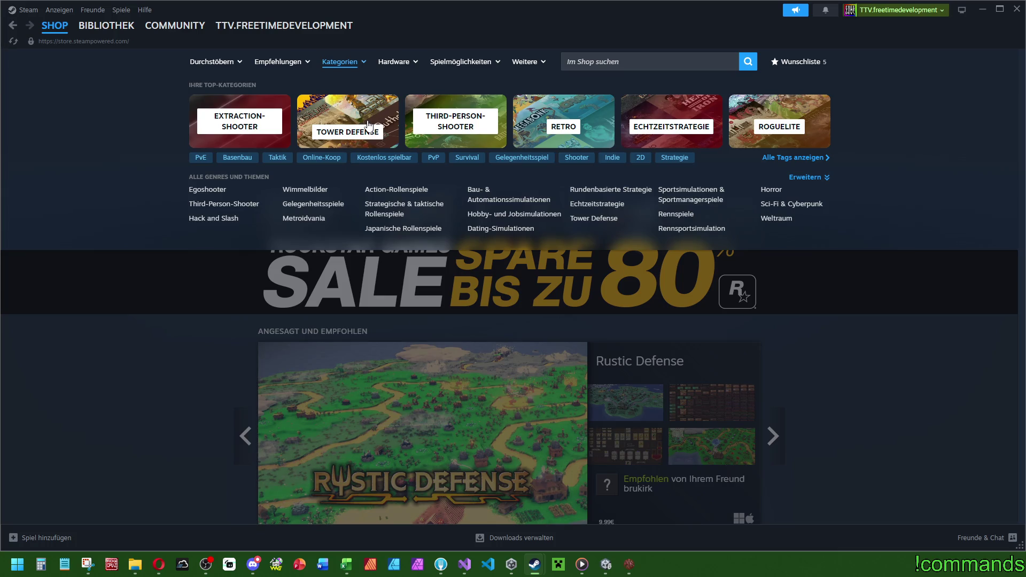
{"action": "scroll", "coordinate": [852, 370], "scroll_direction": "down", "scroll_amount": 5}
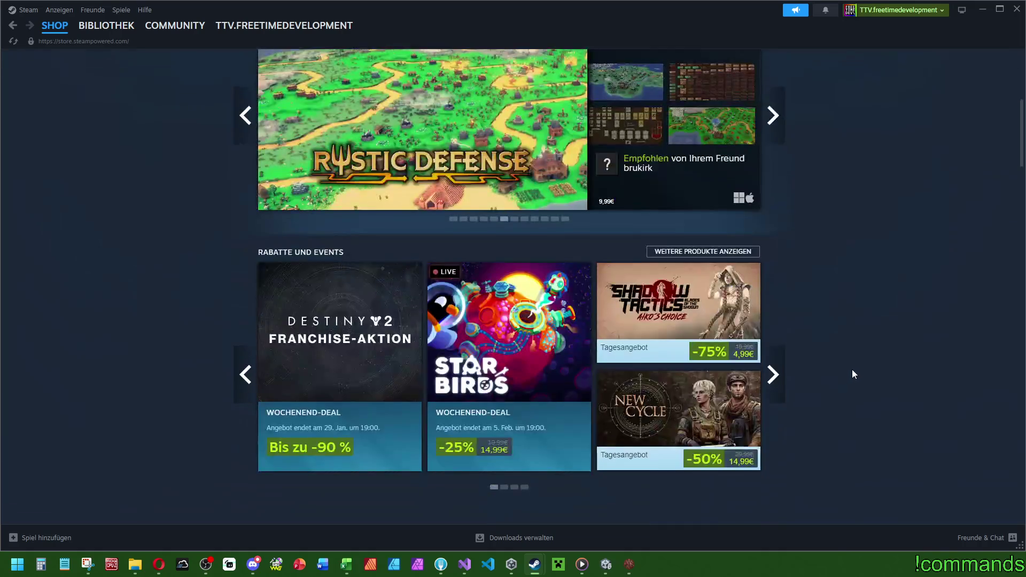
{"action": "scroll", "coordinate": [852, 370], "scroll_direction": "up", "scroll_amount": 3}
{"action": "mouse_move", "coordinate": [422, 301]}
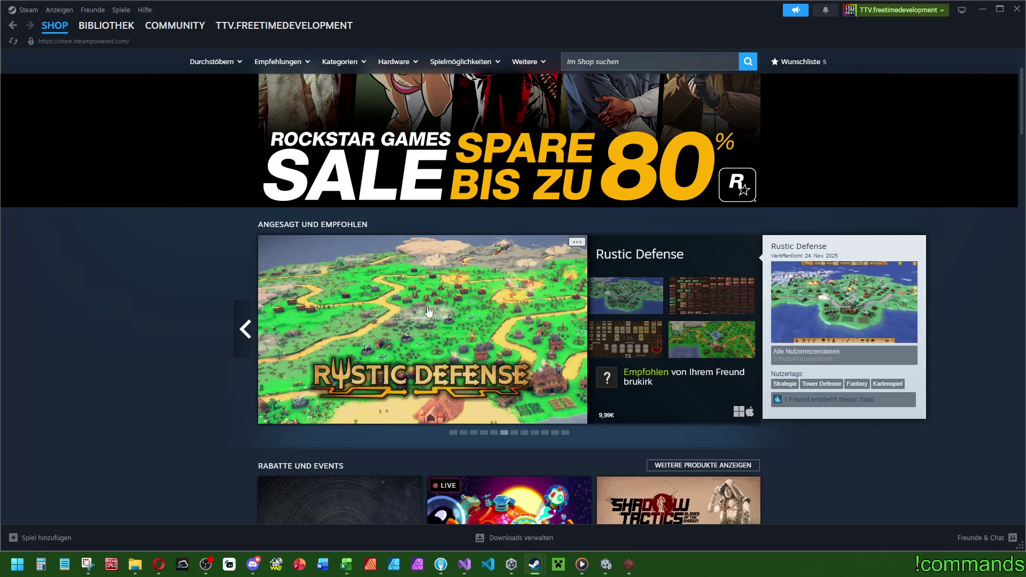
{"action": "left_click", "coordinate": [403, 335]}
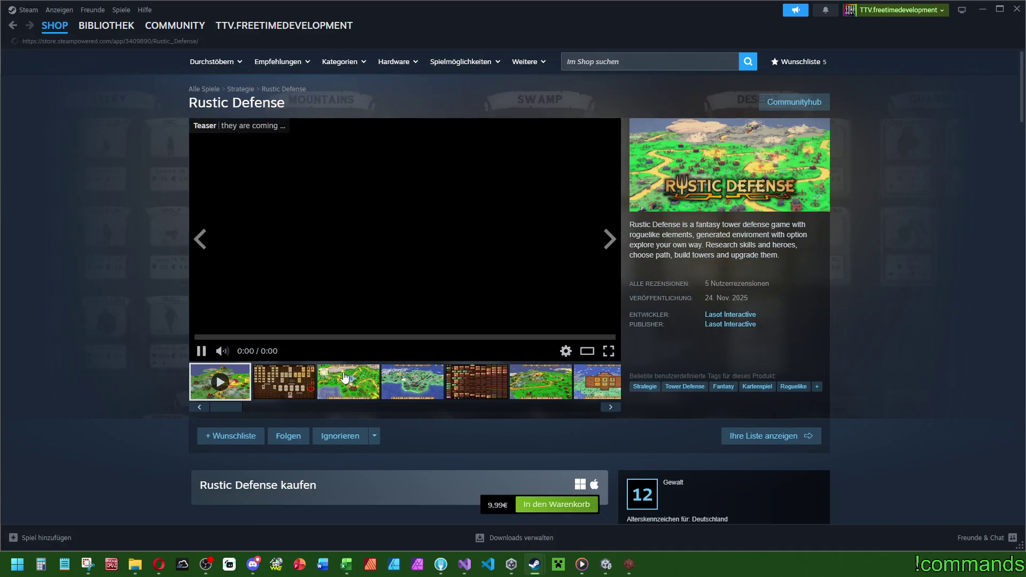
Step: View the third and sixth Rustic Defense screenshots, then focus the store search box
{"action": "left_click", "coordinate": [344, 379]}
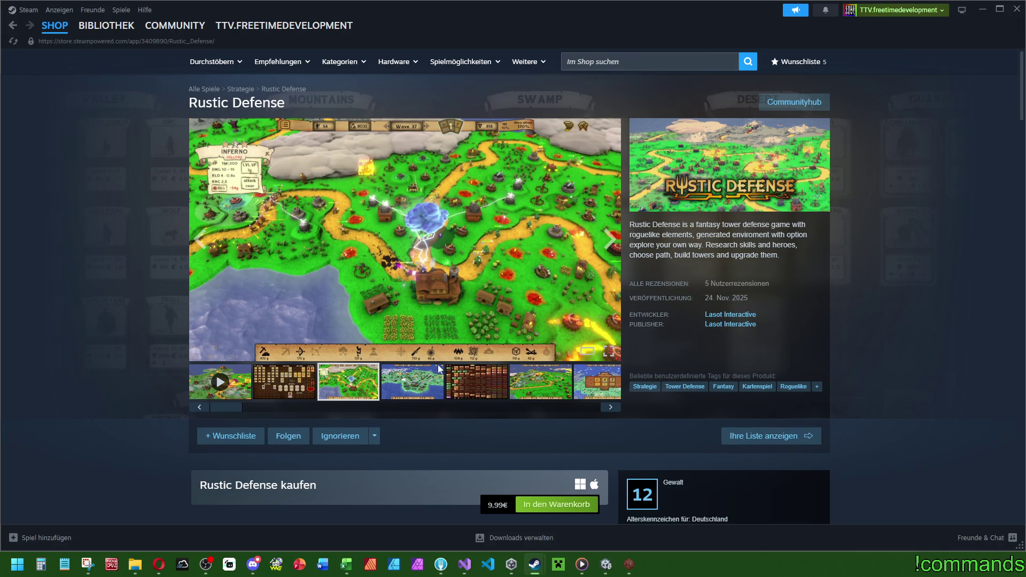
{"action": "left_click", "coordinate": [544, 381]}
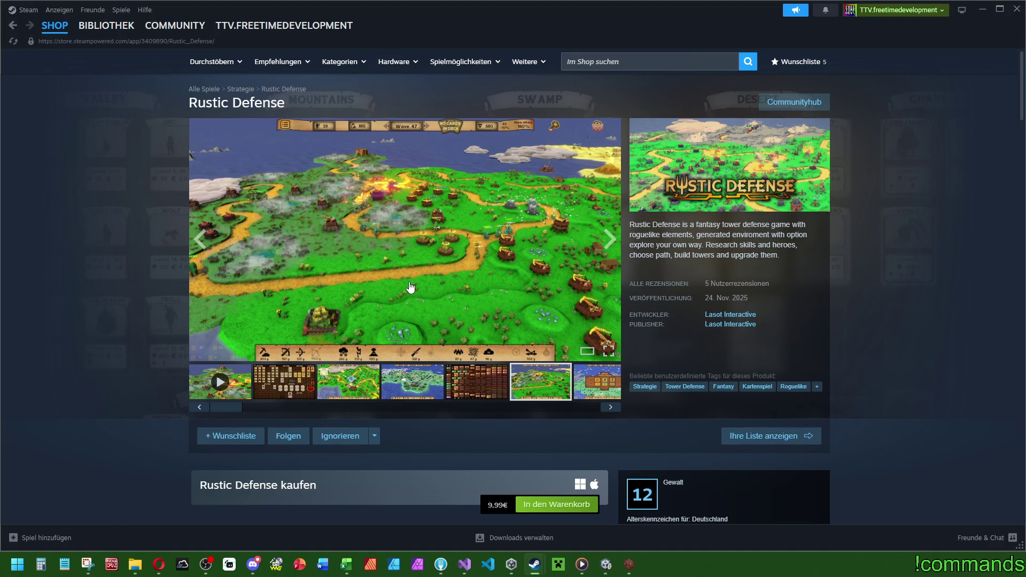
{"action": "left_click", "coordinate": [659, 64]}
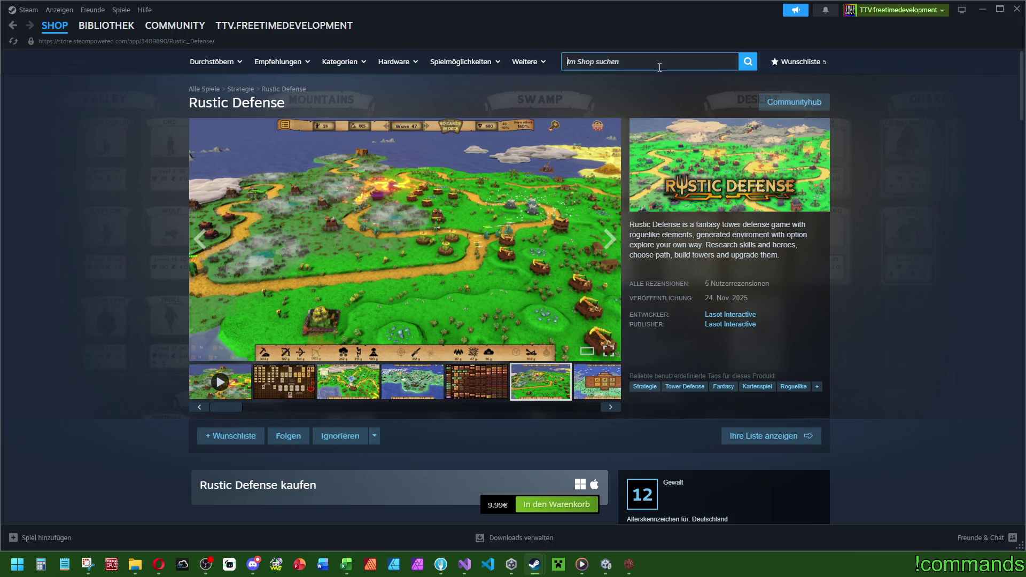
Step: Search for 'arrival of beast', open its store page and browse the gameplay and upgrade screenshots
{"action": "type", "text": "arrival of"}
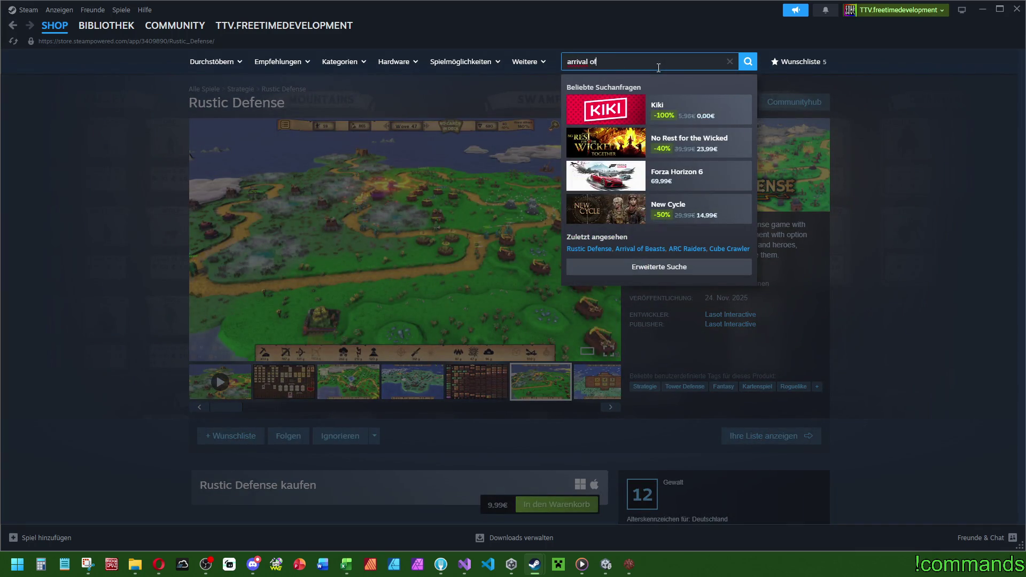
{"action": "type", "text": " beast"}
{"action": "left_click", "coordinate": [661, 110]}
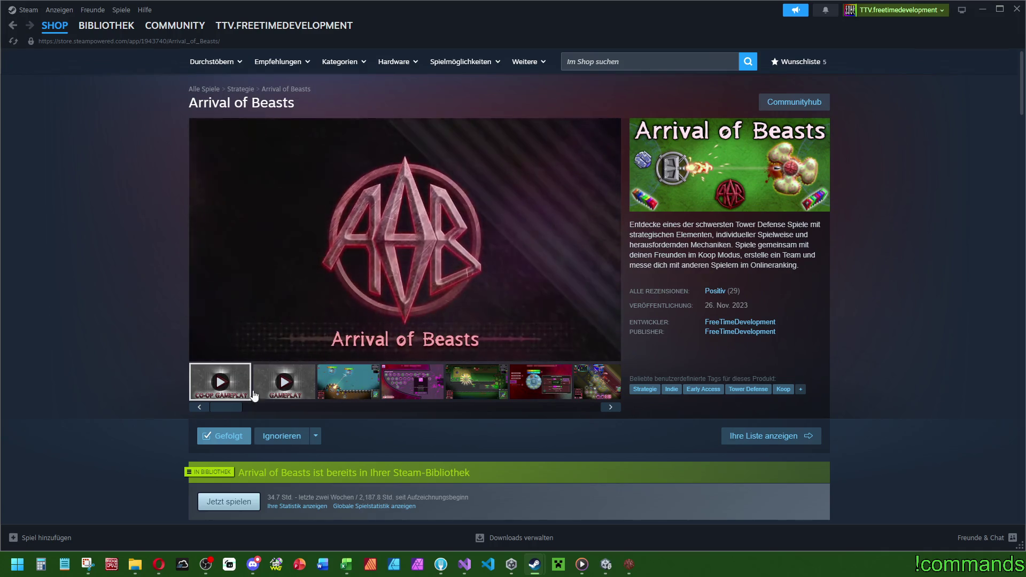
{"action": "left_click", "coordinate": [201, 351]}
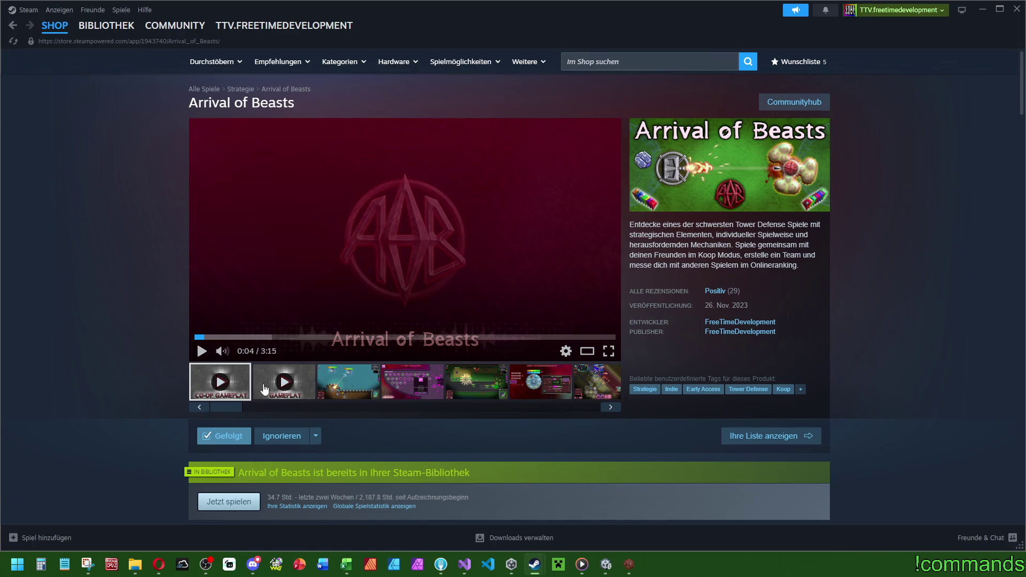
{"action": "left_click", "coordinate": [346, 388]}
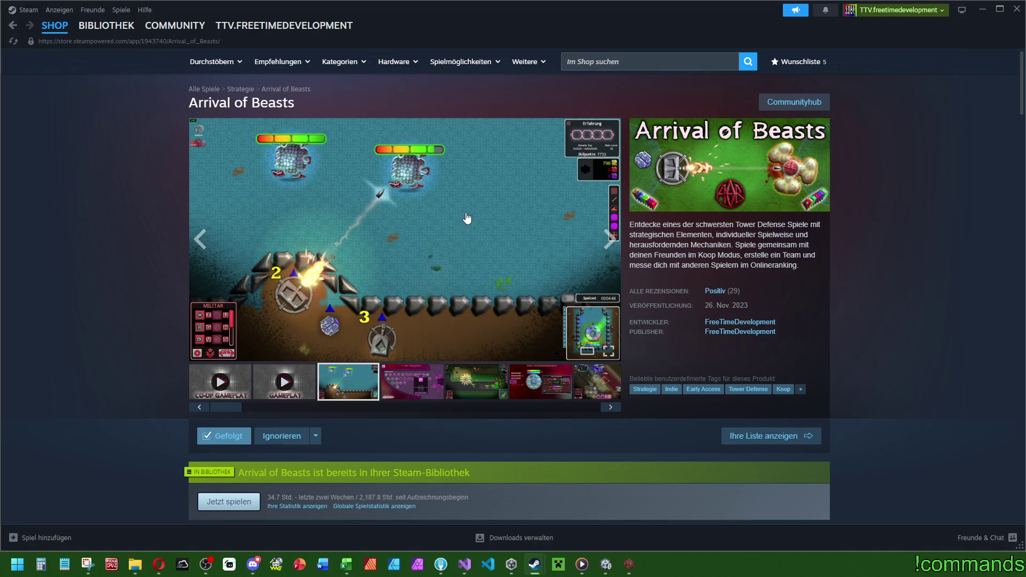
{"action": "left_click", "coordinate": [457, 387]}
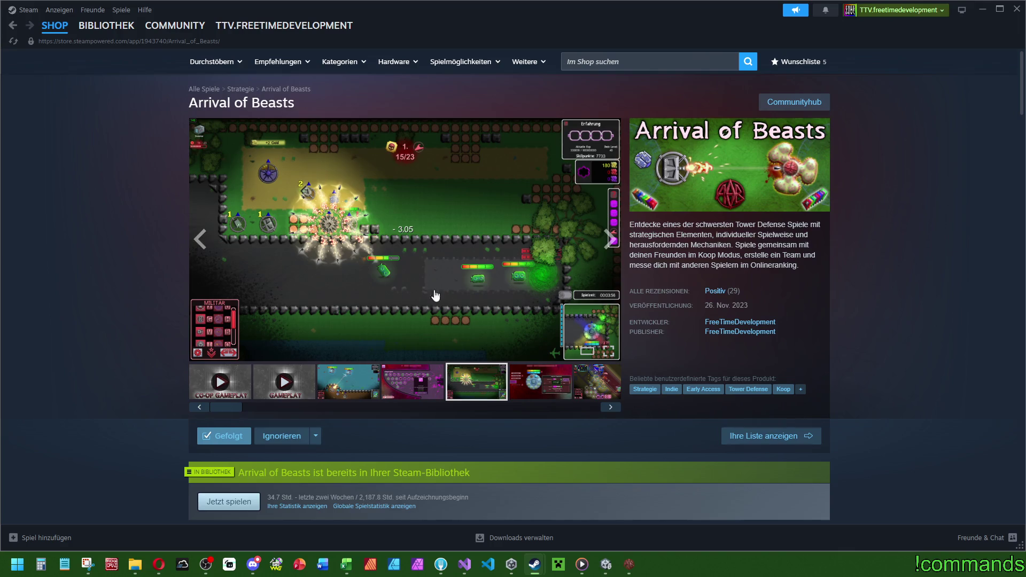
{"action": "left_click", "coordinate": [543, 399]}
{"action": "left_click", "coordinate": [589, 385]}
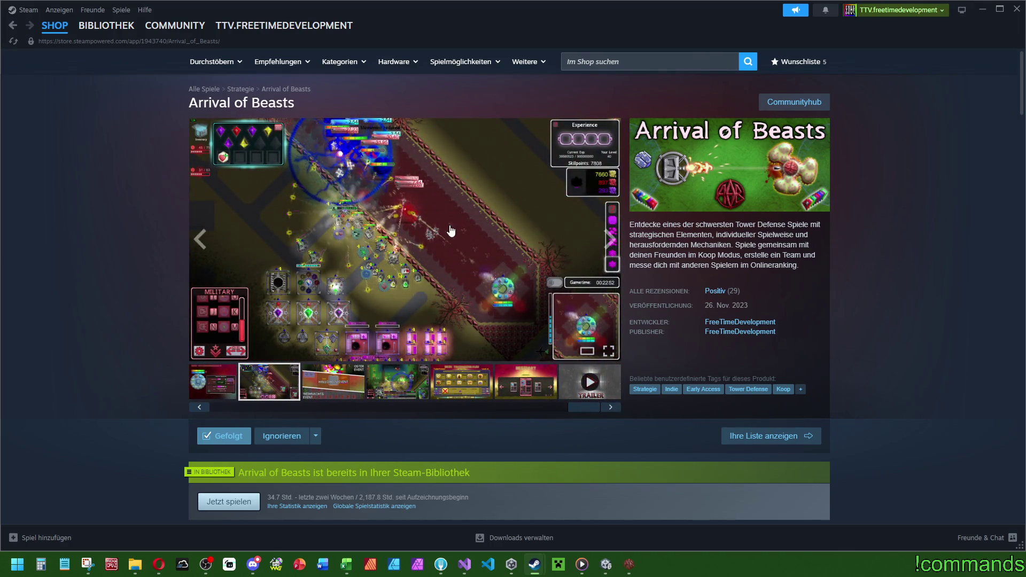
Step: View the fourth, trophy room and Bestiary screenshots, then return to the start of the media
{"action": "left_click", "coordinate": [390, 386]}
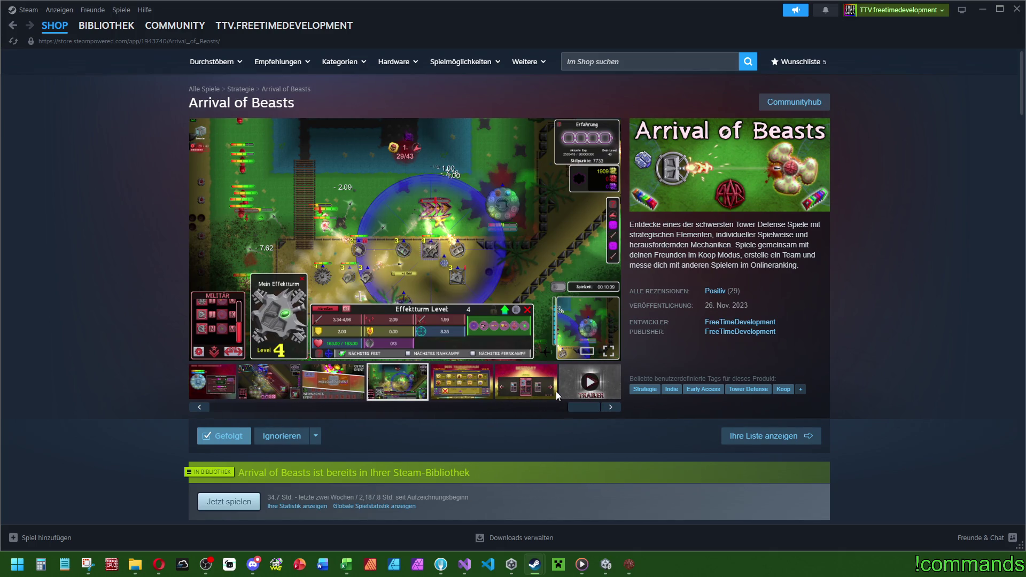
{"action": "left_click", "coordinate": [500, 395]}
{"action": "left_click", "coordinate": [474, 396]}
{"action": "left_click", "coordinate": [529, 393]}
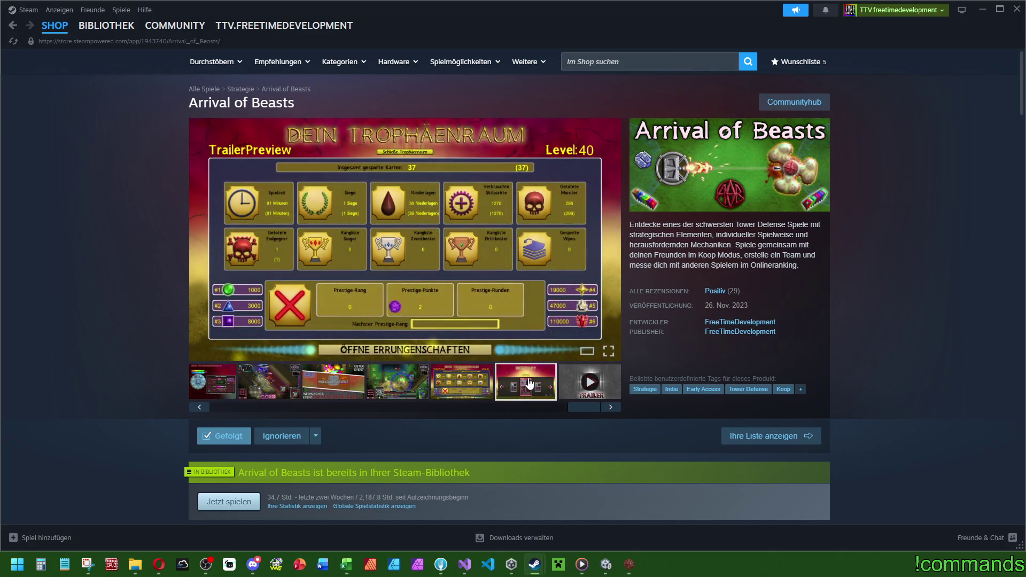
Step: Play the GAMEPLAY trailer, skip ahead to about 0:31, then switch back to Unity
{"action": "left_click_drag", "start_coordinate": [572, 407], "coordinate": [212, 417]}
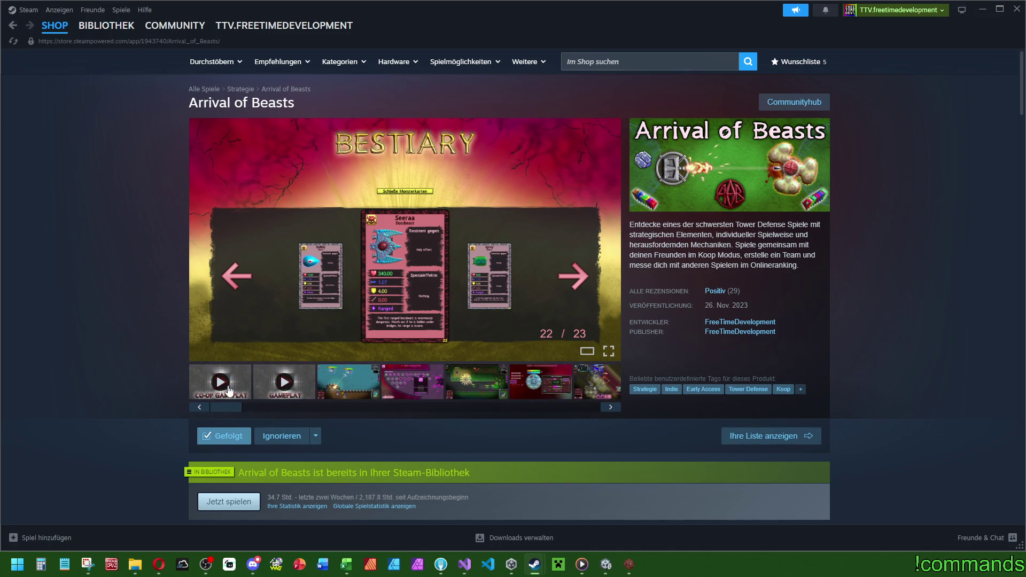
{"action": "left_click", "coordinate": [302, 390]}
{"action": "left_click", "coordinate": [225, 338]}
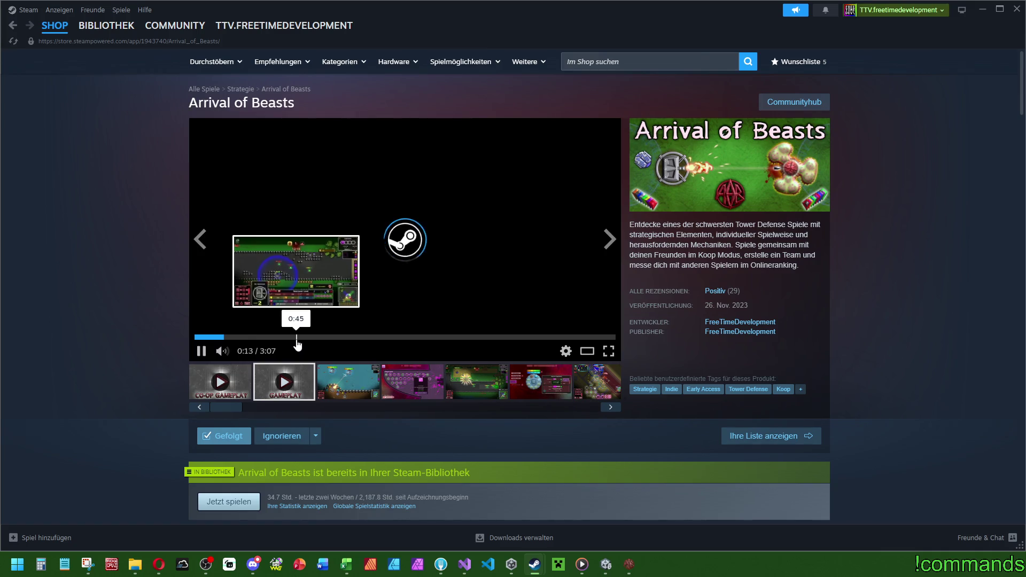
{"action": "left_click", "coordinate": [268, 338]}
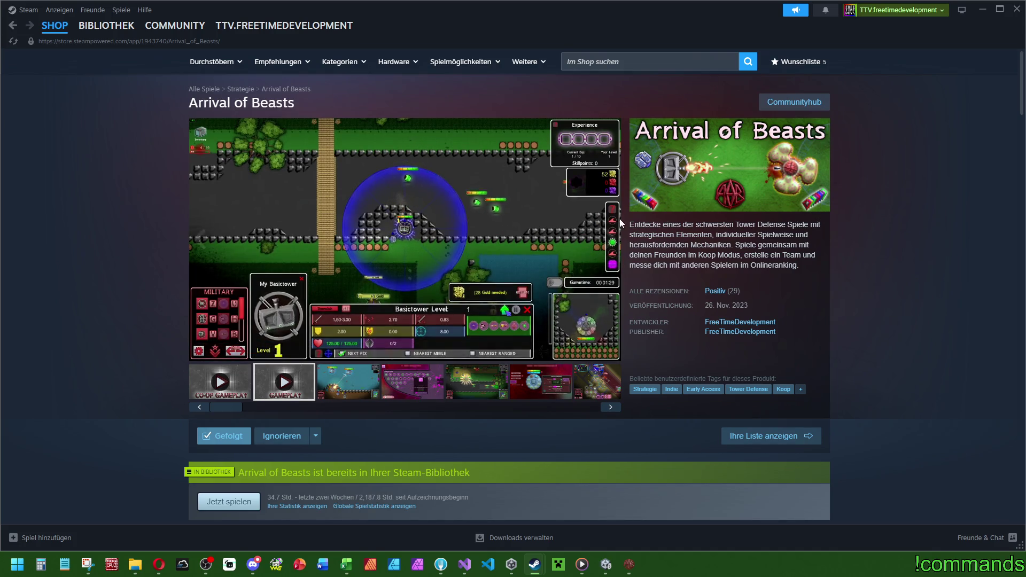
{"action": "mouse_move", "coordinate": [524, 268]}
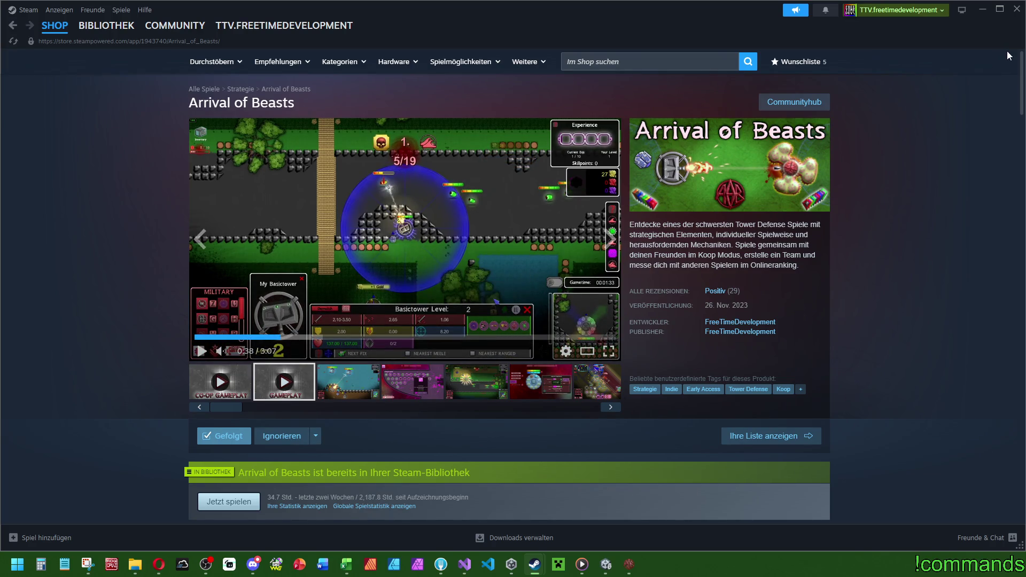
{"action": "key", "text": "alt+Tab"}
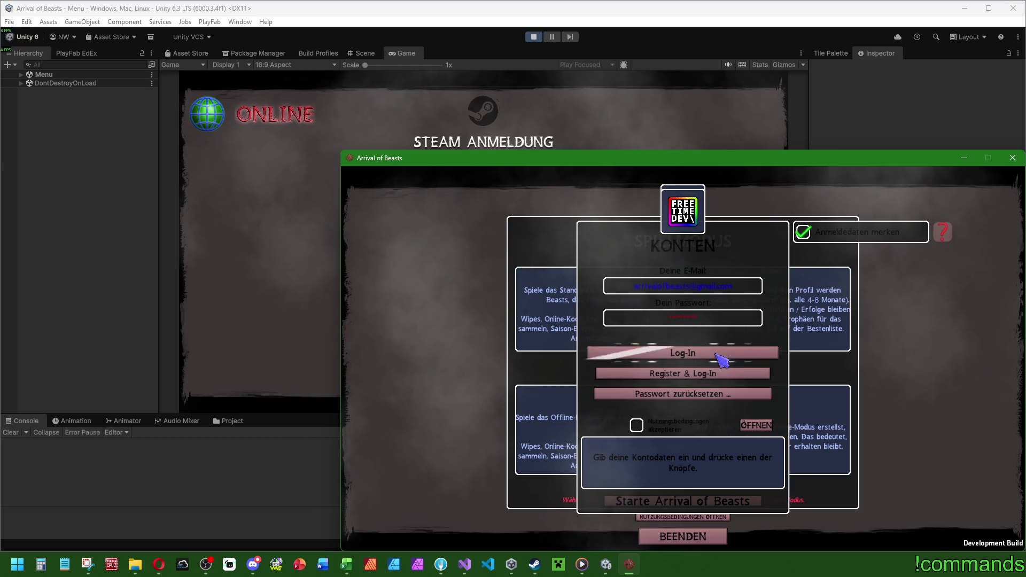
Step: Start the editor's game, log the build in with the test local profile, and open its global ranking
{"action": "left_click", "coordinate": [489, 143]}
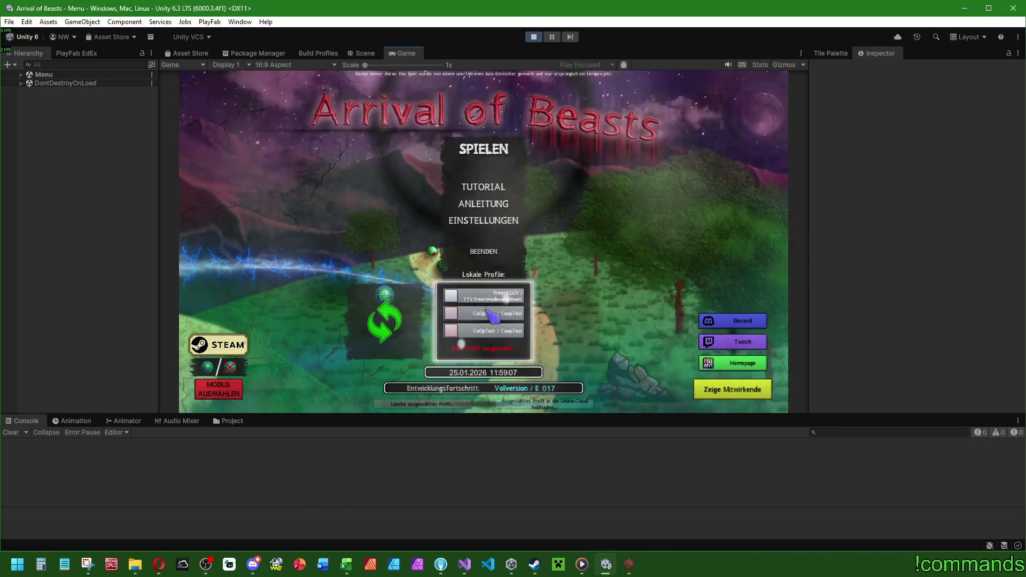
{"action": "left_click", "coordinate": [494, 152]}
{"action": "left_click", "coordinate": [629, 564]}
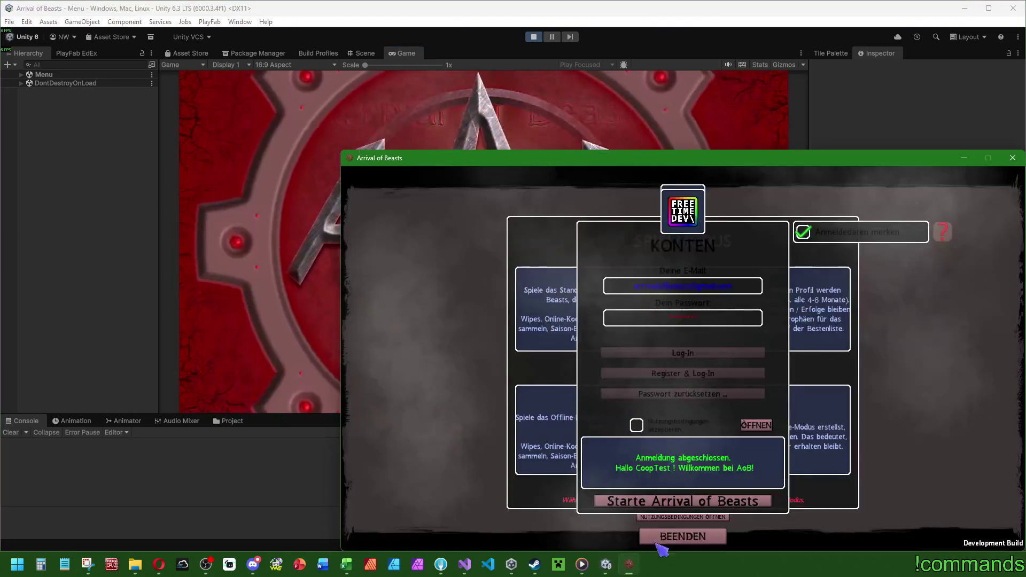
{"action": "left_click", "coordinate": [658, 502]}
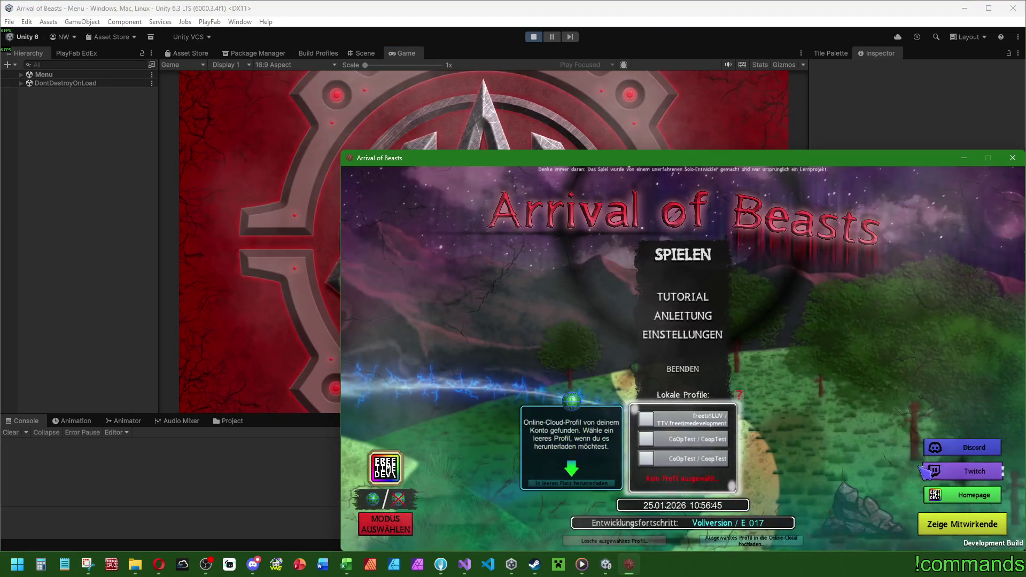
{"action": "left_click", "coordinate": [689, 458]}
{"action": "left_click", "coordinate": [678, 297]}
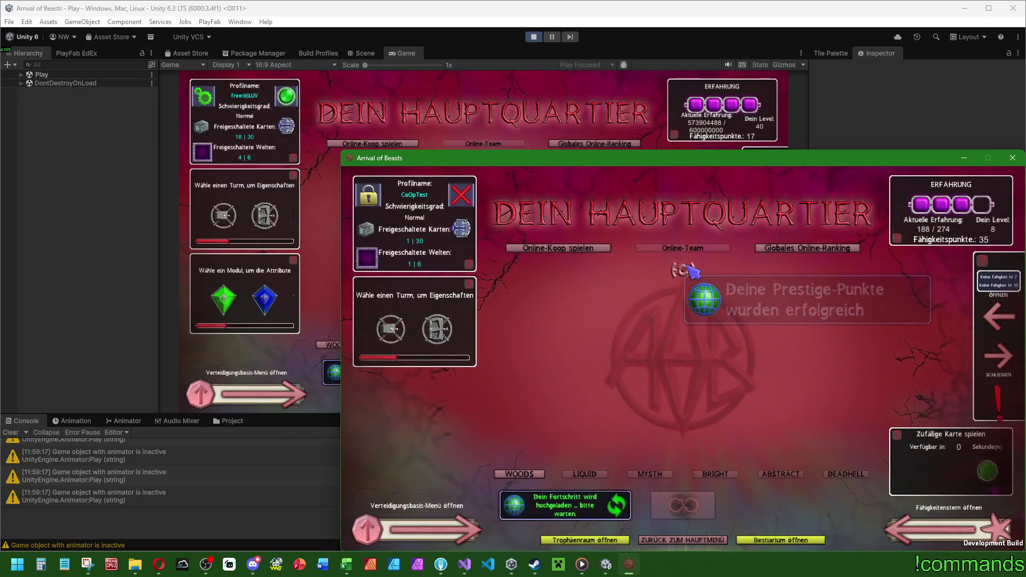
{"action": "left_click", "coordinate": [774, 249]}
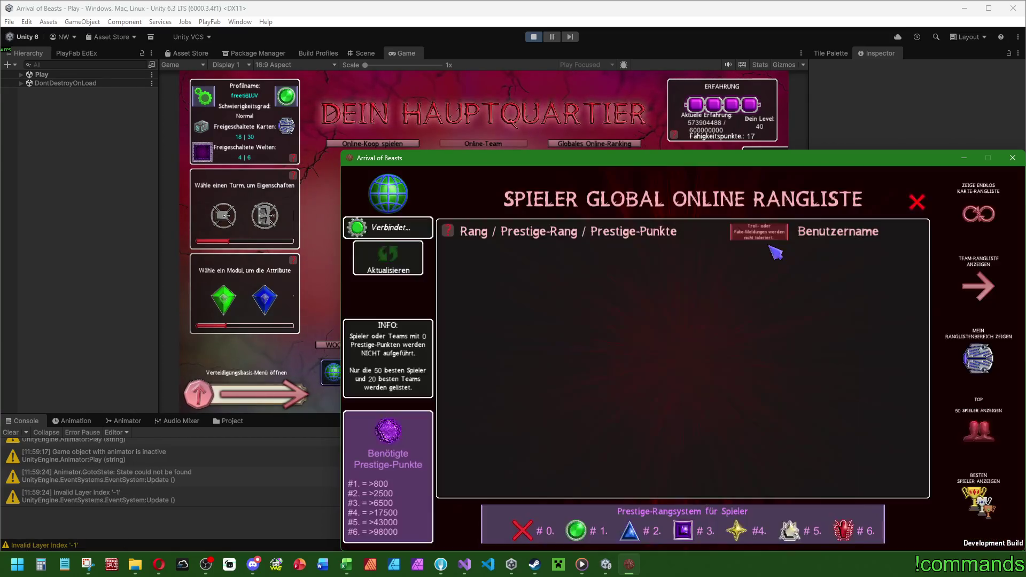
Step: Scroll through the build's global online ranking, then load the Online-Koop lobby in the editor's game
{"action": "scroll", "coordinate": [754, 290], "scroll_direction": "down", "scroll_amount": 5}
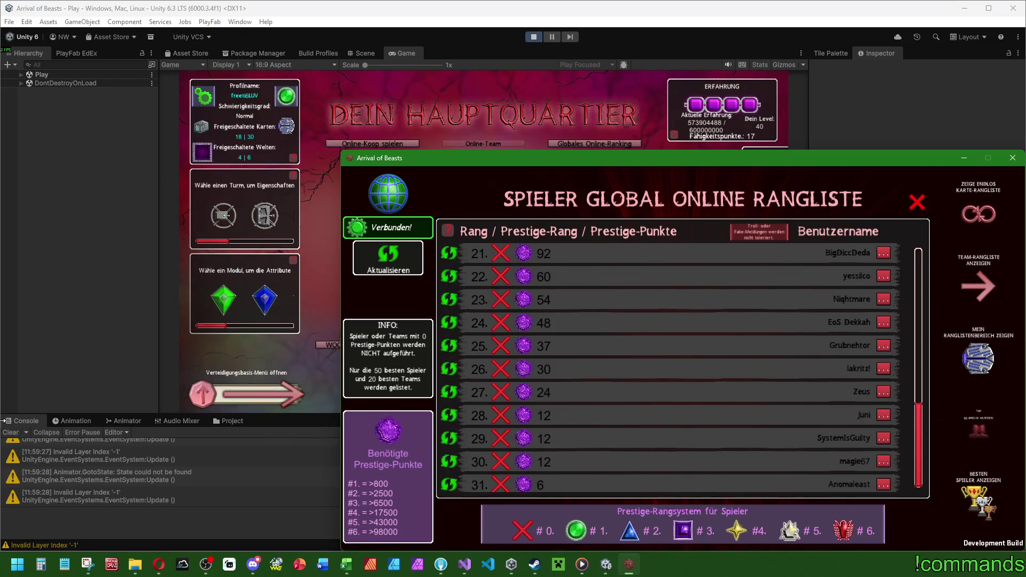
{"action": "left_click", "coordinate": [627, 567]}
{"action": "left_click", "coordinate": [627, 568]}
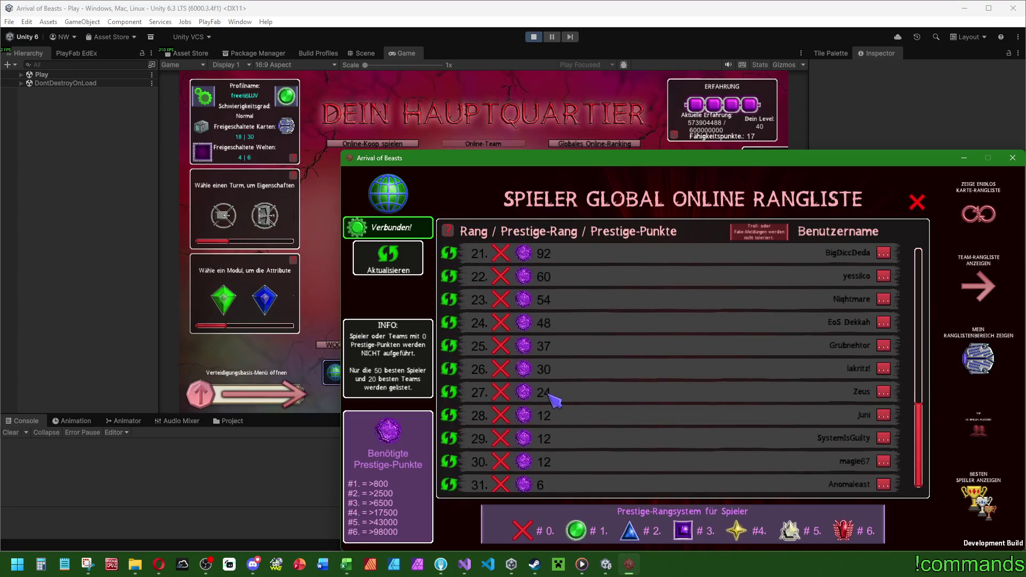
{"action": "scroll", "coordinate": [796, 353], "scroll_direction": "up", "scroll_amount": 5}
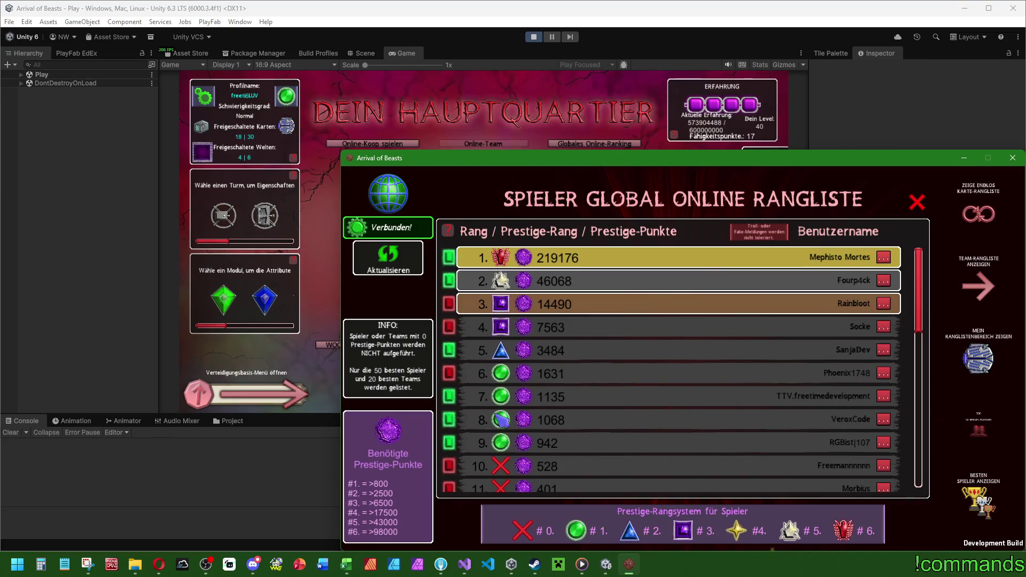
{"action": "scroll", "coordinate": [503, 444], "scroll_direction": "down", "scroll_amount": 5}
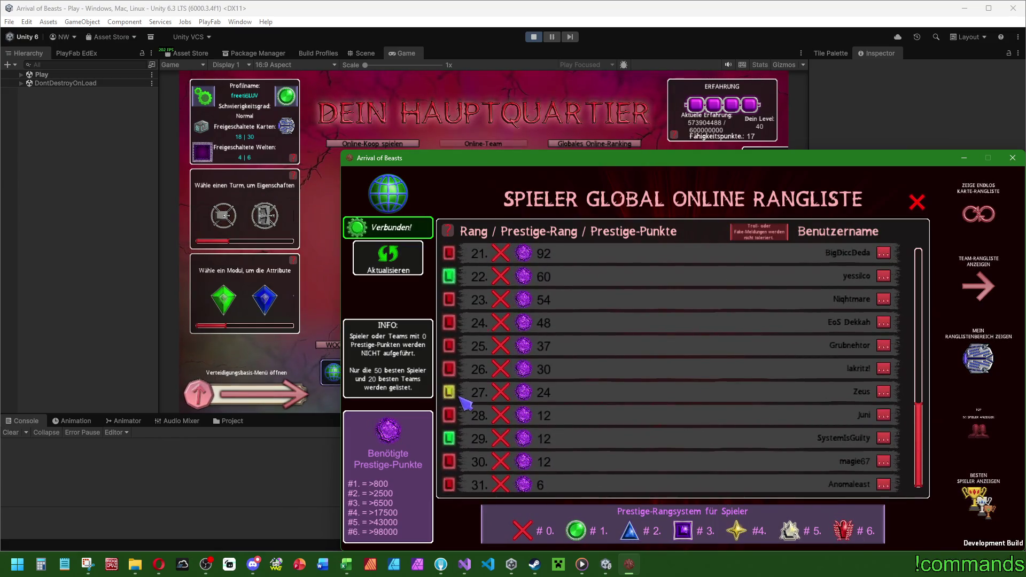
{"action": "scroll", "coordinate": [710, 362], "scroll_direction": "up", "scroll_amount": 5}
{"action": "left_click", "coordinate": [398, 146]}
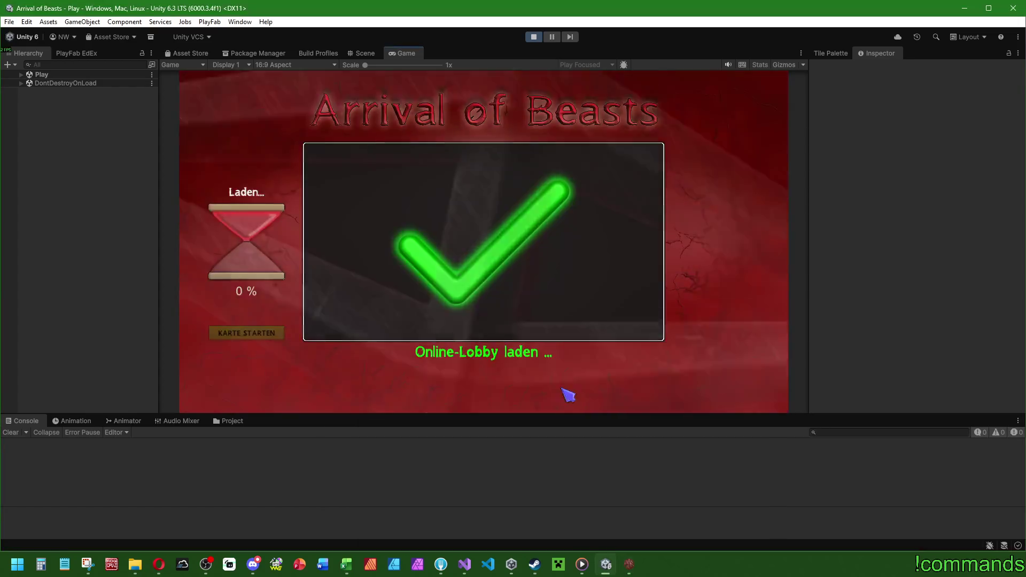
Step: Return the build to headquarters, then create room AOB-RAUM-Y8Q3ZN in the editor with default settings
{"action": "key", "text": "Escape"}
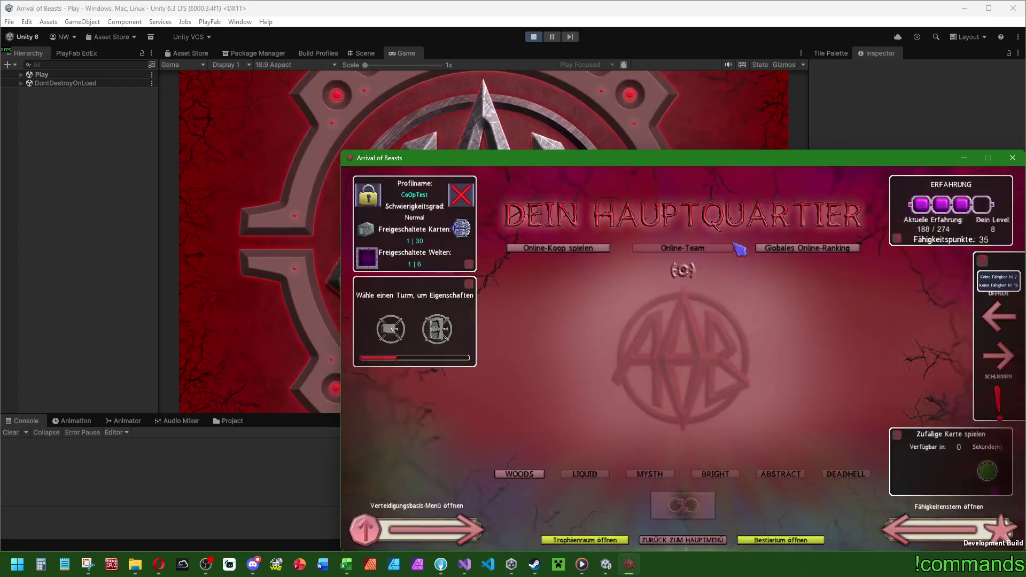
{"action": "left_click", "coordinate": [545, 251]}
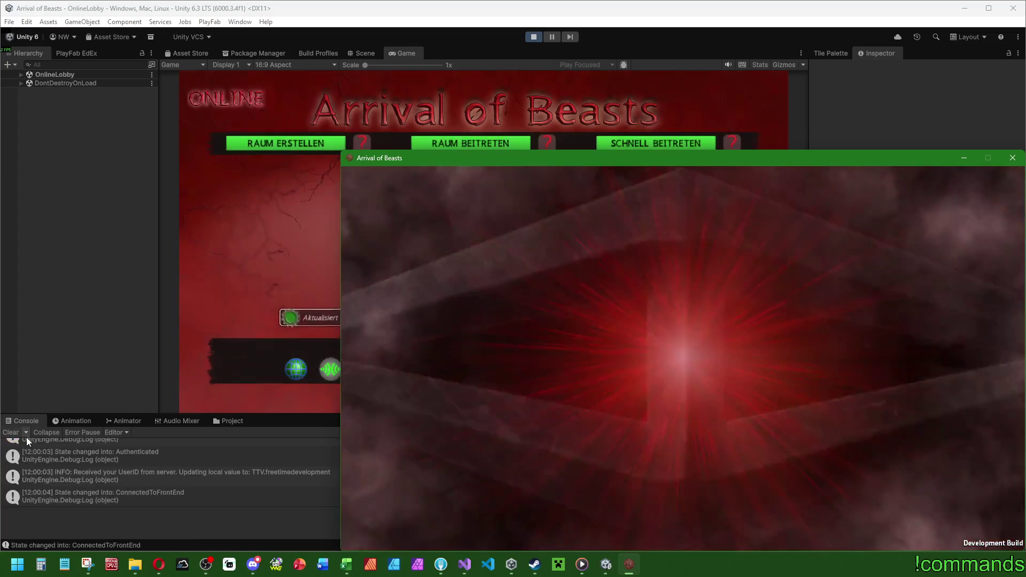
{"action": "left_click", "coordinate": [286, 259]}
{"action": "left_click", "coordinate": [334, 140]}
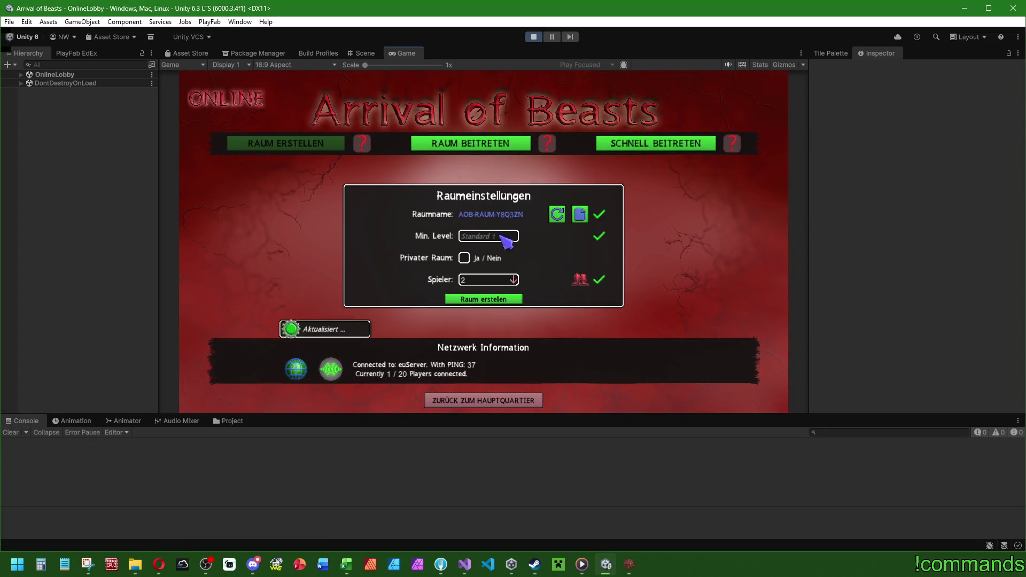
{"action": "left_click", "coordinate": [490, 302]}
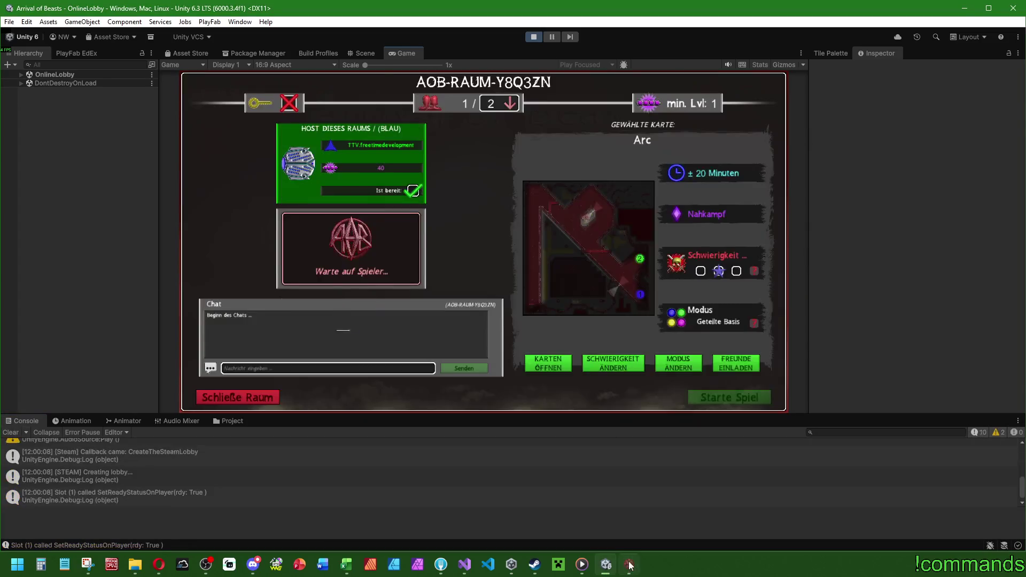
Step: Join room AOB-RAUM-Y8Q3ZN from the build as the second player
{"action": "left_click", "coordinate": [629, 564]}
{"action": "left_click", "coordinate": [665, 249]}
{"action": "left_click", "coordinate": [810, 313]}
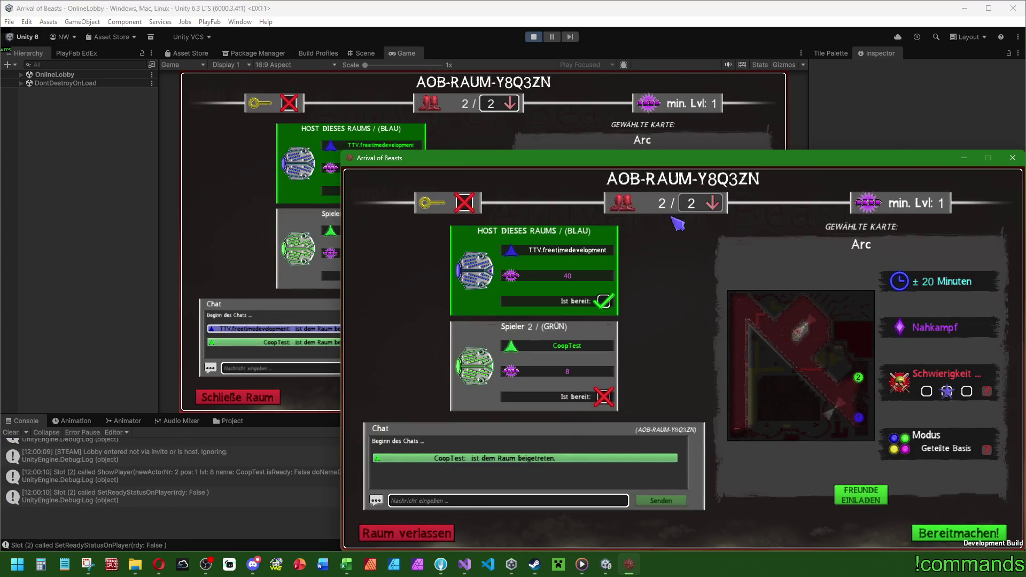
Step: Clear the editor's Console log and open the room's friend invite list
{"action": "key", "text": "alt+Tab"}
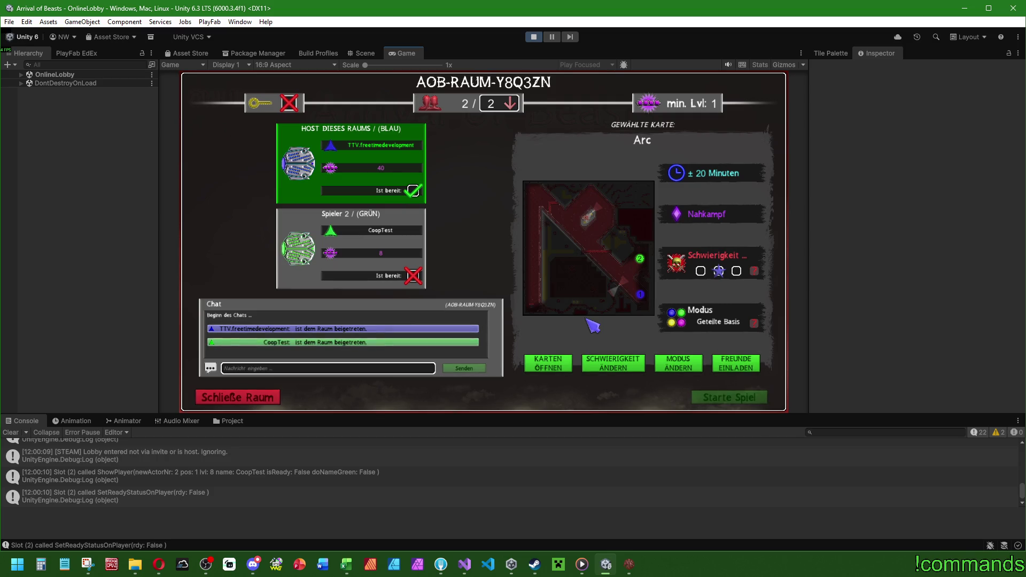
{"action": "left_click", "coordinate": [19, 434]}
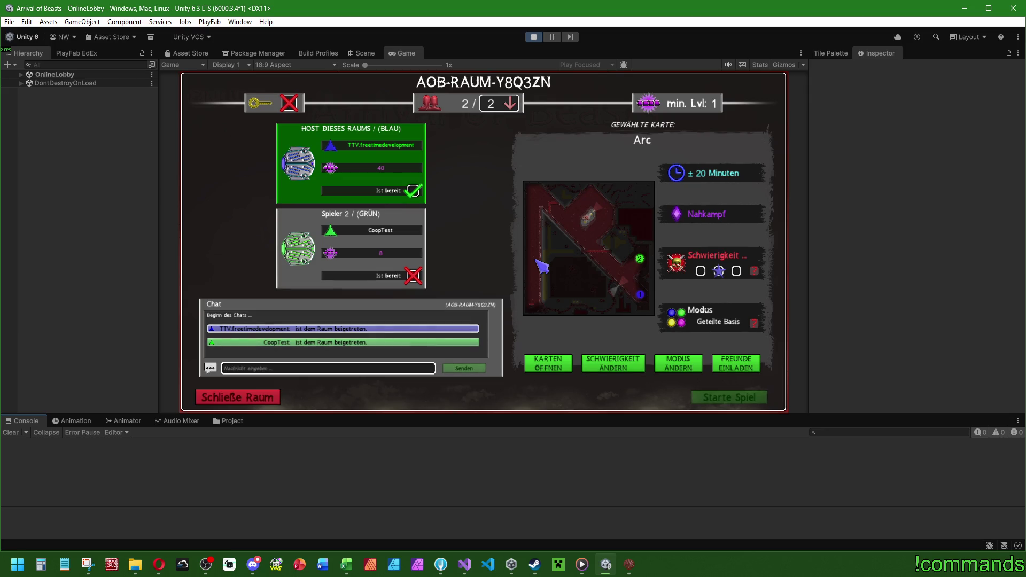
{"action": "left_click", "coordinate": [728, 364]}
{"action": "left_click", "coordinate": [737, 366]}
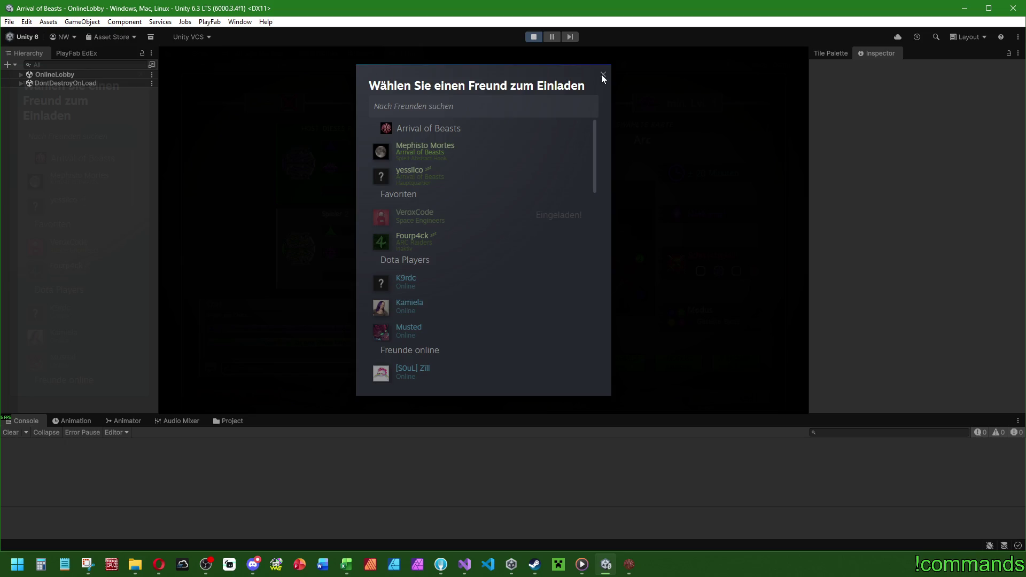
{"action": "left_click", "coordinate": [604, 104]}
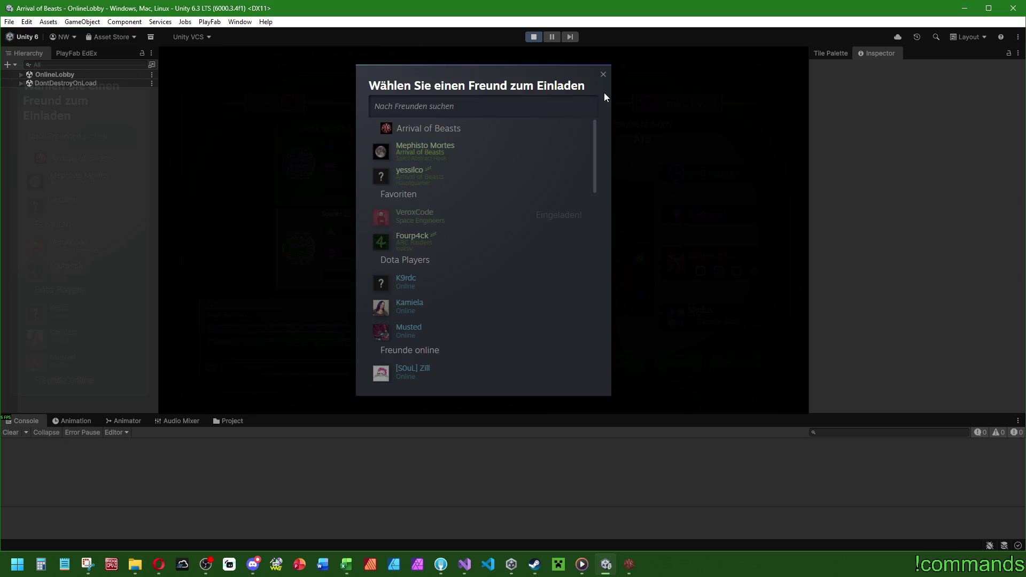
{"action": "left_click", "coordinate": [604, 75]}
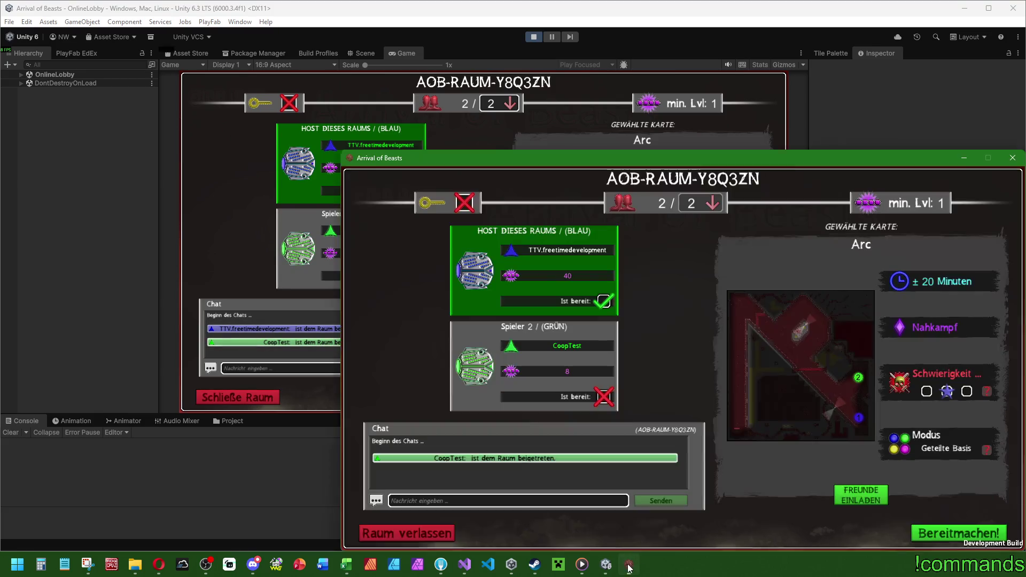
{"action": "left_click", "coordinate": [629, 564]}
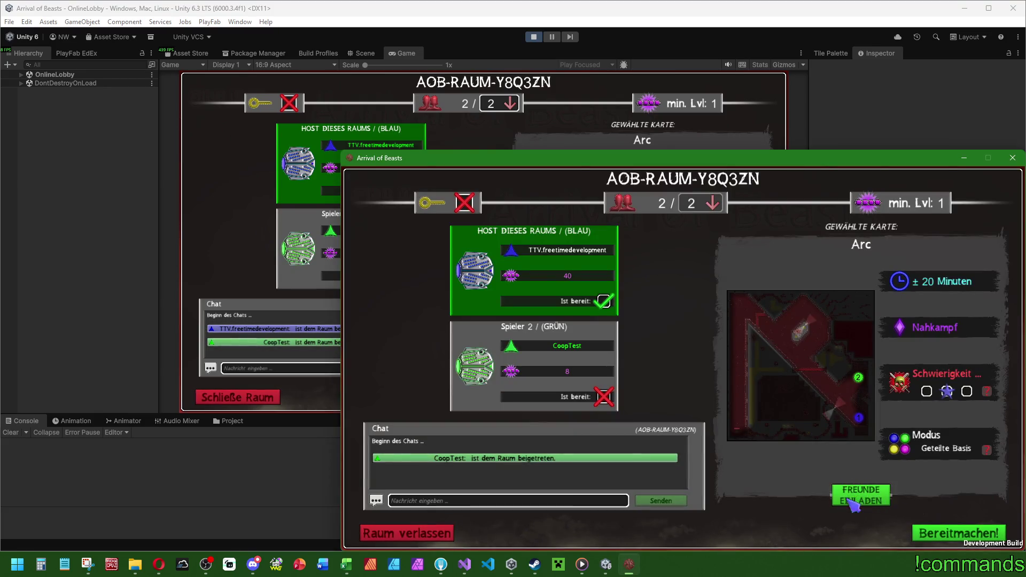
Step: Try FREUNDE EINLADEN in the build, dismiss 'Steam not initialized', then close room AOB-RAUM-Y8Q3ZN
{"action": "left_click", "coordinate": [623, 564]}
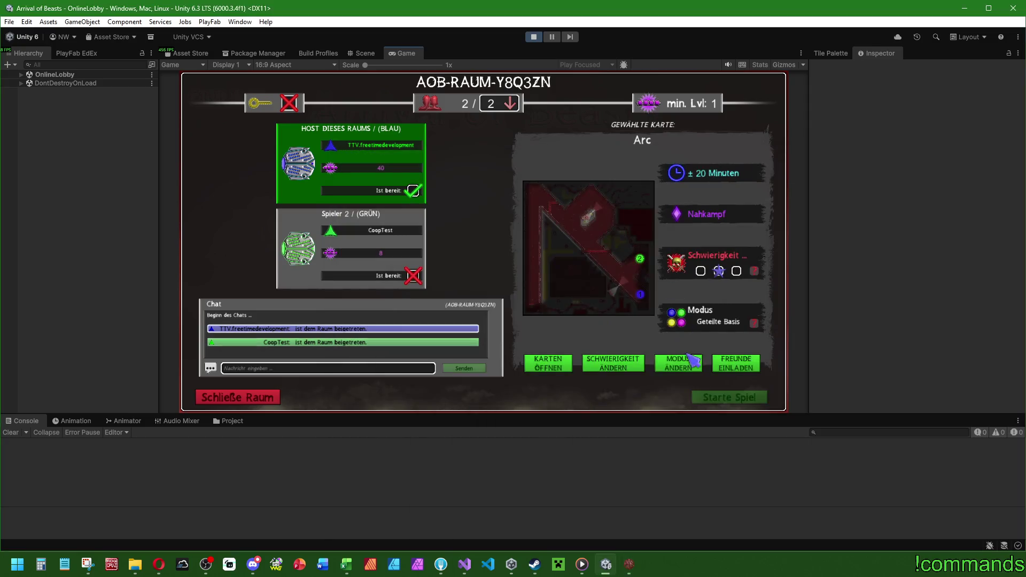
{"action": "left_click", "coordinate": [625, 564]}
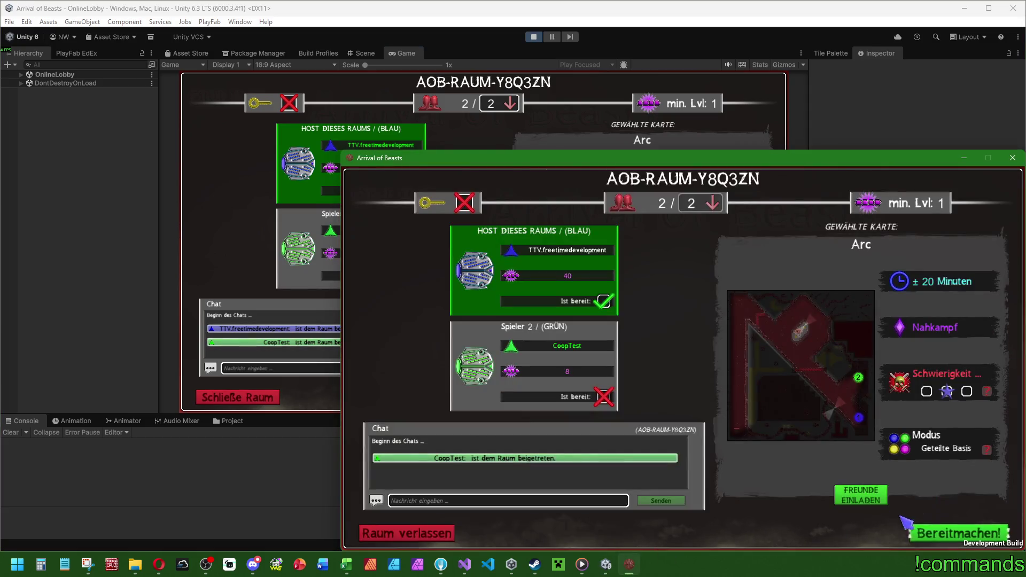
{"action": "left_click", "coordinate": [861, 500]}
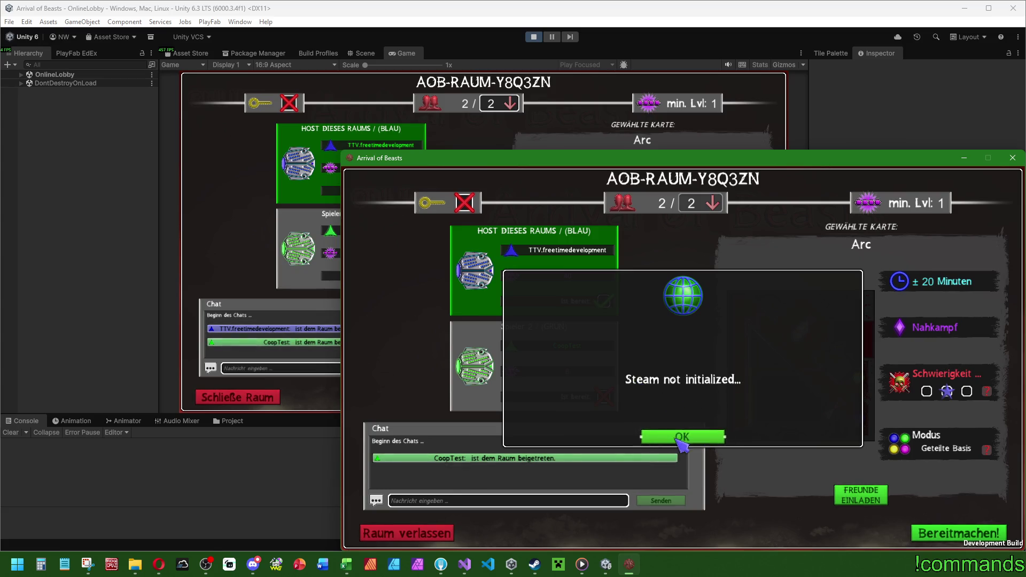
{"action": "left_click", "coordinate": [682, 437]}
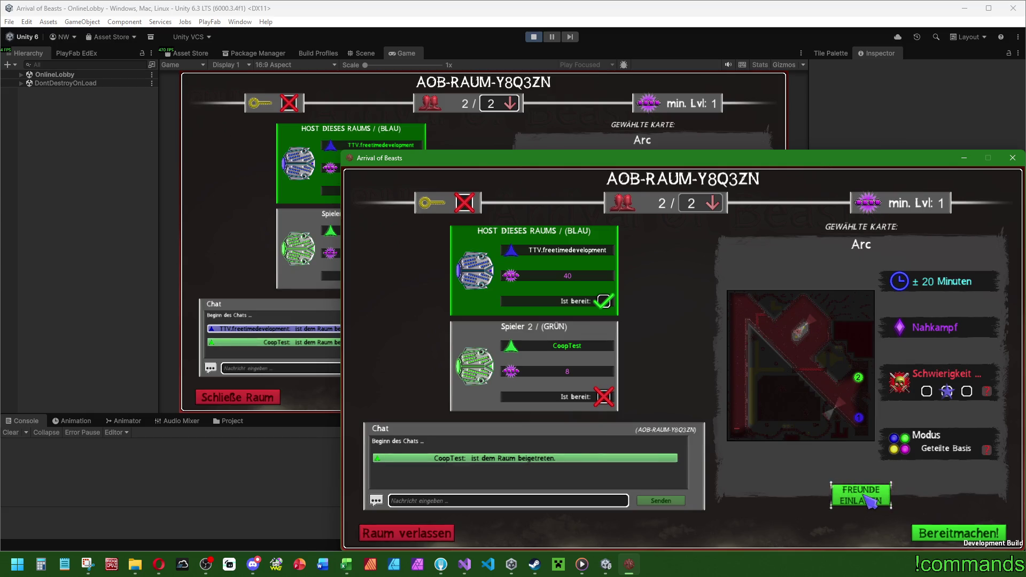
{"action": "left_click", "coordinate": [249, 397]}
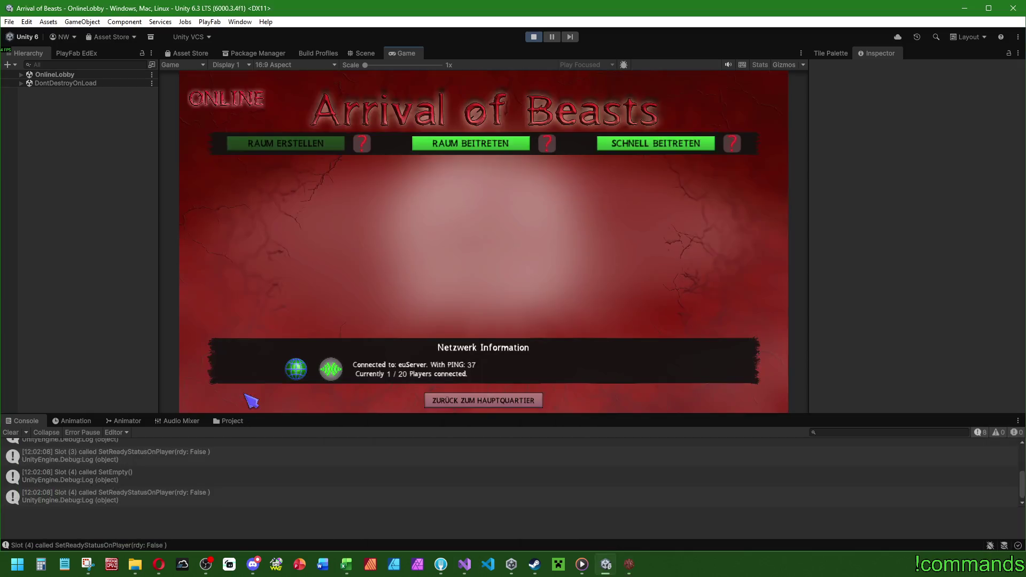
Step: Create a new room in the game build with Raum erstellen
{"action": "left_click", "coordinate": [478, 144]}
{"action": "left_click", "coordinate": [626, 568]}
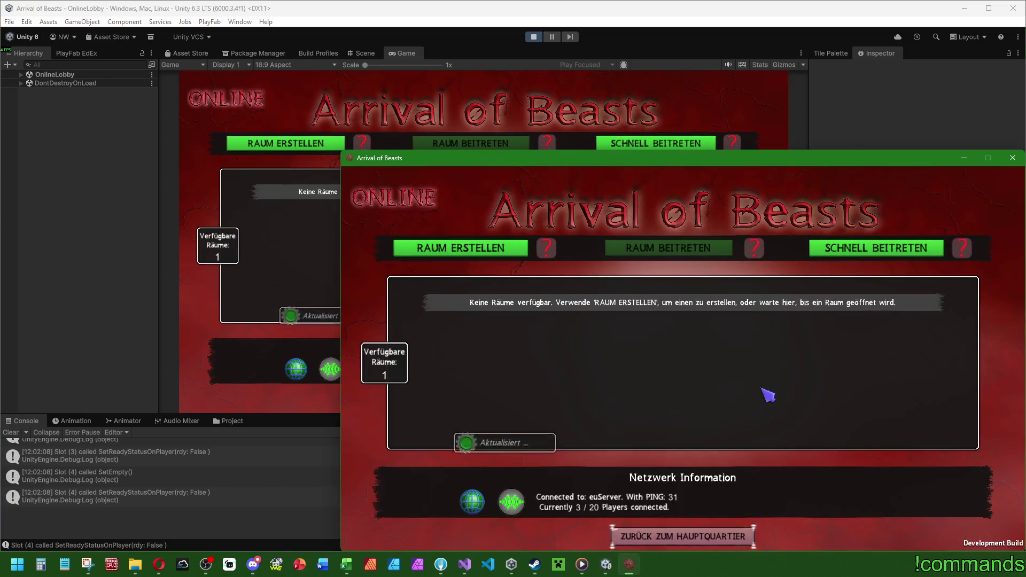
{"action": "left_click", "coordinate": [516, 251]}
{"action": "left_click", "coordinate": [694, 421]}
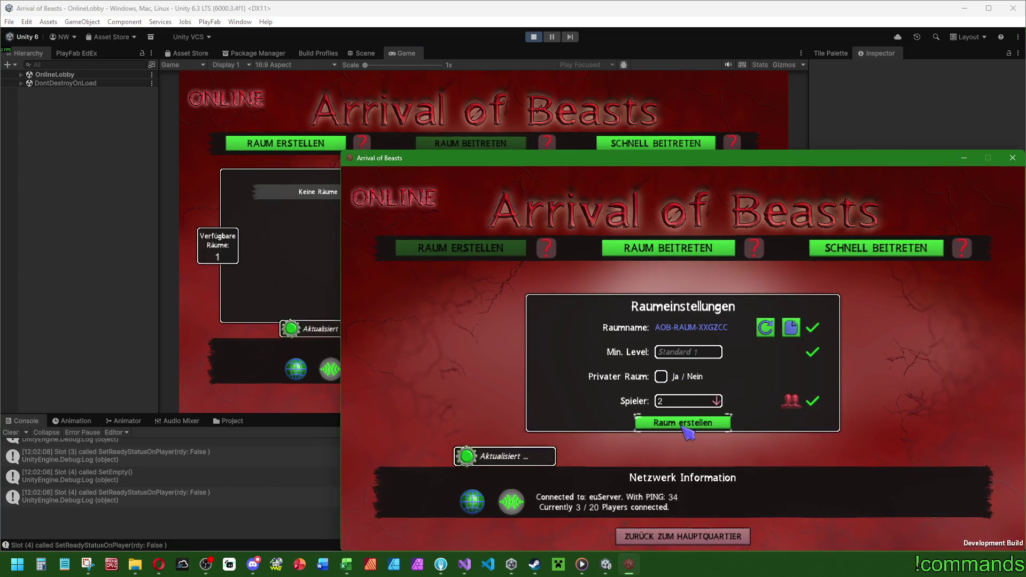
Step: Join room AOB-RAUM-XXGZCC from the editor and dismiss the Steam lobby errors when inviting friends
{"action": "key", "text": "alt+Tab"}
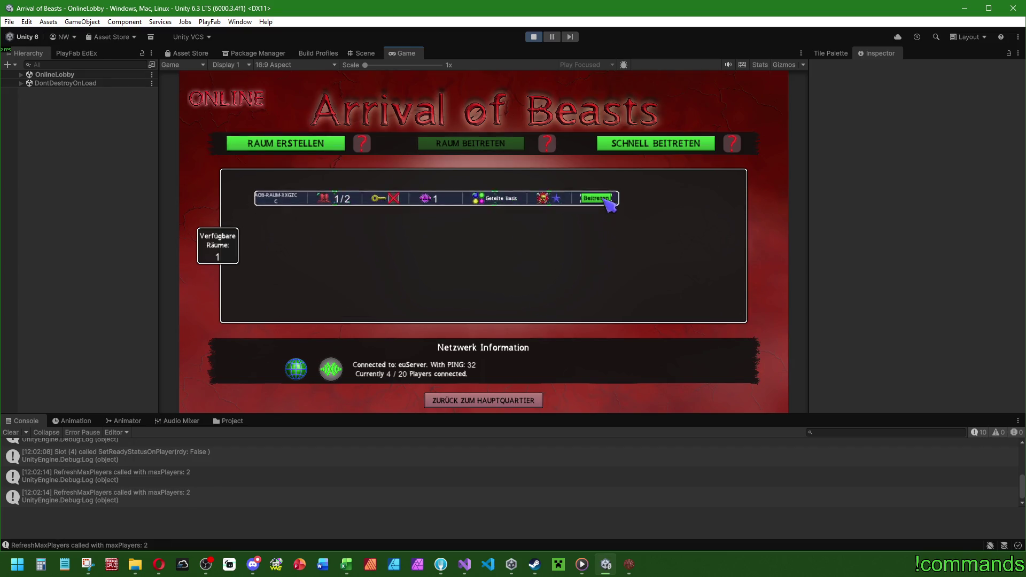
{"action": "left_click", "coordinate": [598, 198]}
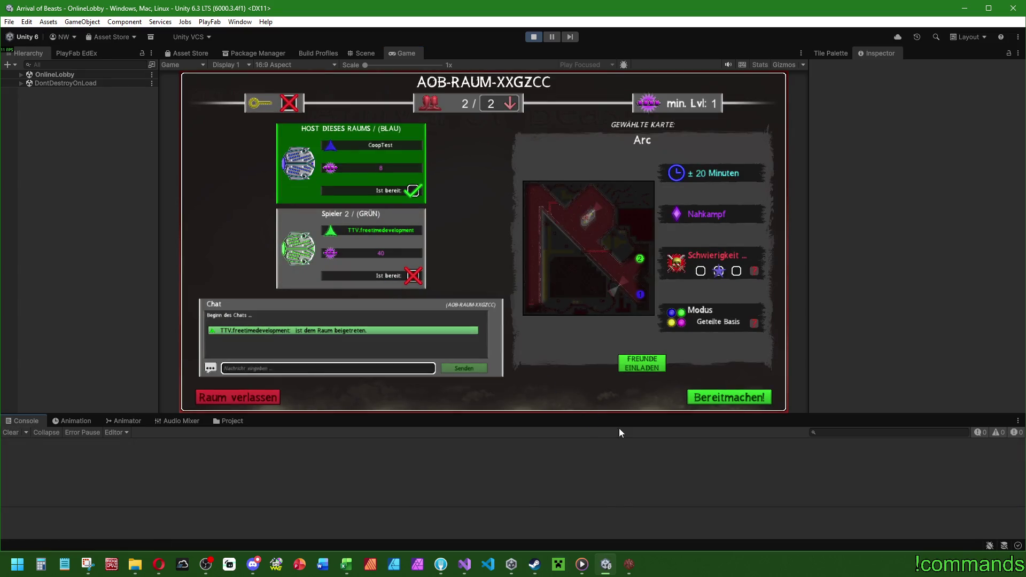
{"action": "left_click", "coordinate": [633, 363]}
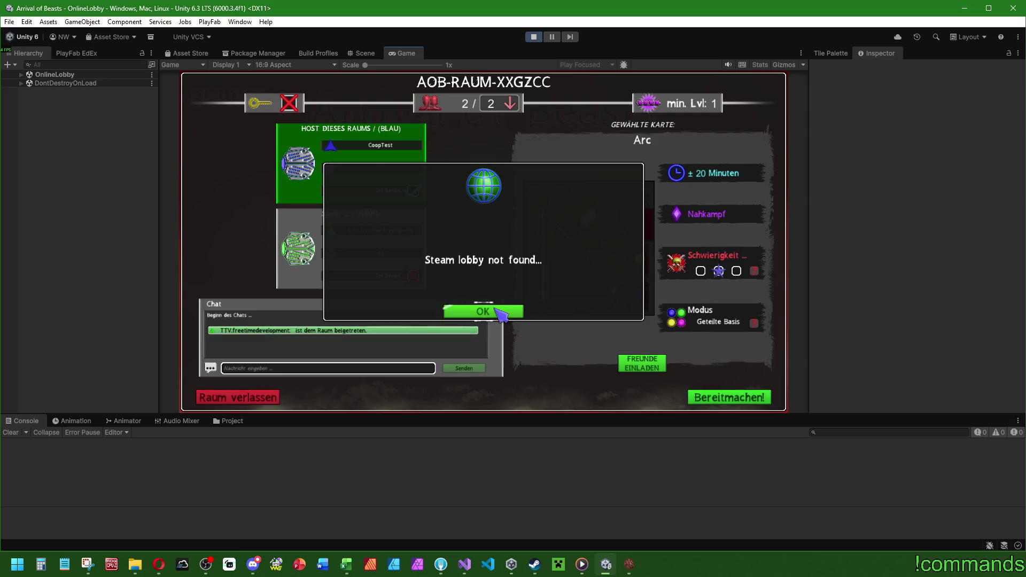
{"action": "left_click", "coordinate": [498, 310]}
{"action": "left_click", "coordinate": [650, 368]}
{"action": "left_click", "coordinate": [507, 312]}
Step: Bring the build's host view of AOB-RAUM-XXGZCC forward, then return to the Unity editor
{"action": "left_click", "coordinate": [631, 565]}
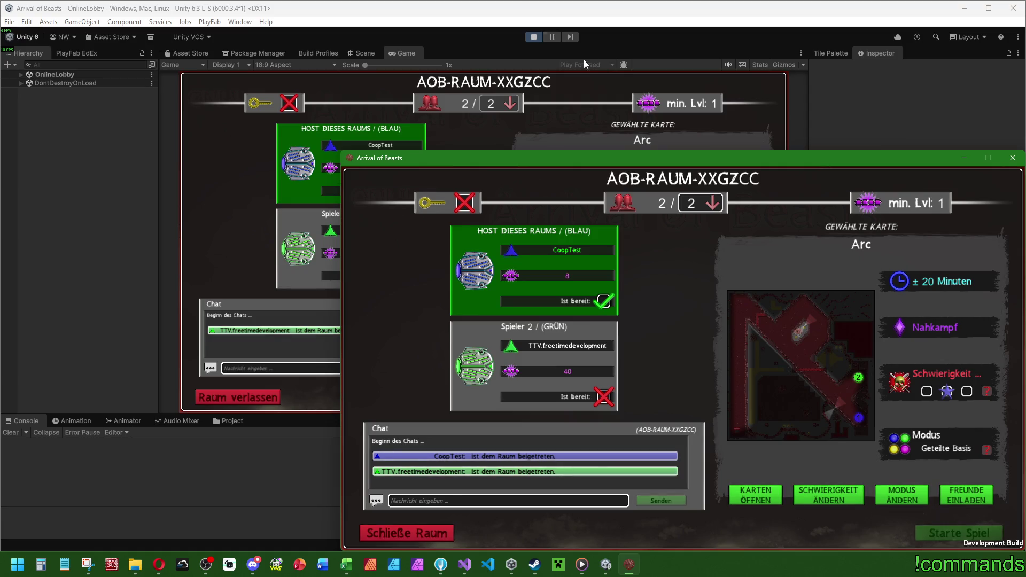
{"action": "left_click", "coordinate": [309, 259]}
Step: Mark the second player ready, close the build, stop Play mode and clear the Console
{"action": "left_click", "coordinate": [729, 398]}
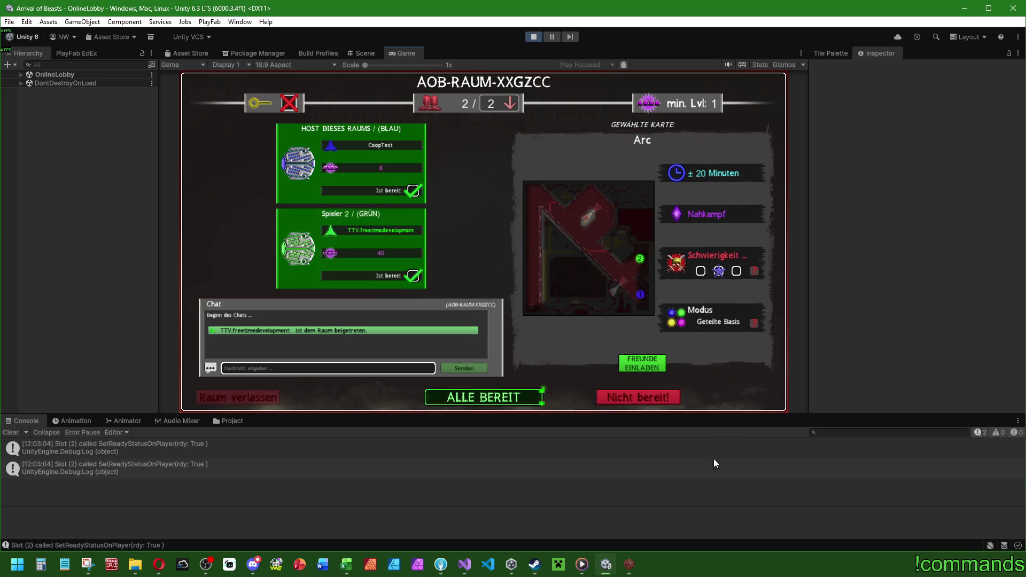
{"action": "left_click", "coordinate": [629, 565]}
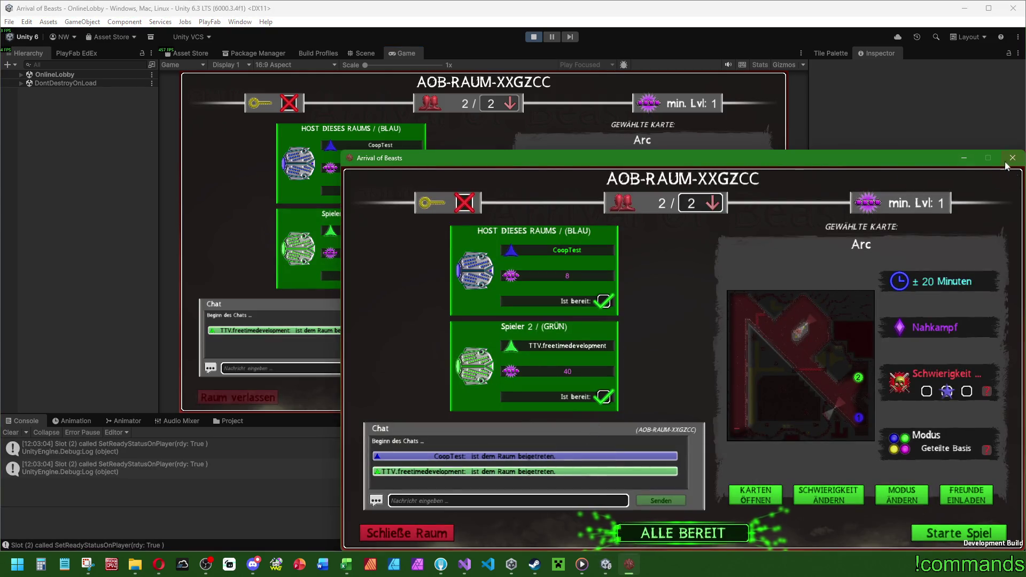
{"action": "left_click", "coordinate": [1012, 158]}
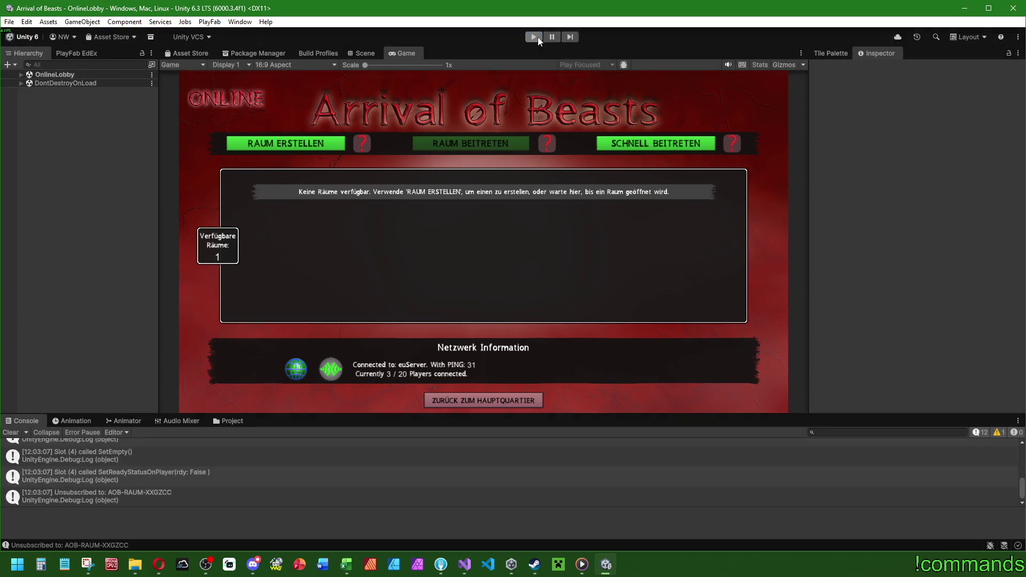
{"action": "left_click", "coordinate": [534, 37]}
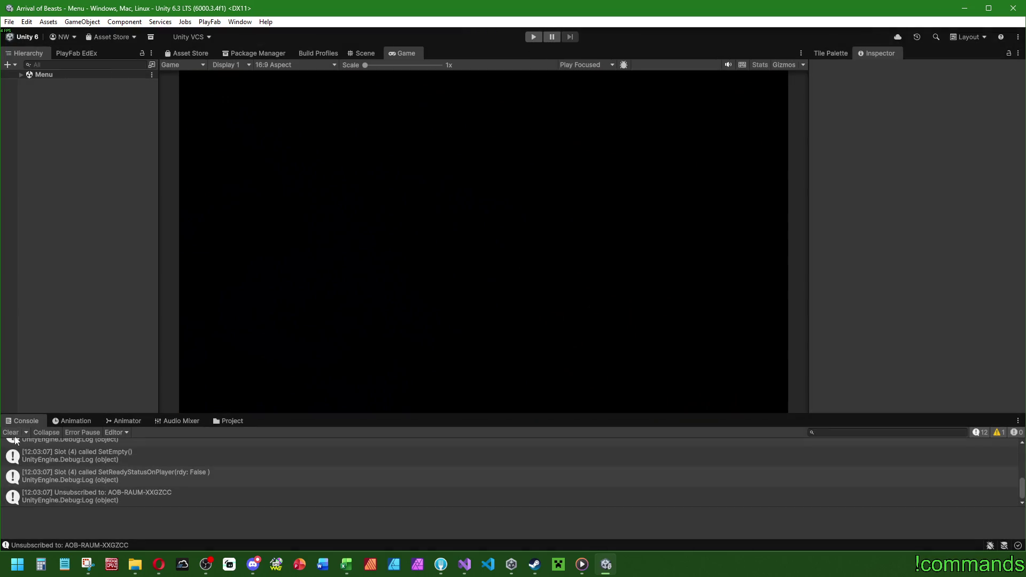
{"action": "left_click", "coordinate": [11, 432]}
Step: Save the project and the current scene, then bring up a maximized File Explorer
{"action": "left_click", "coordinate": [9, 22]}
{"action": "left_click", "coordinate": [32, 138]}
{"action": "left_click", "coordinate": [9, 21]}
{"action": "left_click", "coordinate": [32, 74]}
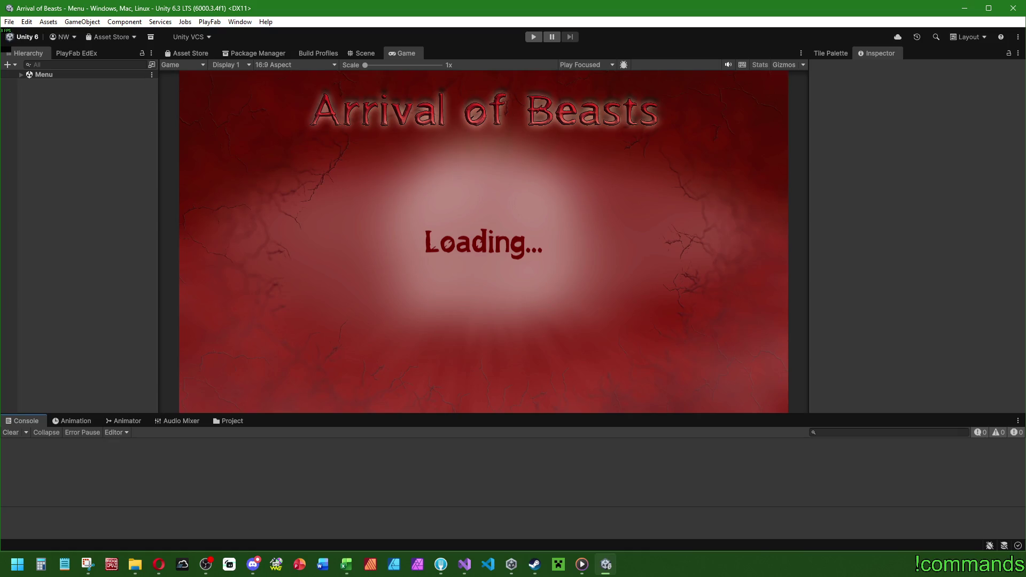
{"action": "key", "text": "alt+Tab"}
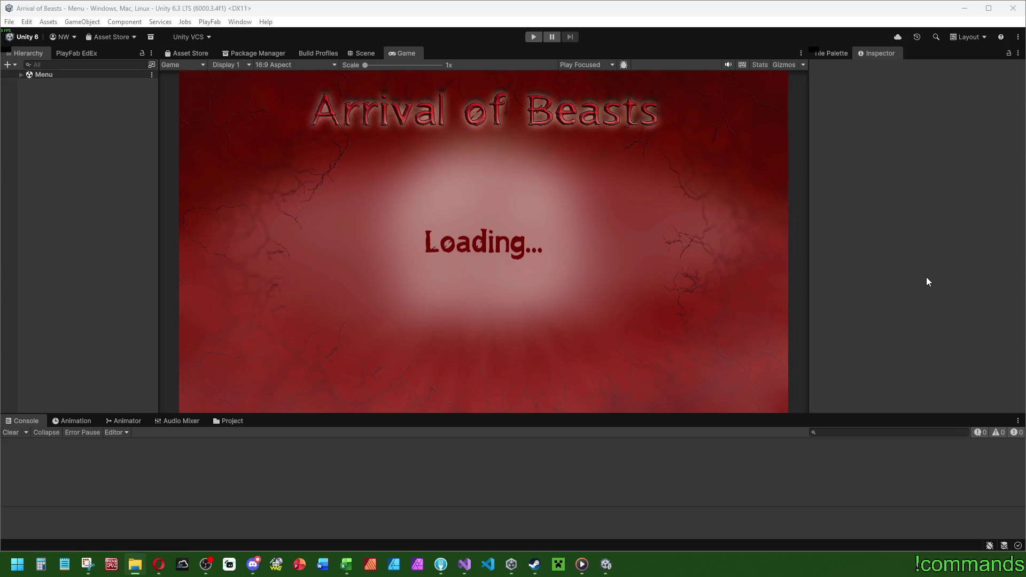
{"action": "double_click", "coordinate": [462, 131]}
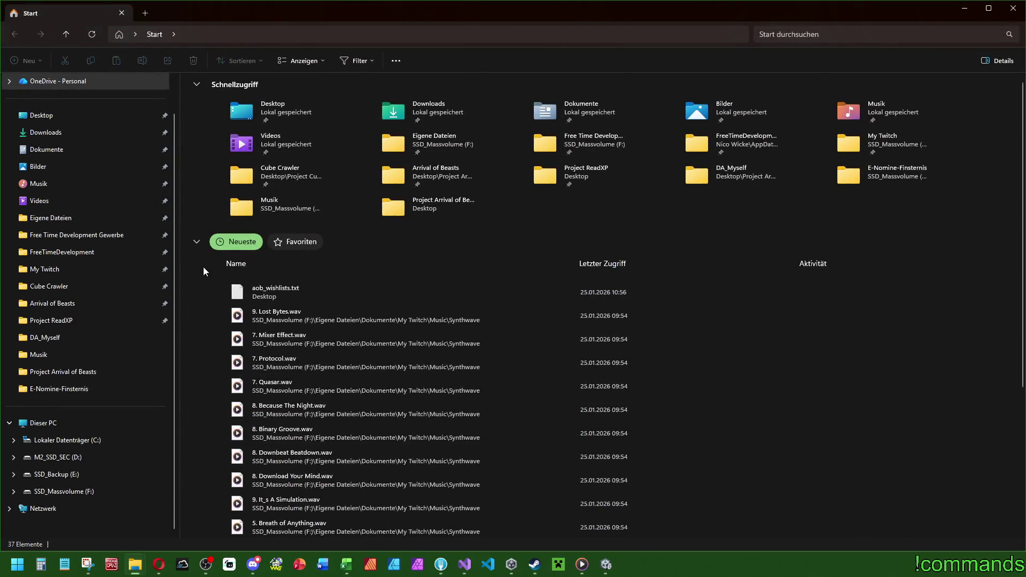
Step: Open Arrival of Beasts from Quick Access and go up to the Project Arrival of Beasts folder
{"action": "left_click", "coordinate": [99, 304]}
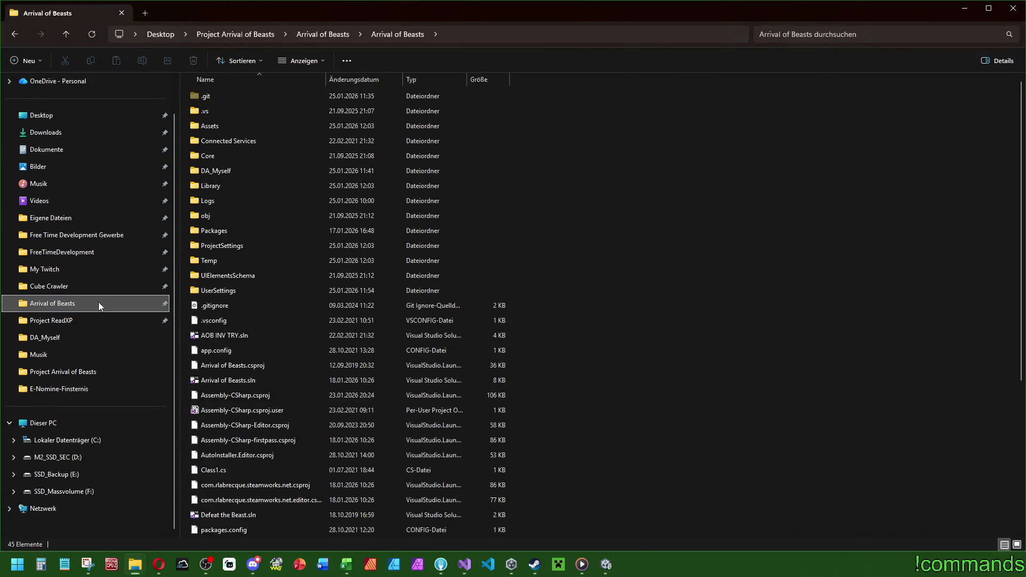
{"action": "left_click", "coordinate": [245, 41]}
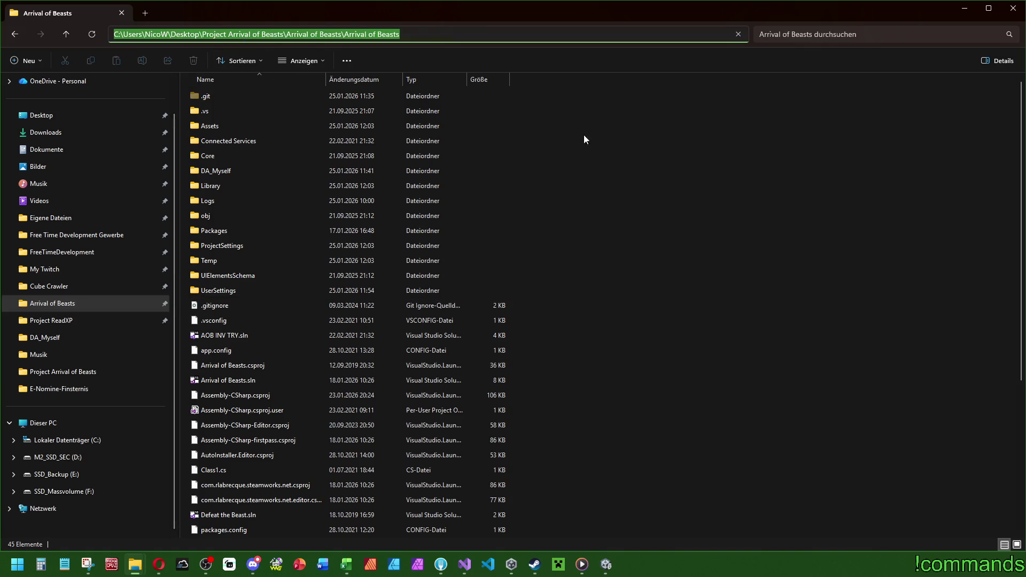
{"action": "key", "text": "Escape"}
{"action": "left_click", "coordinate": [251, 35]}
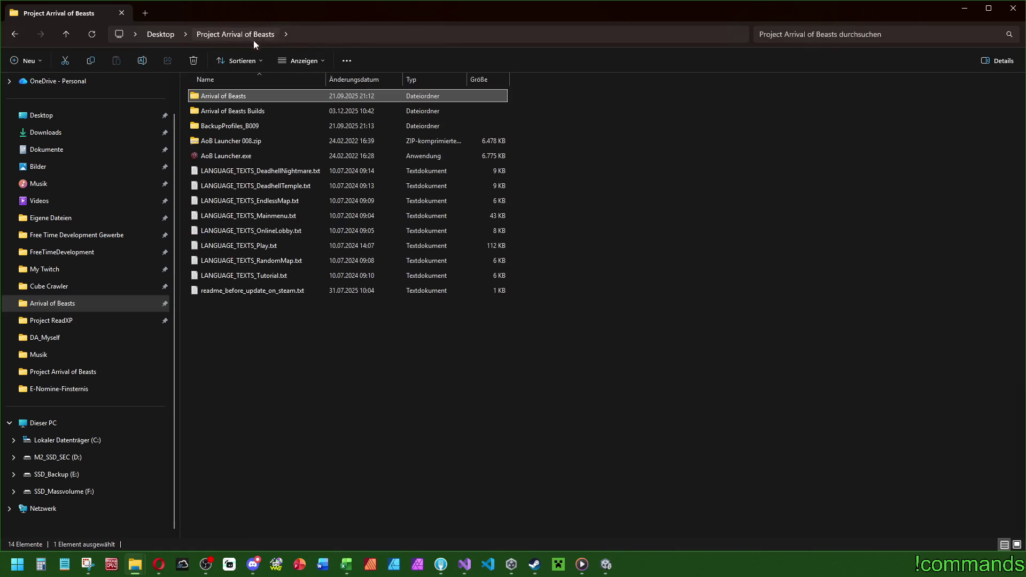
Step: Run AoB Launcher.exe, then exit it and confirm closing with Ja
{"action": "double_click", "coordinate": [241, 156]}
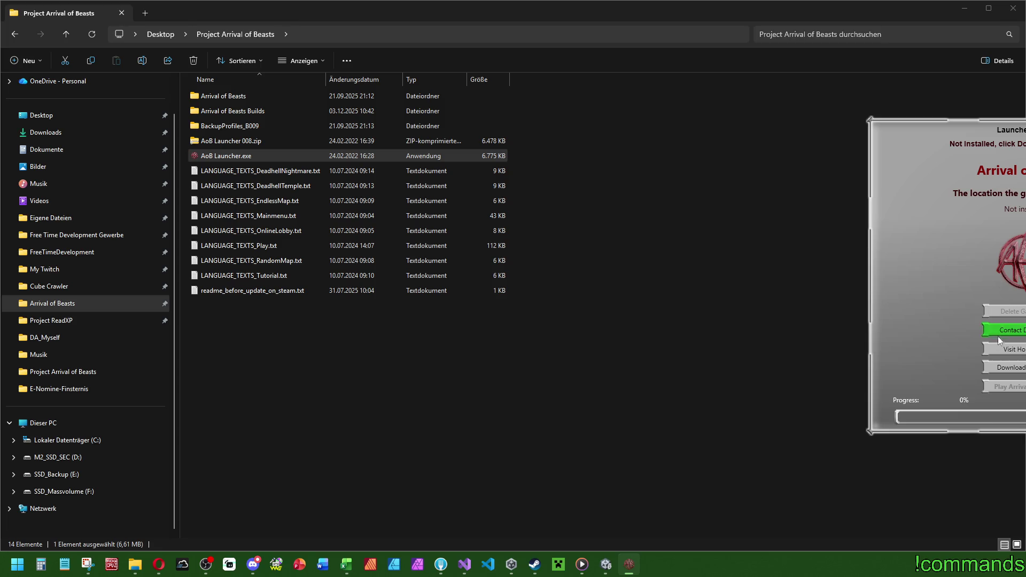
{"action": "key", "text": "alt+F4"}
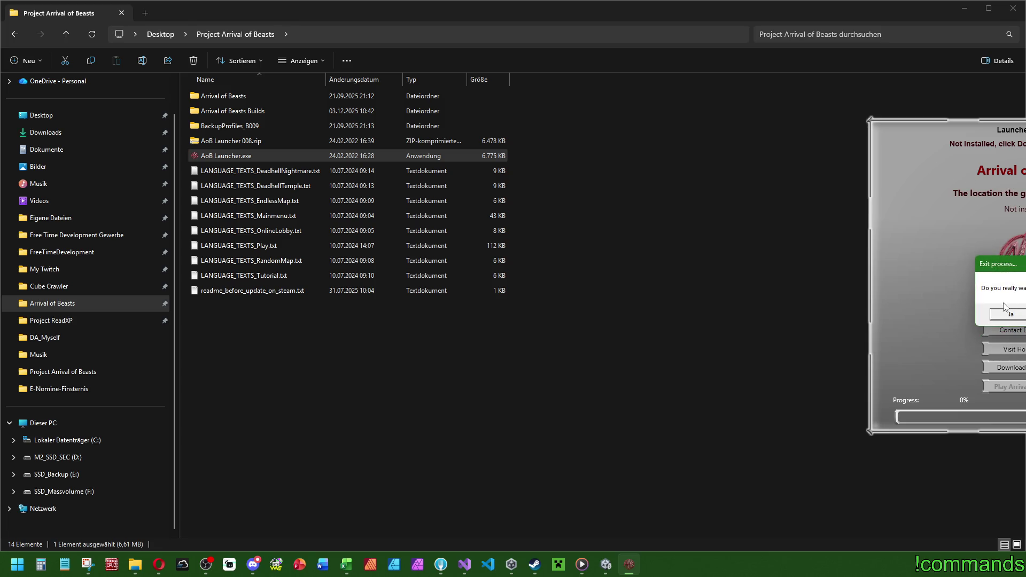
{"action": "left_click_drag", "start_coordinate": [1006, 263], "coordinate": [965, 260]}
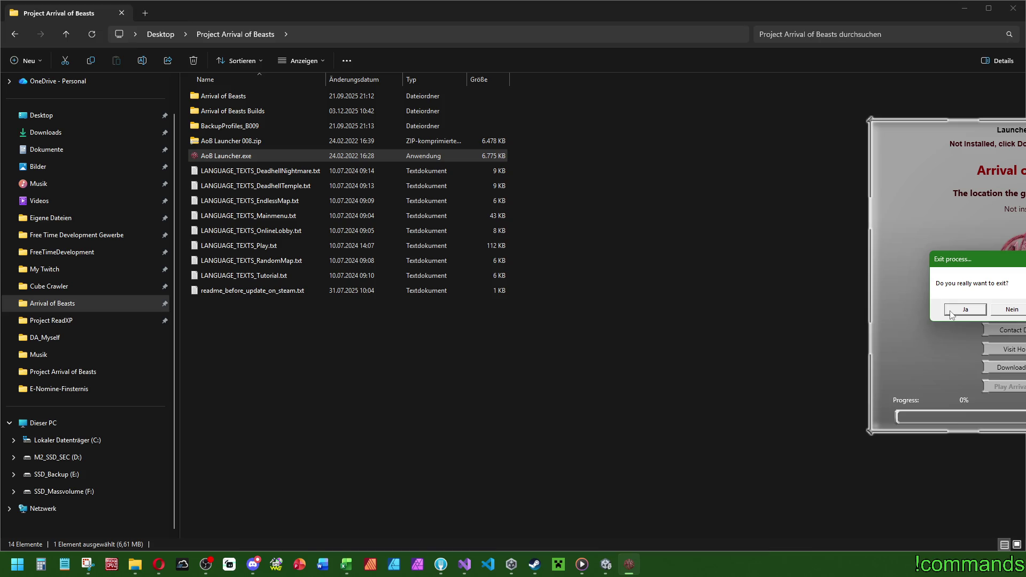
{"action": "left_click", "coordinate": [967, 312]}
{"action": "left_click_drag", "start_coordinate": [361, 363], "coordinate": [434, 380]}
{"action": "left_click", "coordinate": [1004, 312]}
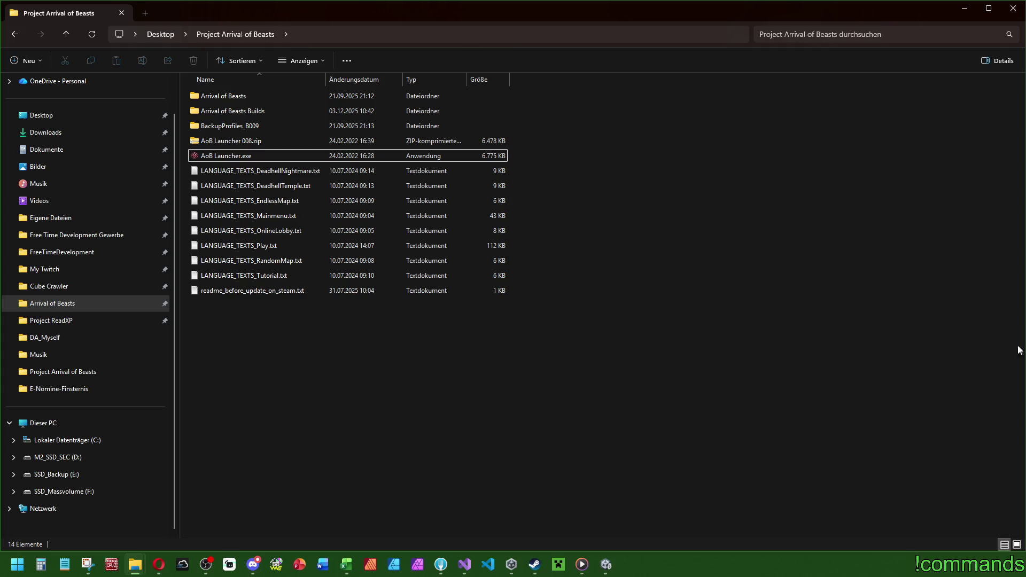
Step: Clear the file selection in File Explorer before starting Cube Crawler
{"action": "mouse_move", "coordinate": [619, 362]}
{"action": "left_mouse_down"}
{"action": "mouse_move", "coordinate": [182, 91]}
{"action": "mouse_move", "coordinate": [651, 383]}
{"action": "left_mouse_up"}
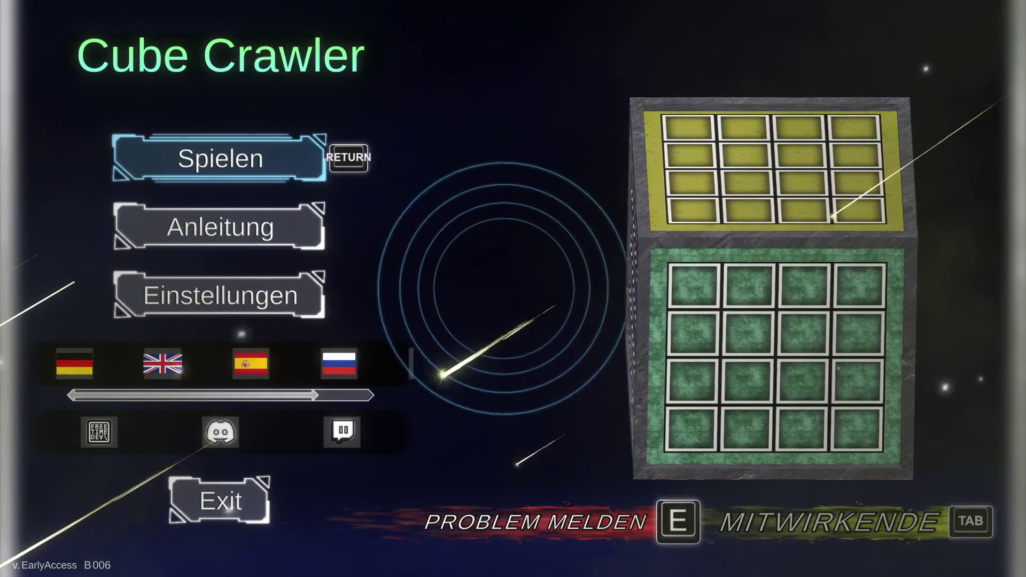
Step: View the Anleitung screen, then open the Einstellungen settings
{"action": "key", "text": "Down"}
{"action": "key", "text": "Return"}
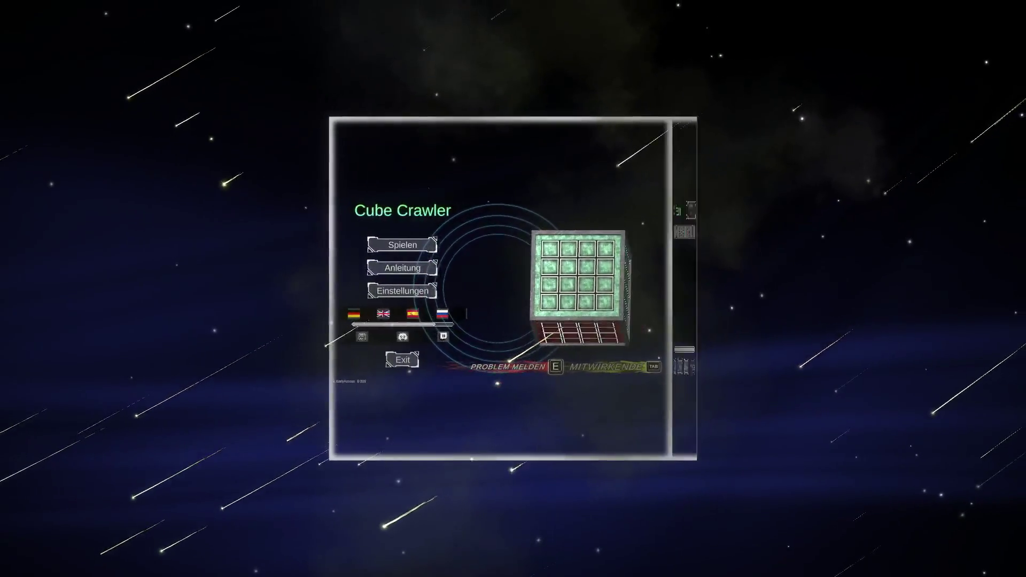
{"action": "key", "text": "Return"}
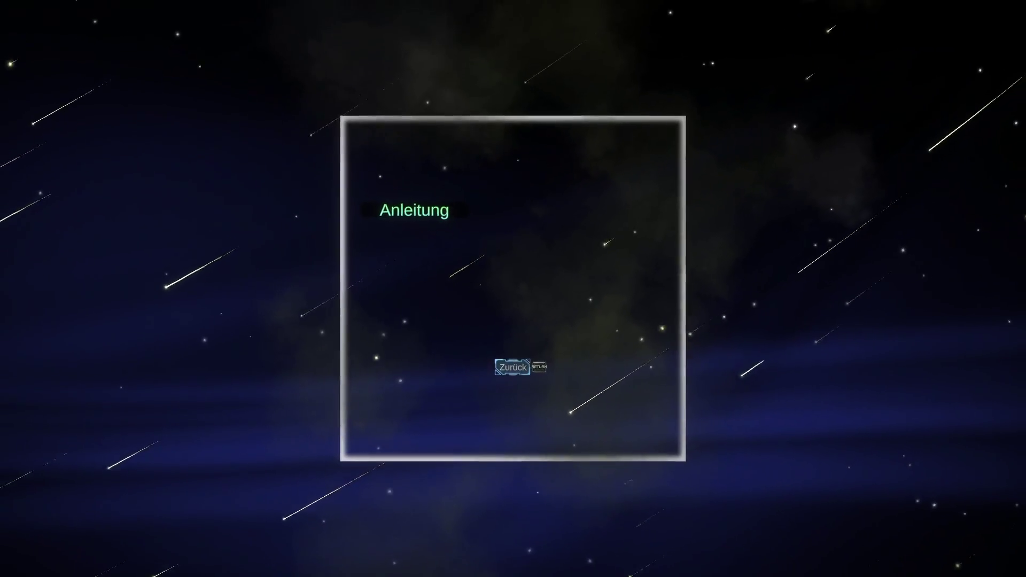
{"action": "key", "text": "Down"}
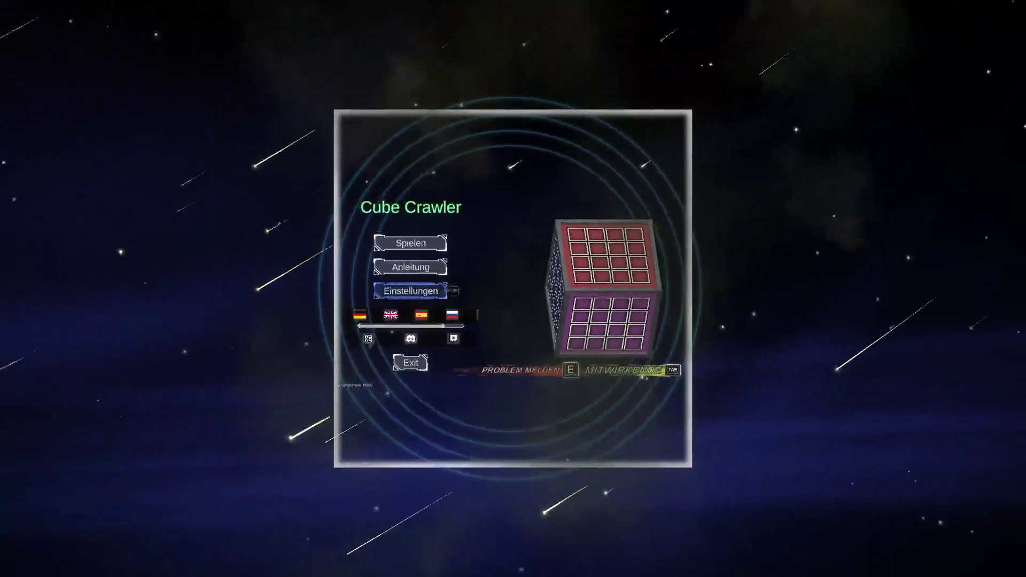
{"action": "key", "text": "Return"}
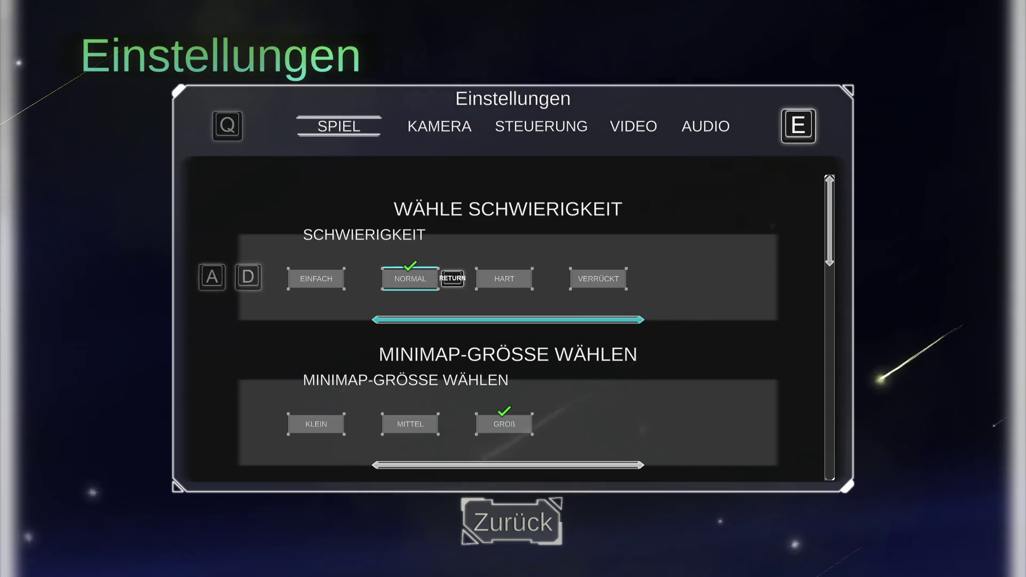
Step: Set the VIDEO resolution to 1920x1080 and confirm keeping it
{"action": "key", "text": "e"}
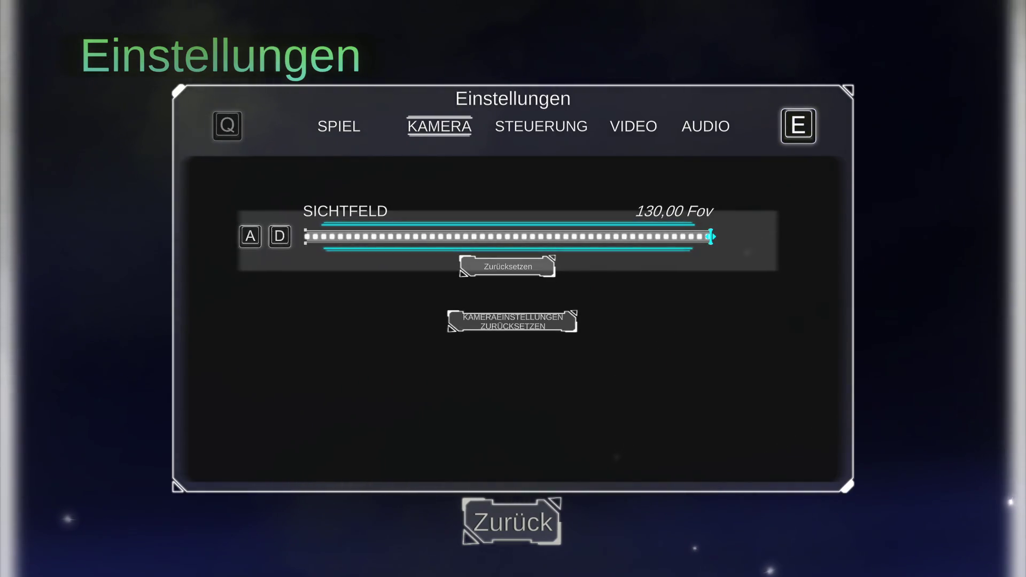
{"action": "key", "text": "q"}
{"action": "key", "text": "e"}
{"action": "key", "text": "e"}
{"action": "key", "text": "e"}
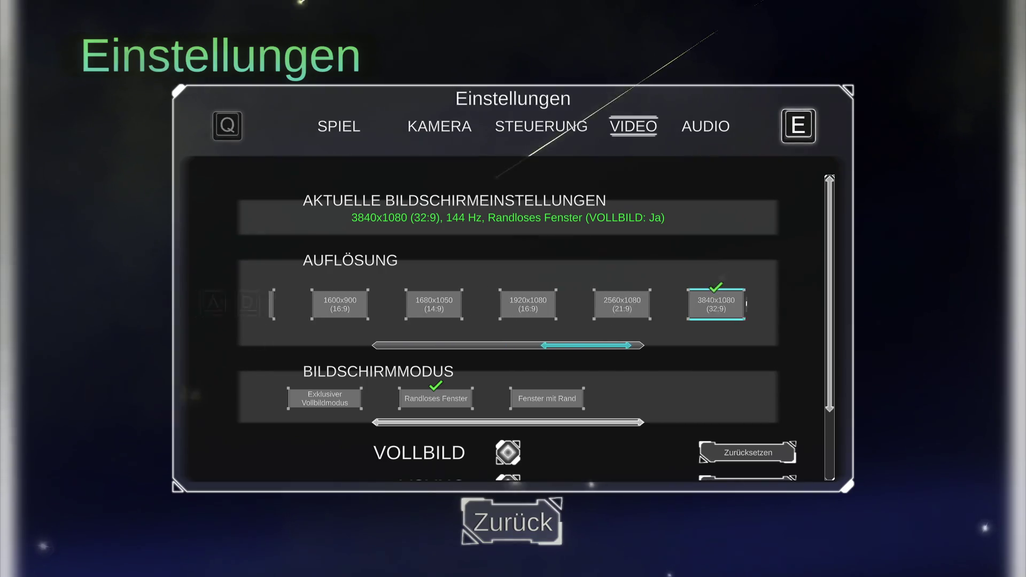
{"action": "key", "text": "a"}
{"action": "key", "text": "a"}
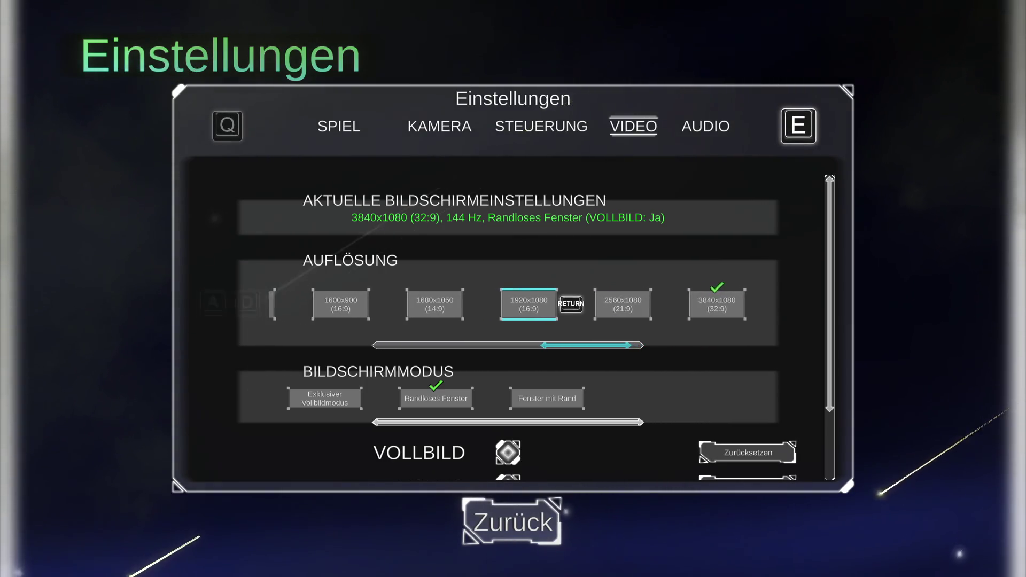
{"action": "key", "text": "Return"}
{"action": "key", "text": "a"}
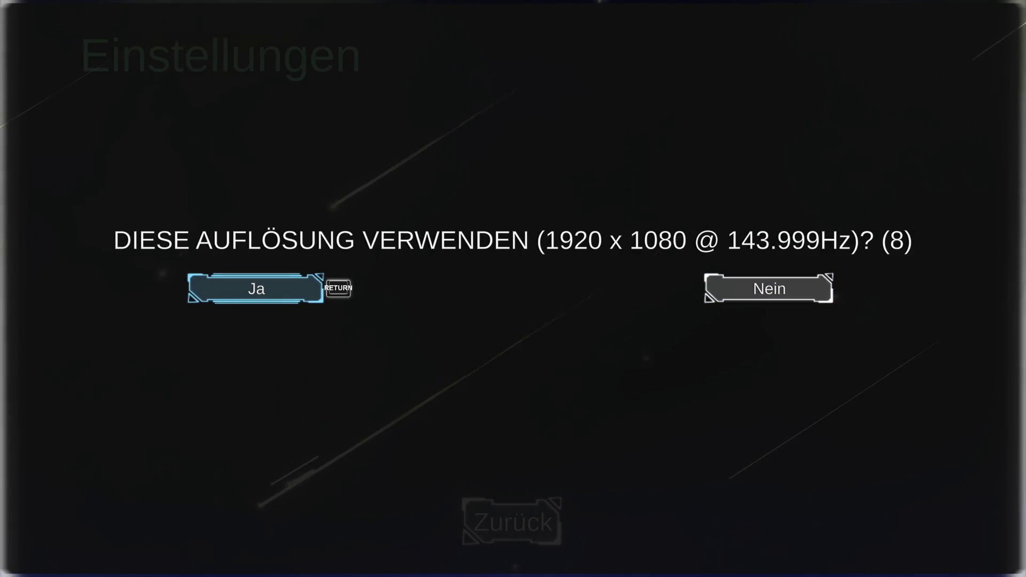
{"action": "key", "text": "Return"}
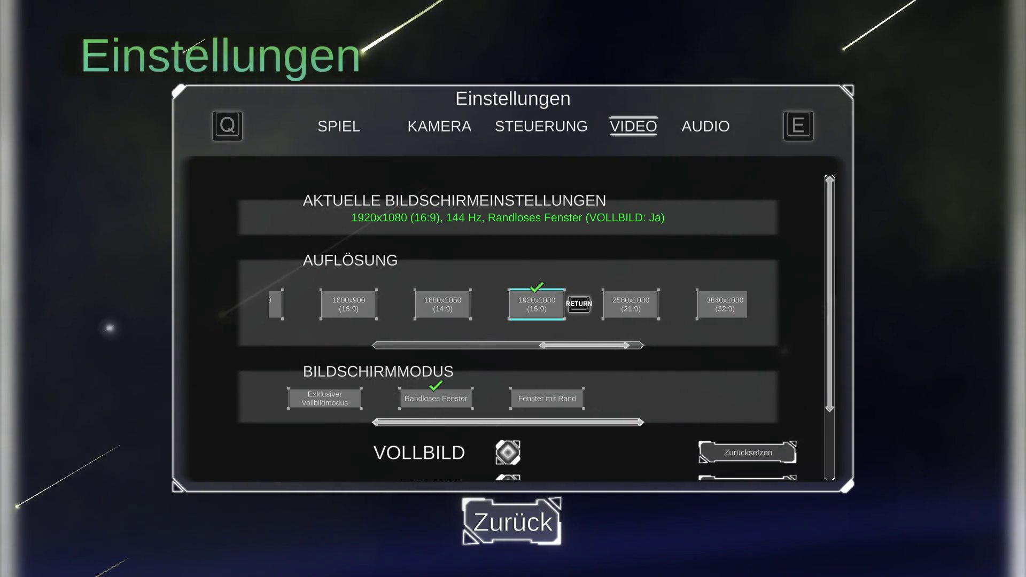
Step: Set the KAMERA Sichtfeld to 103 and leave the settings
{"action": "key", "text": "q"}
{"action": "key", "text": "q"}
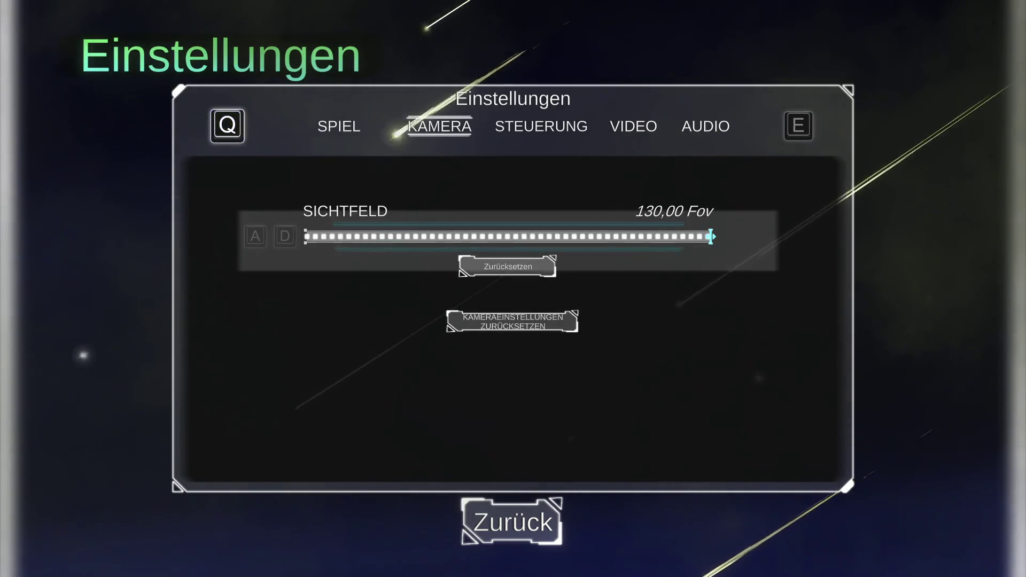
{"action": "key", "text": "a"}
{"action": "key", "text": "d"}
{"action": "key", "text": "d"}
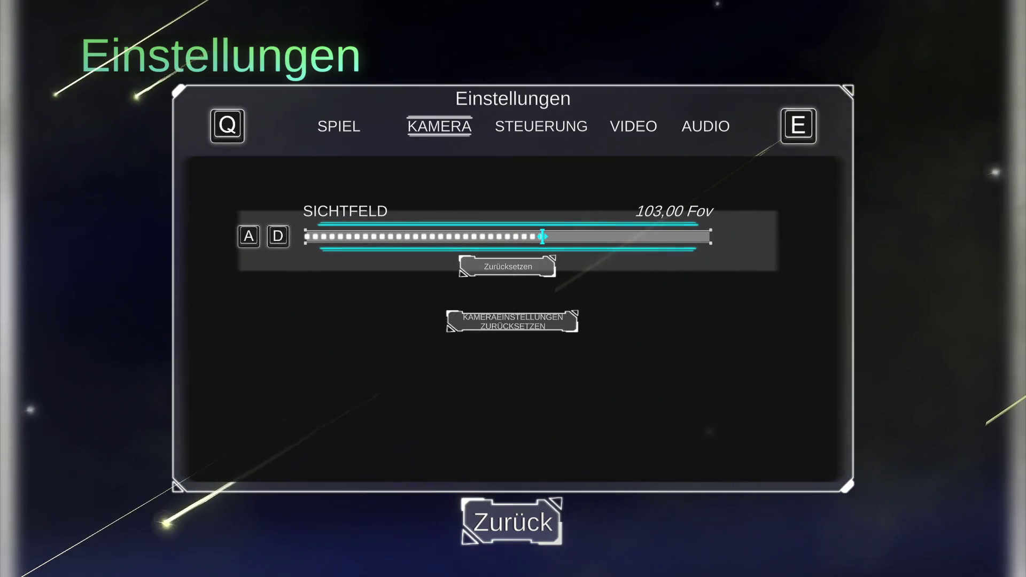
{"action": "key", "text": "d"}
{"action": "key", "text": "BackSpace"}
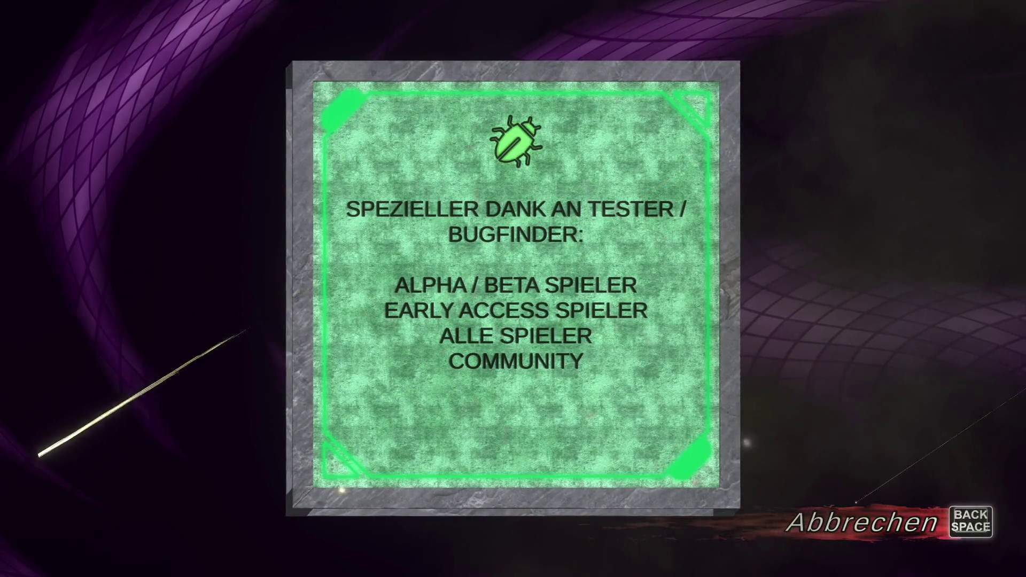
Step: Close the credits, start a game with Spielen and browse the ships to Kraken
{"action": "key", "text": "BackSpace"}
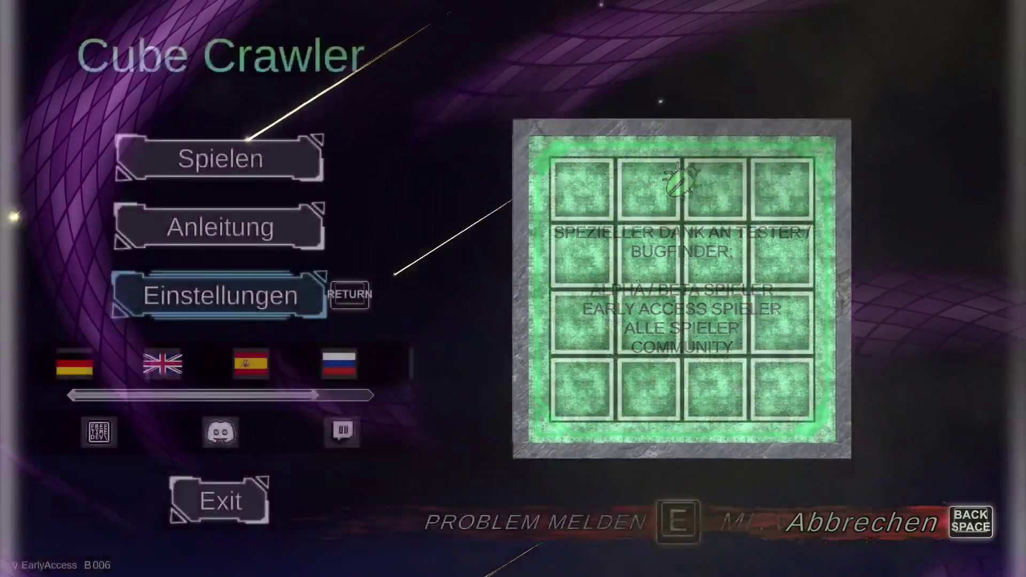
{"action": "key", "text": "Up"}
{"action": "key", "text": "Up"}
{"action": "key", "text": "Up"}
{"action": "key", "text": "Up"}
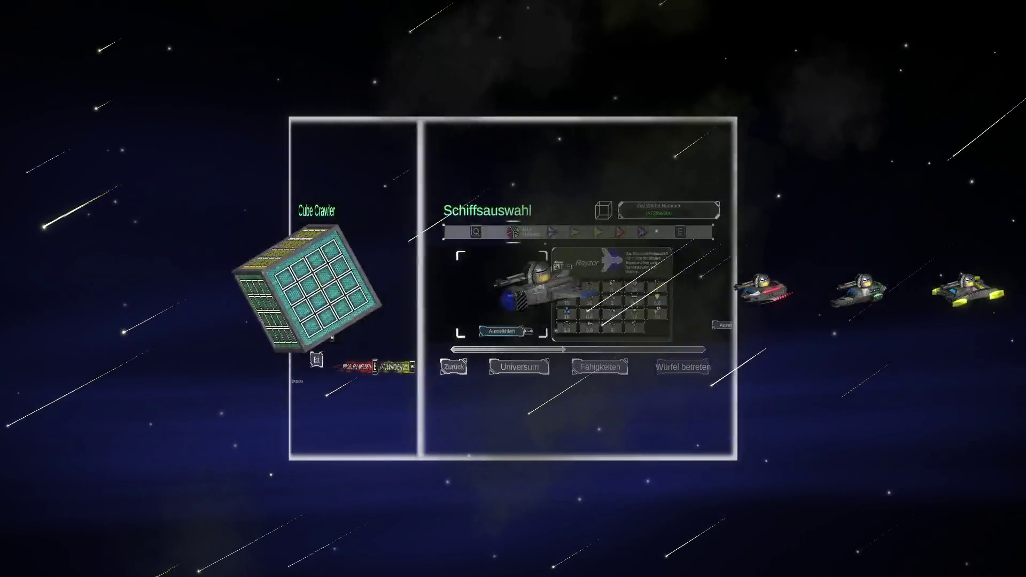
{"action": "key", "text": "Right"}
{"action": "key", "text": "Right"}
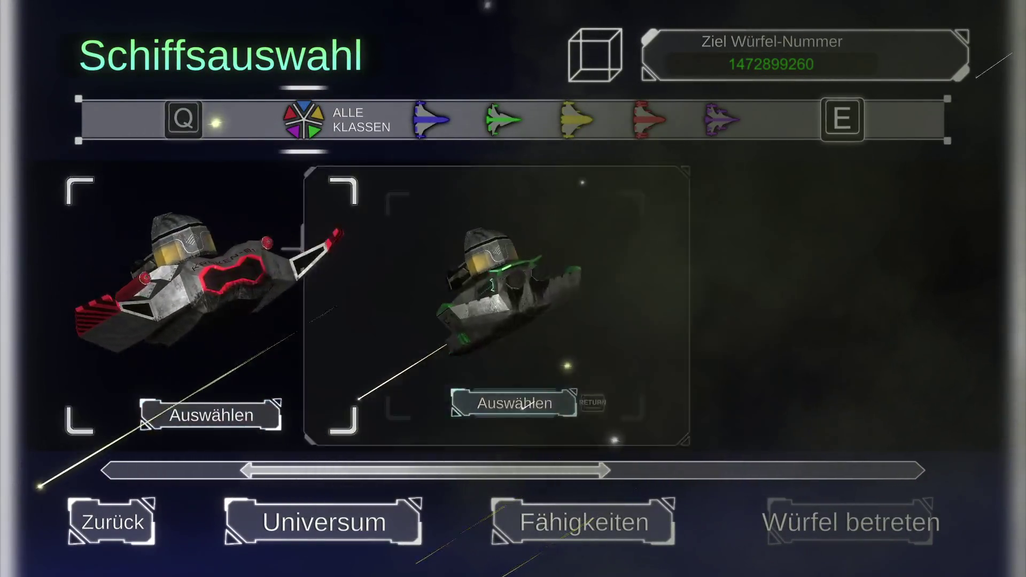
{"action": "key", "text": "Right"}
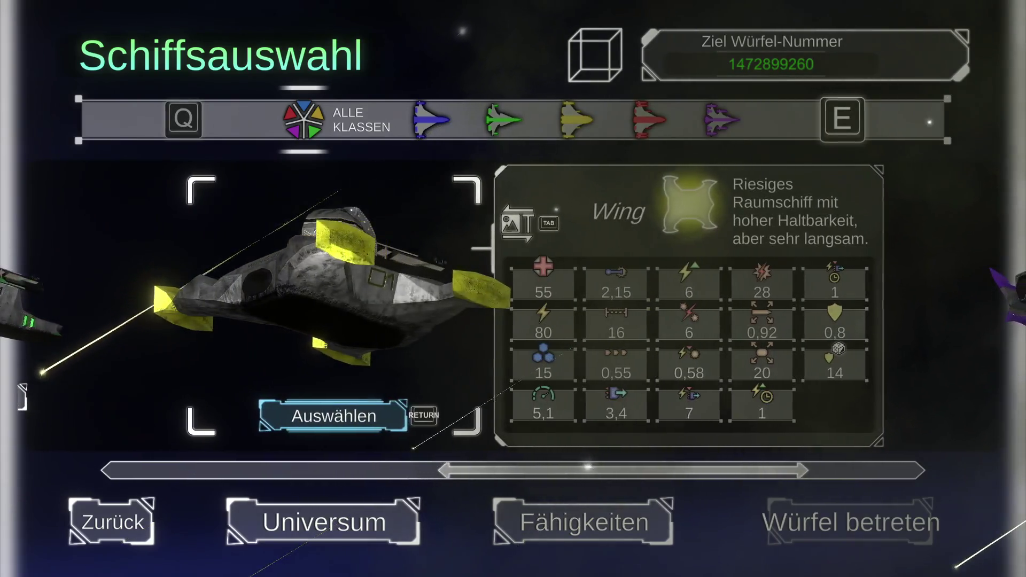
{"action": "key", "text": "Right"}
{"action": "key", "text": "Left"}
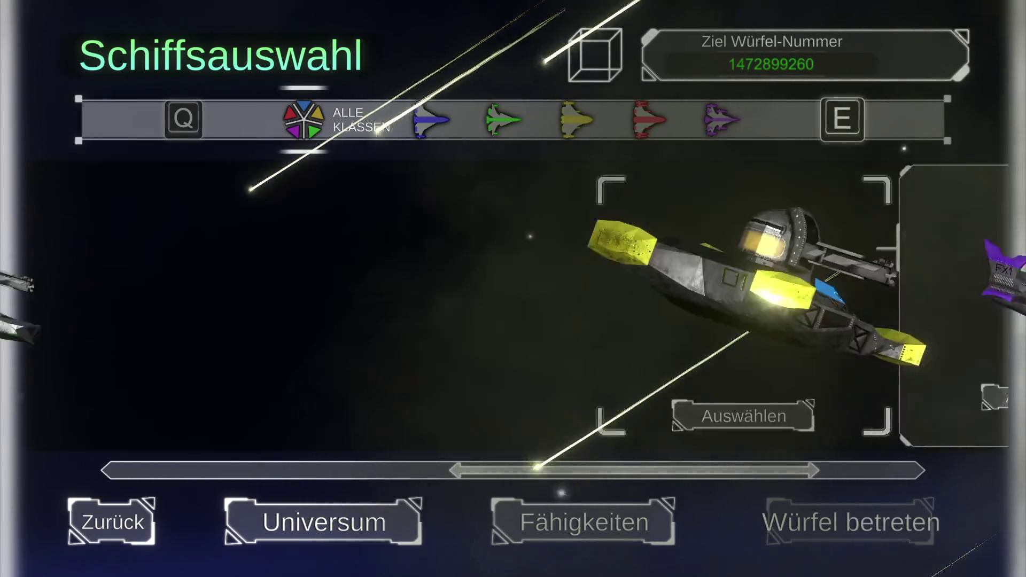
{"action": "key", "text": "Left"}
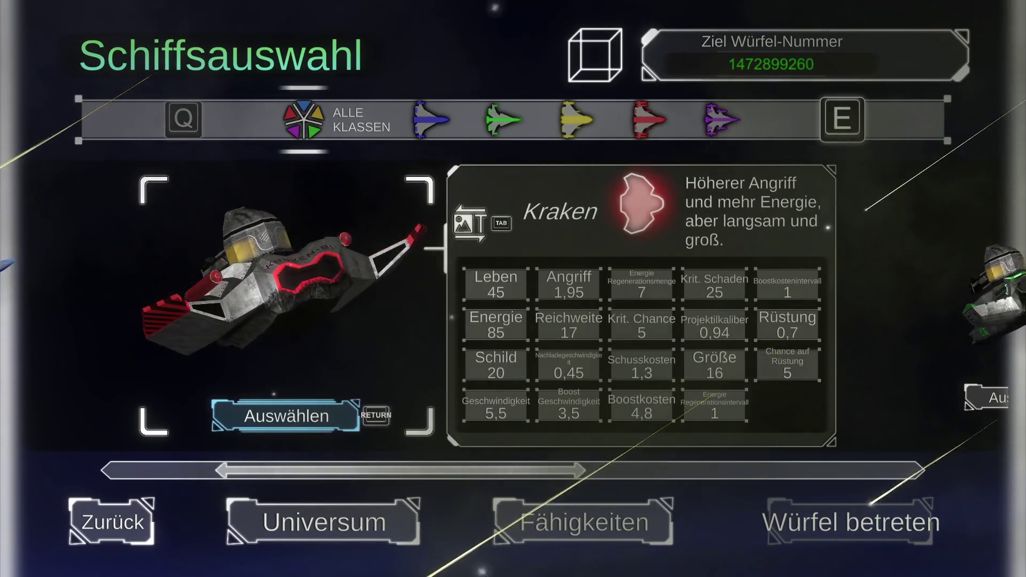
Step: Show Kraken's stats as icons, reroll the target cube number, and open the Nummer eingeben keypad
{"action": "key", "text": "Tab"}
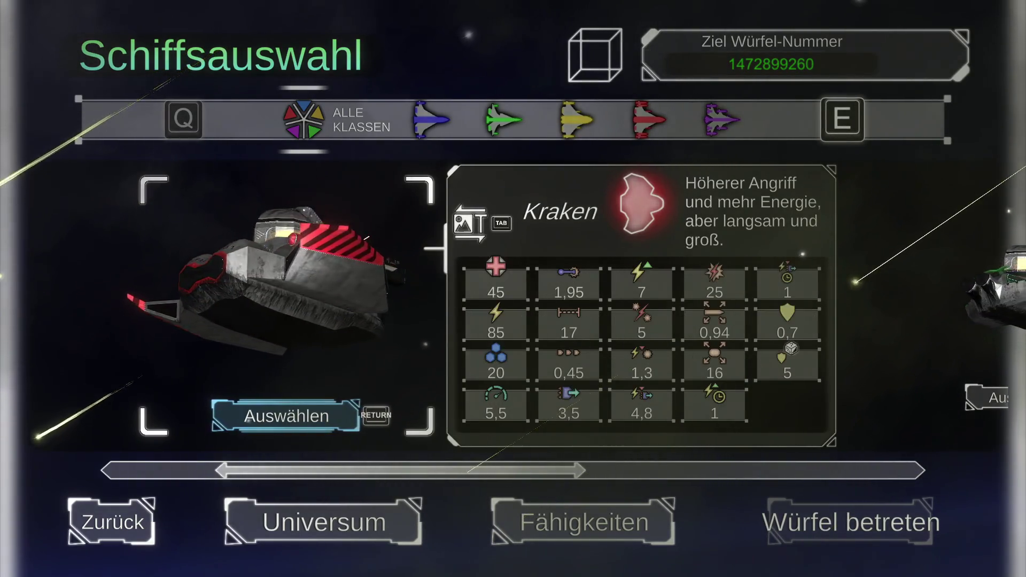
{"action": "key", "text": "Return"}
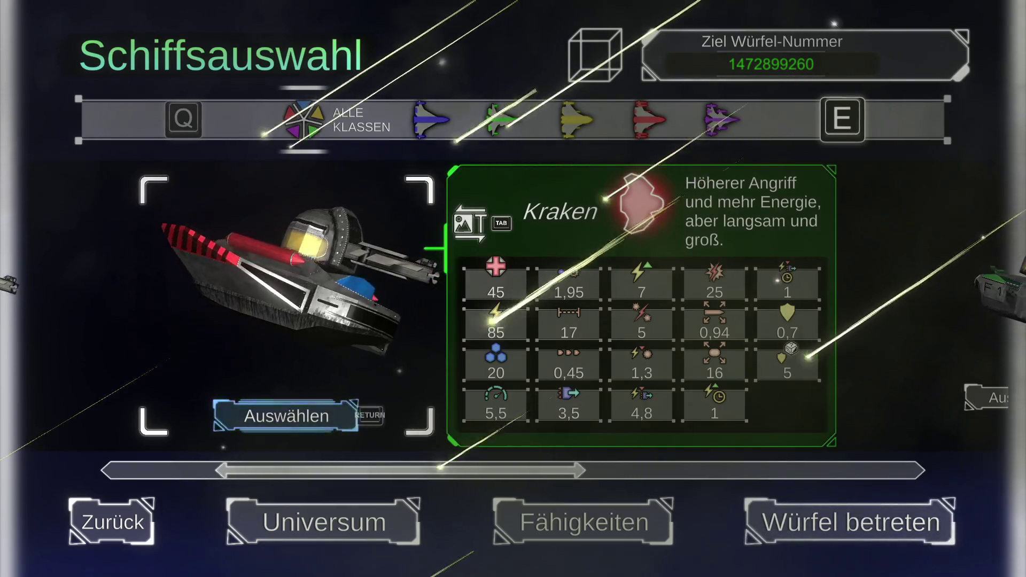
{"action": "key", "text": "Return"}
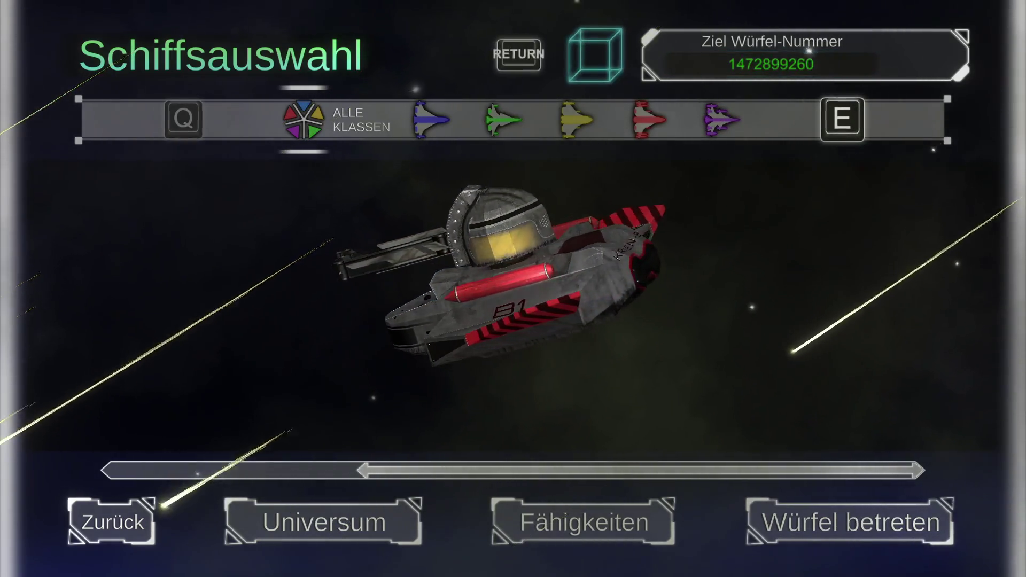
{"action": "key", "text": "Return"}
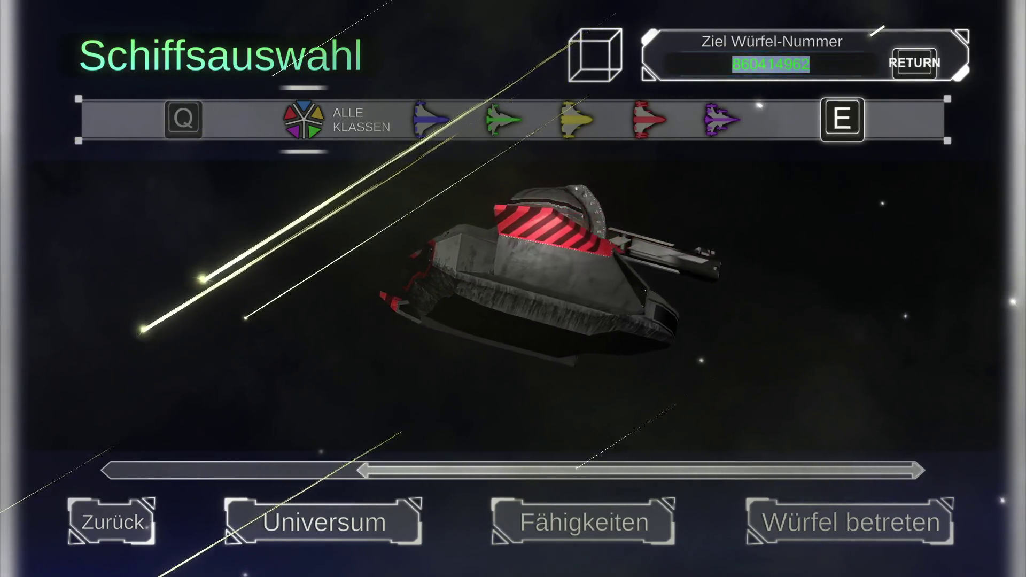
{"action": "key", "text": "Return"}
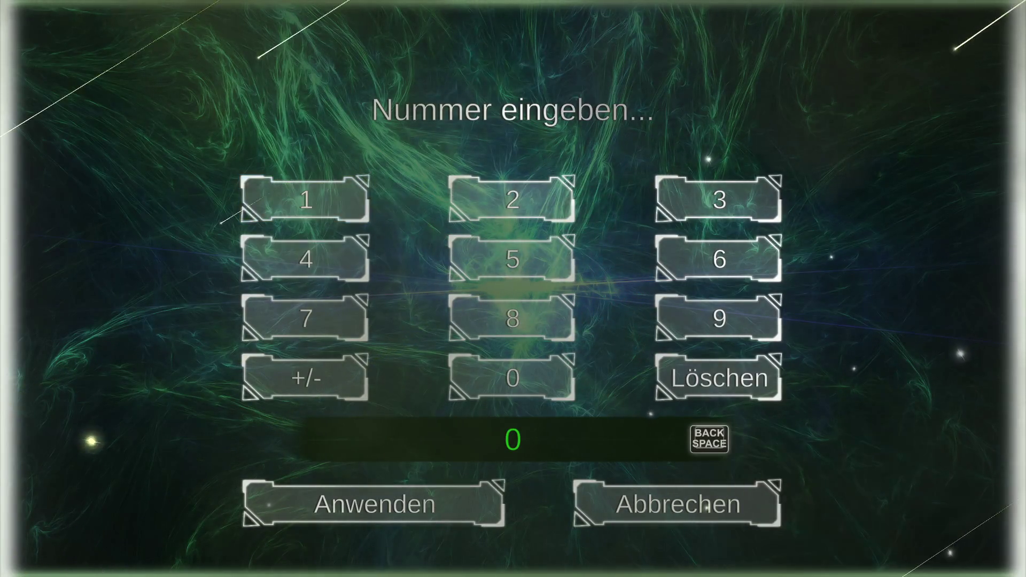
Step: Try entering digits on the Nummer eingeben keypad, then cancel back to ship selection
{"action": "key", "text": "Up"}
{"action": "key", "text": "Return"}
{"action": "key", "text": "Right"}
{"action": "key", "text": "Return"}
{"action": "key", "text": "Return"}
{"action": "key", "text": "Return"}
{"action": "key", "text": "Return"}
{"action": "key", "text": "Right"}
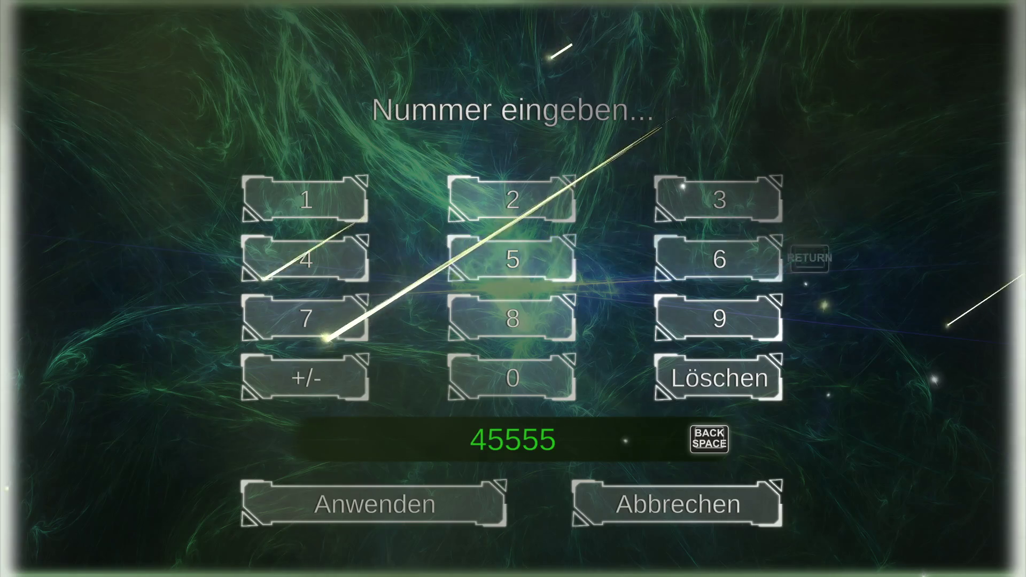
{"action": "key", "text": "Down"}
{"action": "key", "text": "Return"}
{"action": "key", "text": "Left"}
{"action": "key", "text": "Return"}
{"action": "key", "text": "BackSpace"}
{"action": "key", "text": "BackSpace"}
{"action": "key", "text": "BackSpace"}
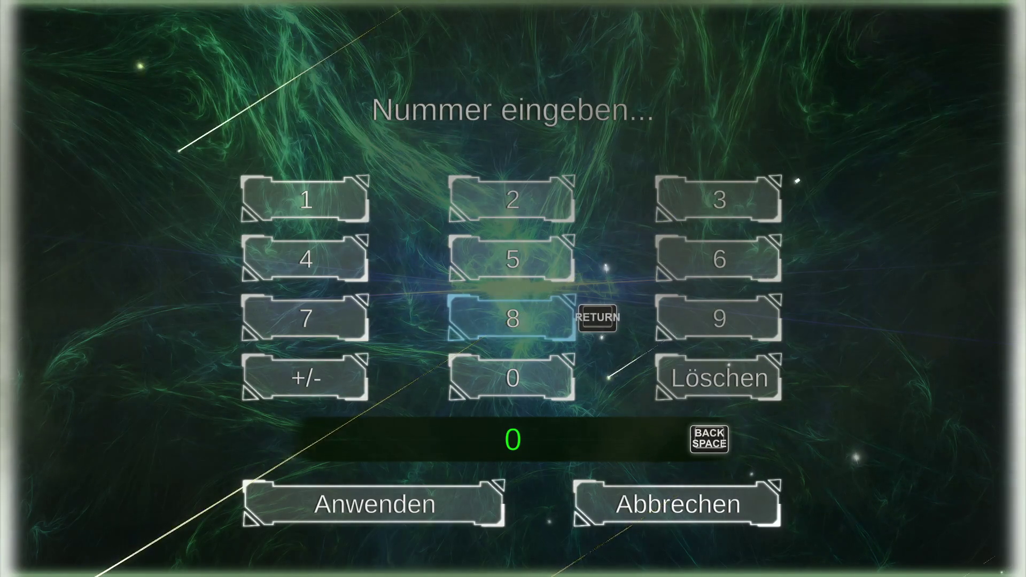
{"action": "key", "text": "Right"}
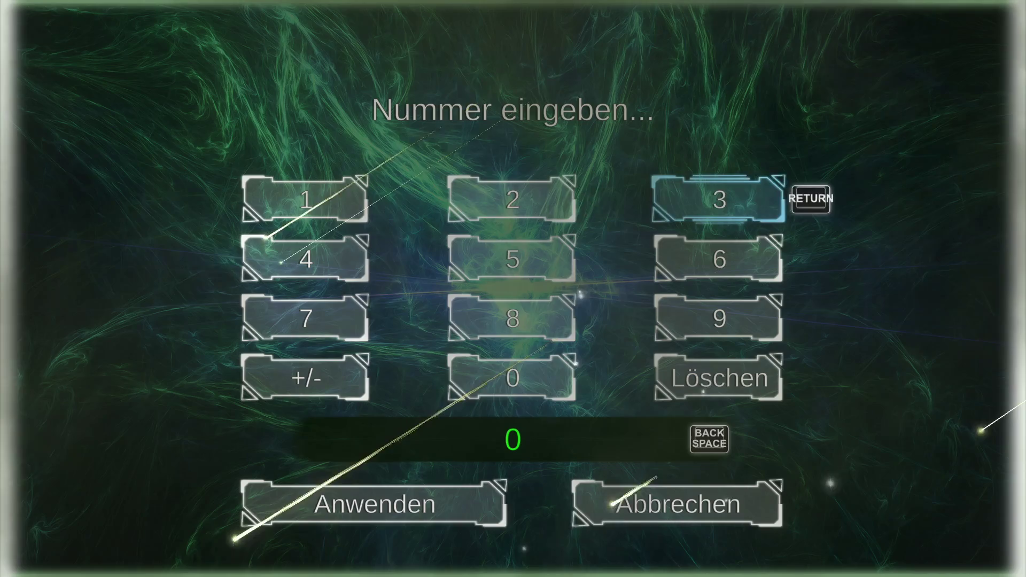
{"action": "key", "text": "Left"}
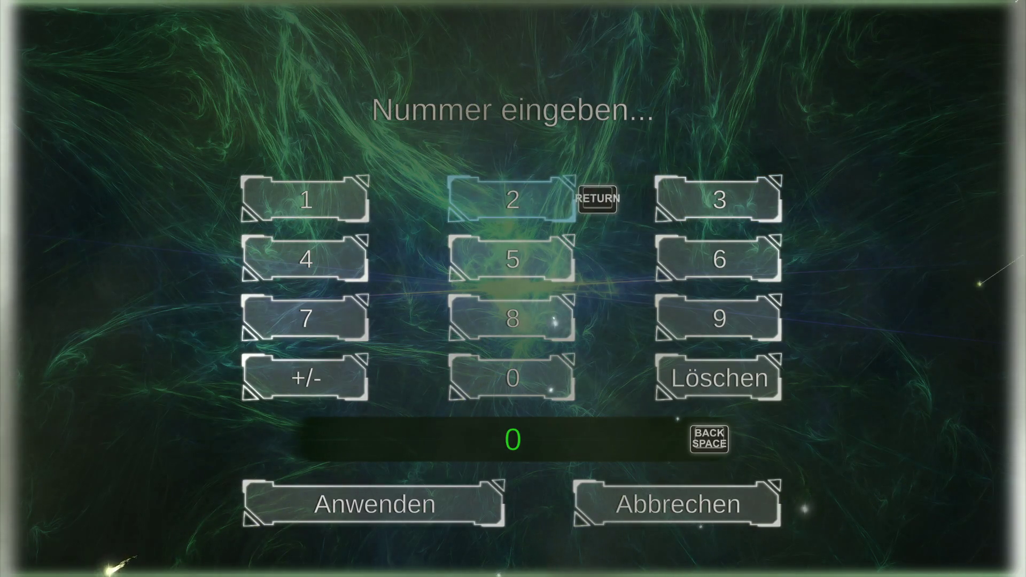
{"action": "key", "text": "Return"}
{"action": "type", "text": "31415"}
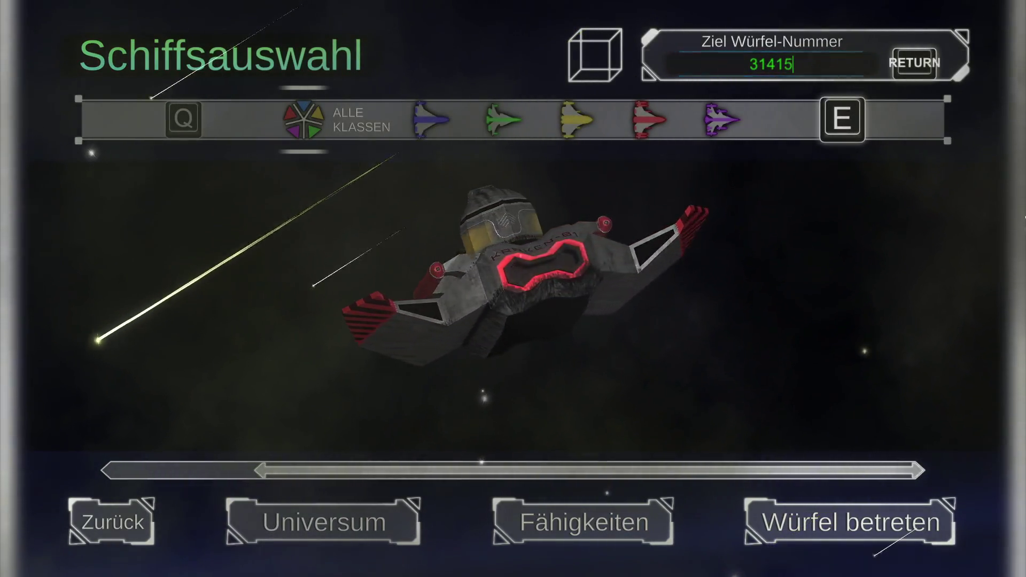
Step: Enter 314159 as the target cube number and select the Kraken ship
{"action": "type", "text": "9"}
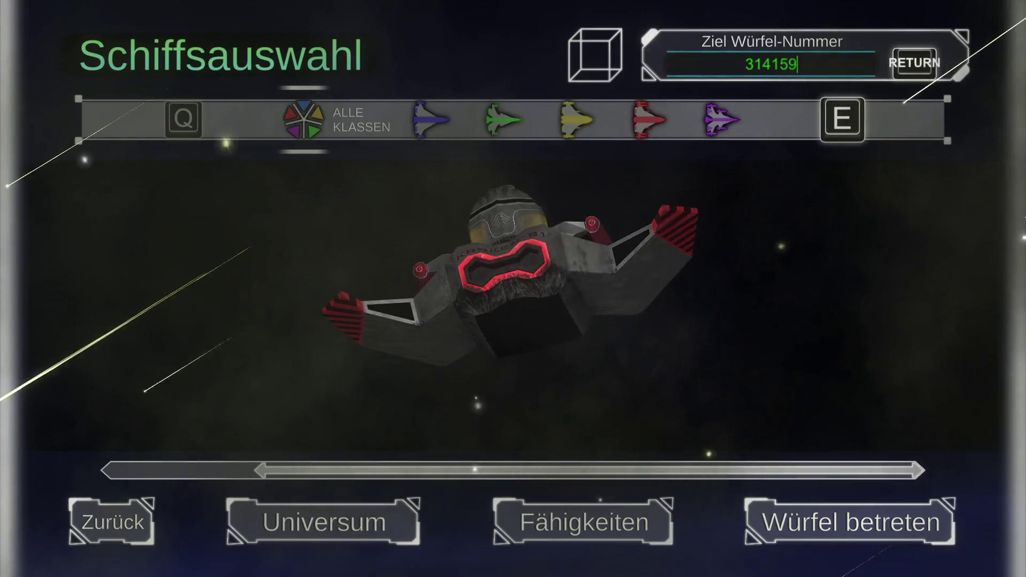
{"action": "key", "text": "Return"}
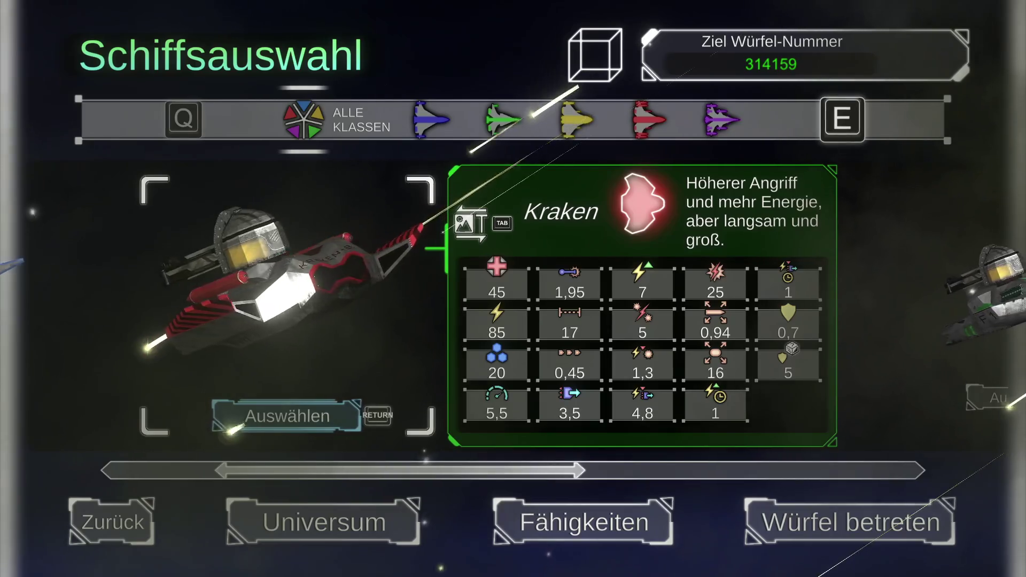
{"action": "key", "text": "Return"}
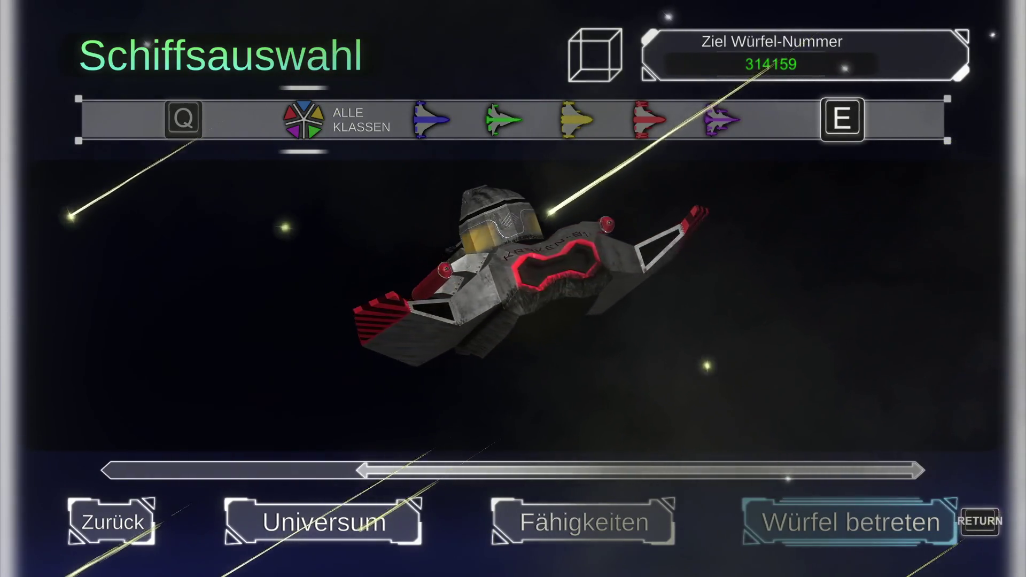
Step: View the pink cube's statistics in the universe overview, then return to ship selection
{"action": "key", "text": "Left"}
{"action": "key", "text": "Left"}
{"action": "key", "text": "Return"}
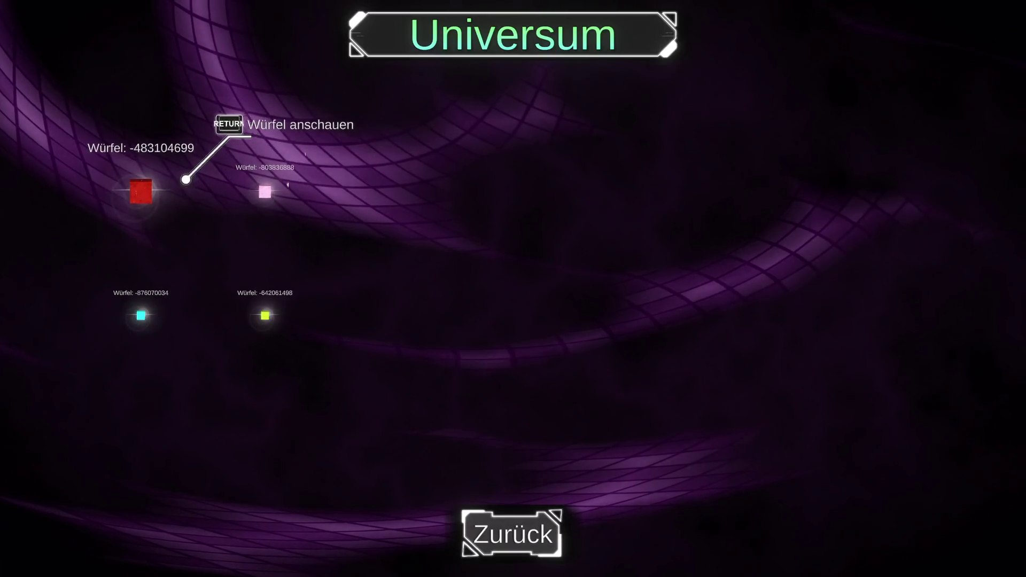
{"action": "key", "text": "Right"}
{"action": "key", "text": "Return"}
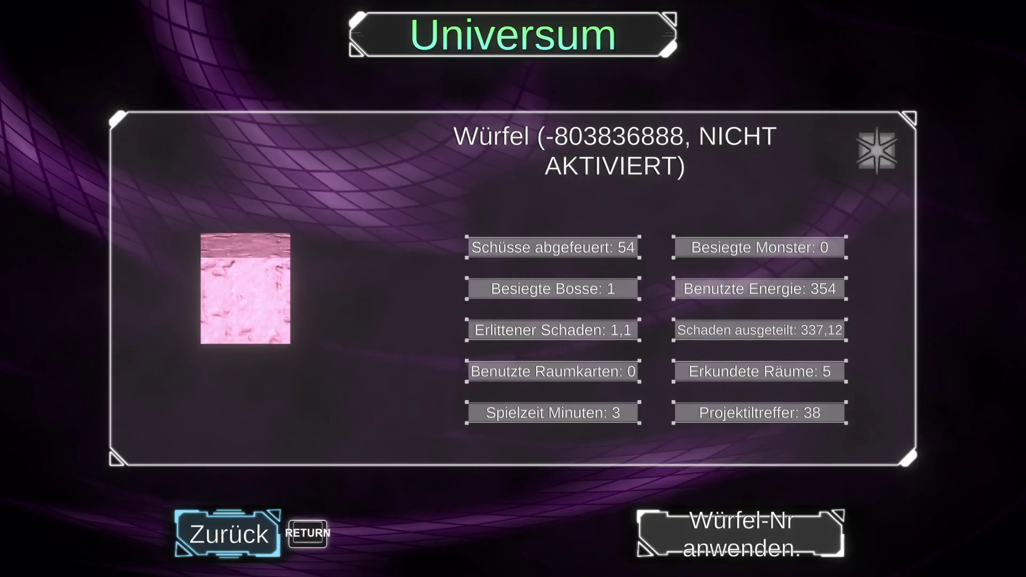
{"action": "key", "text": "Return"}
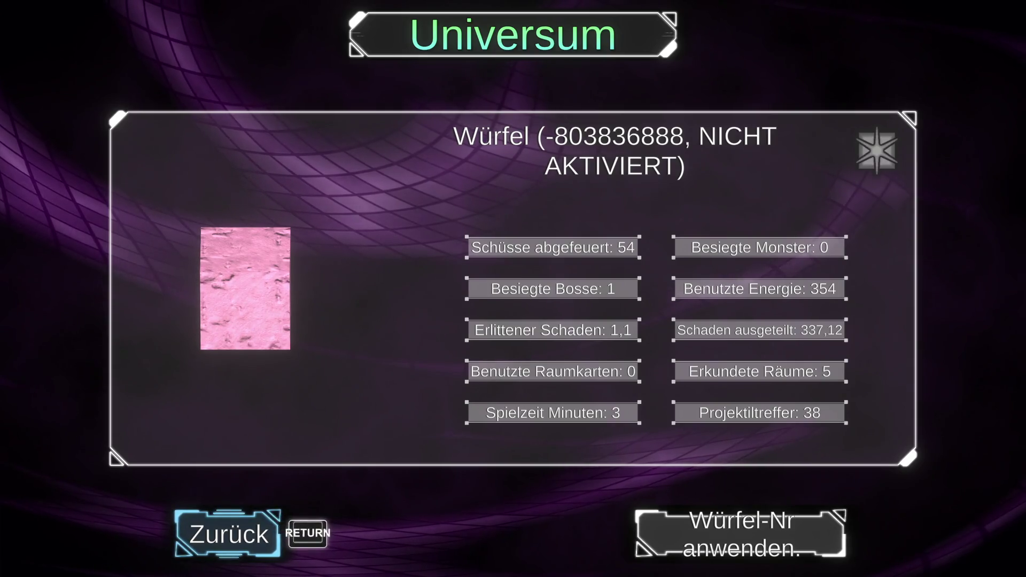
{"action": "key", "text": "BackSpace"}
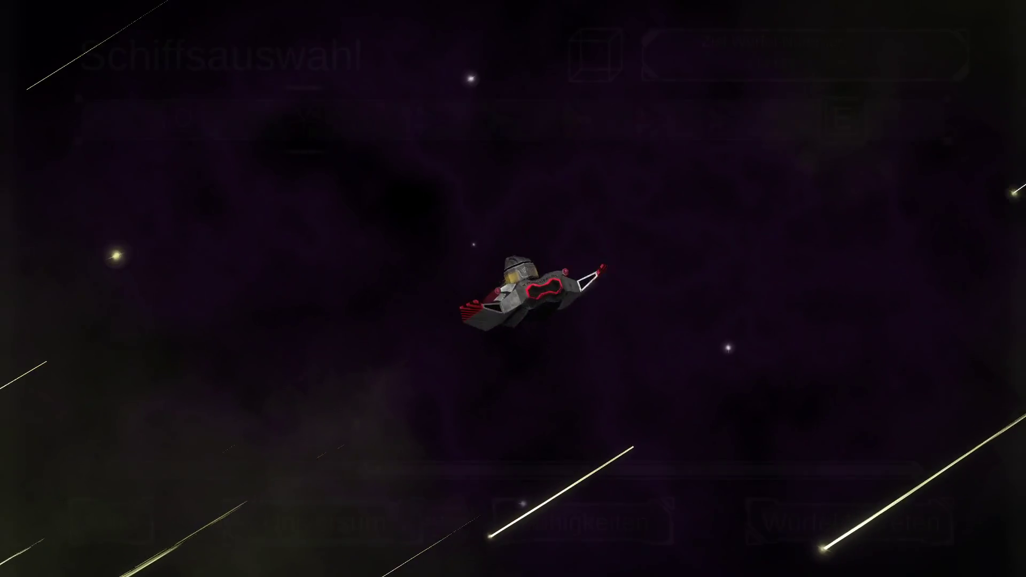
Step: Open the skill tree and inspect the Strong upgrade details in STRUKTUR
{"action": "key", "text": "Return"}
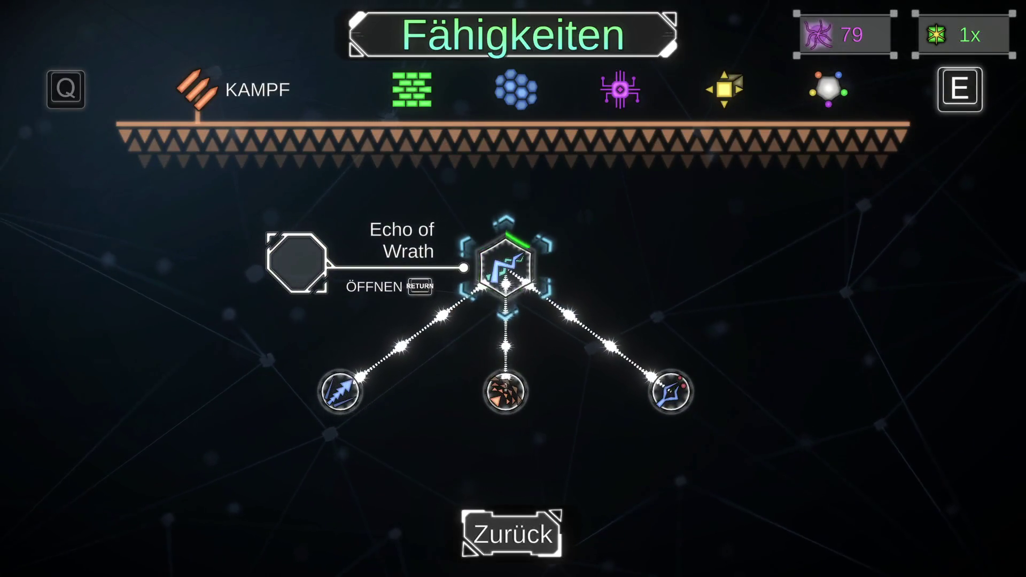
{"action": "key", "text": "e"}
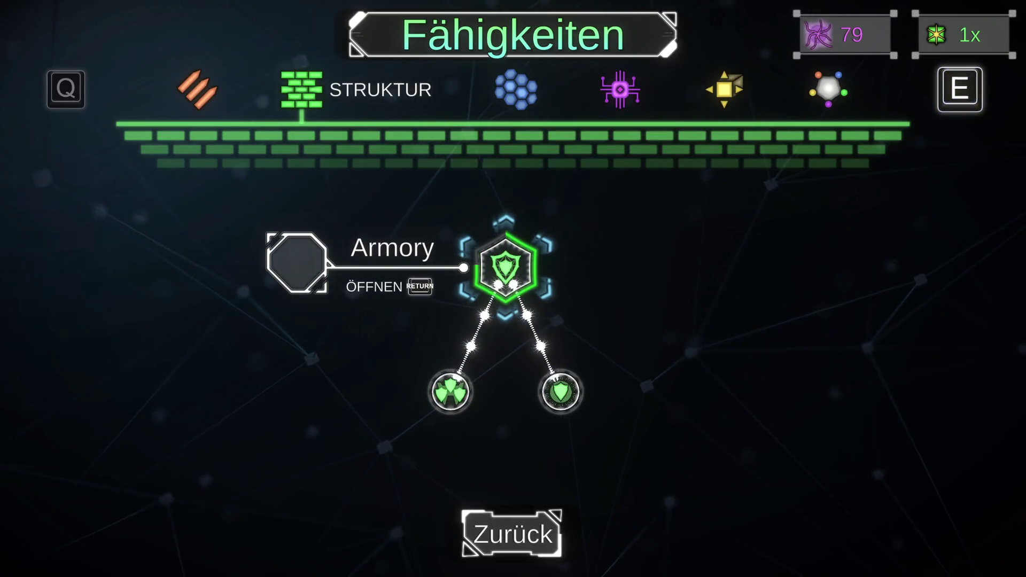
{"action": "key", "text": "Down"}
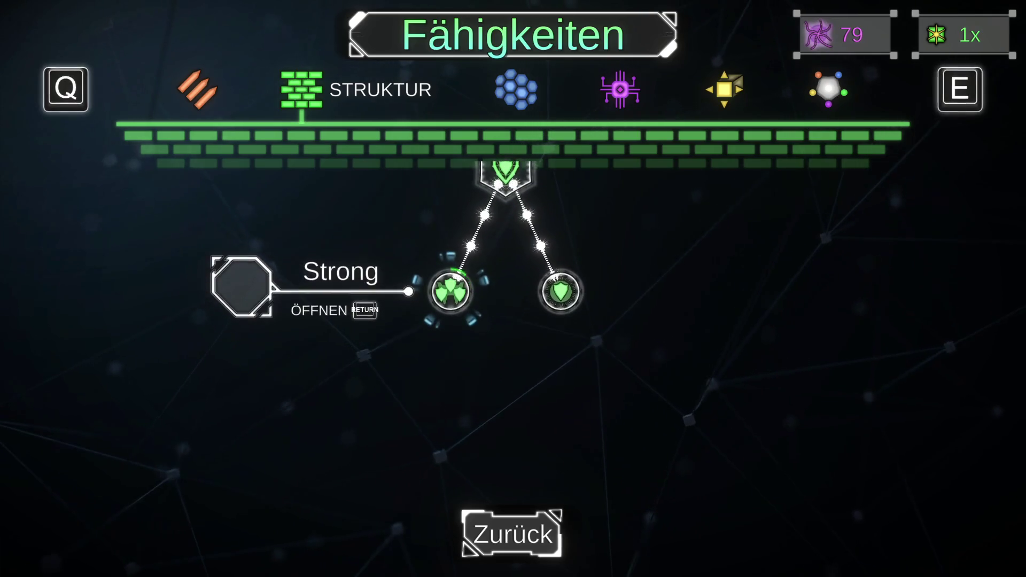
{"action": "key", "text": "Return"}
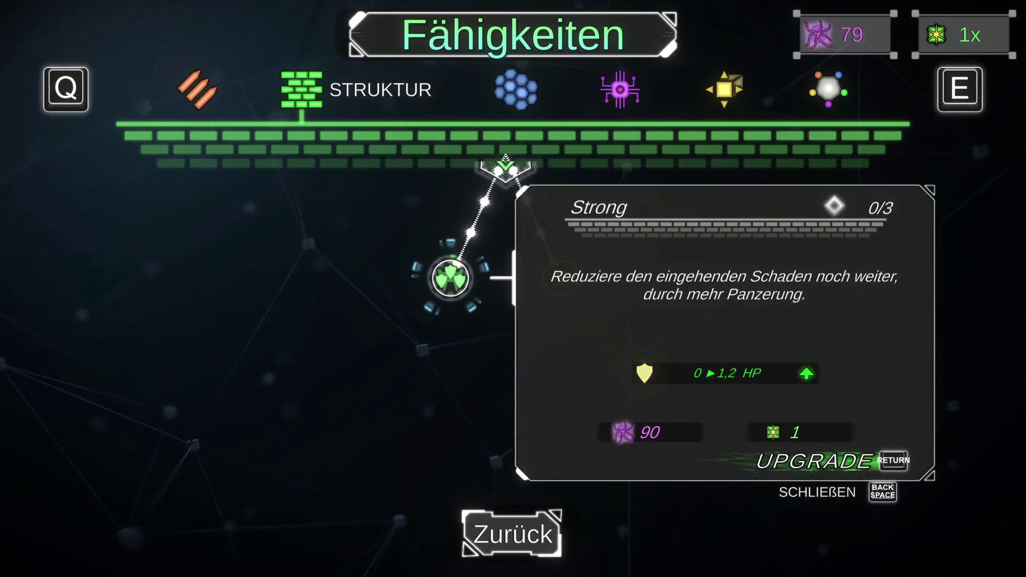
{"action": "key", "text": "BackSpace"}
{"action": "key", "text": "Up"}
Step: Browse the Schild, TECHNOLOGY and next skill categories, then go back to ship selection
{"action": "key", "text": "e"}
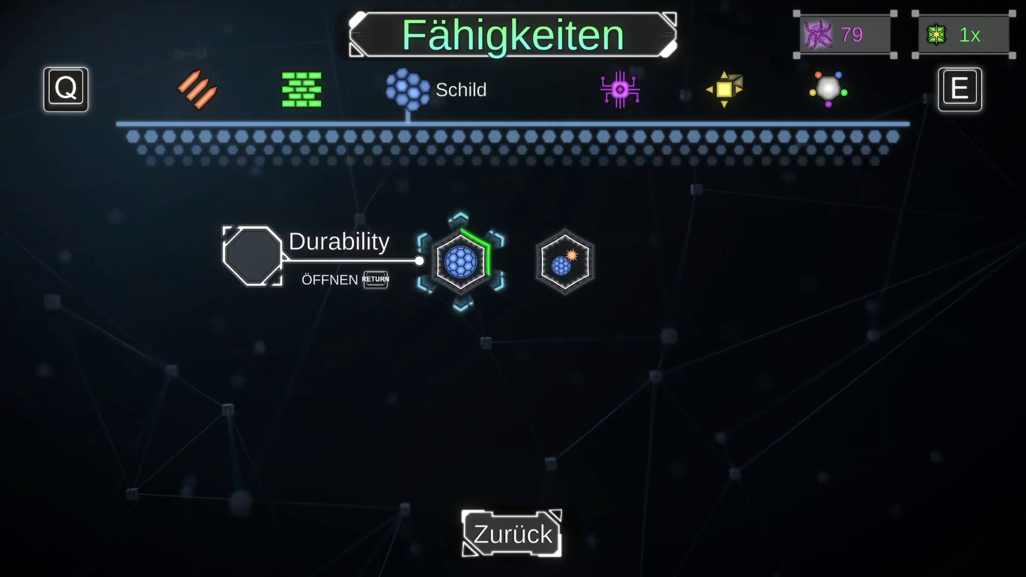
{"action": "key", "text": "e"}
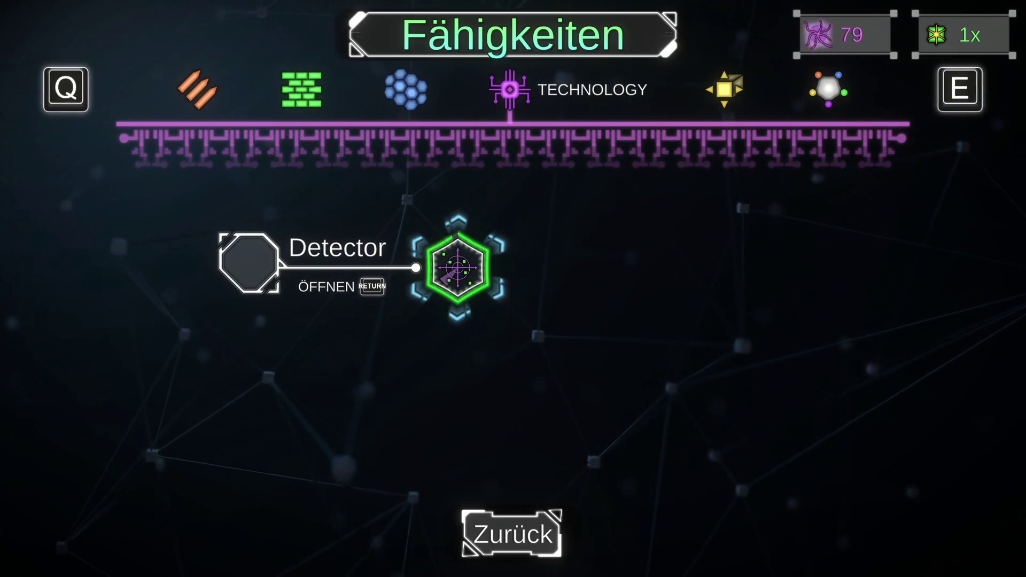
{"action": "key", "text": "e"}
{"action": "key", "text": "Down"}
{"action": "key", "text": "Up"}
{"action": "key", "text": "Right"}
{"action": "key", "text": "Left"}
{"action": "key", "text": "BackSpace"}
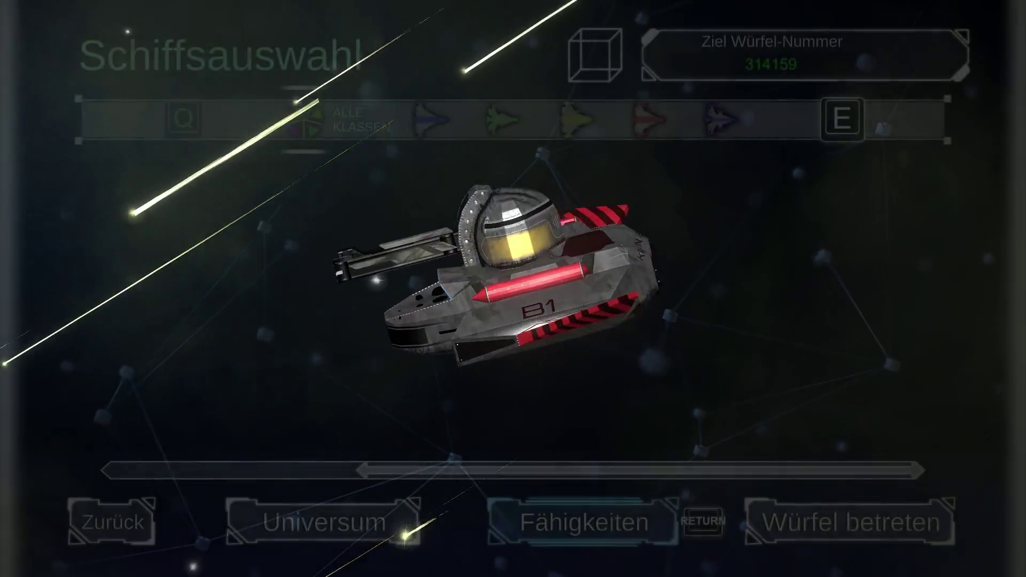
Step: Enter cube 314159 and start driving the Kraken through the first room
{"action": "key", "text": "Right"}
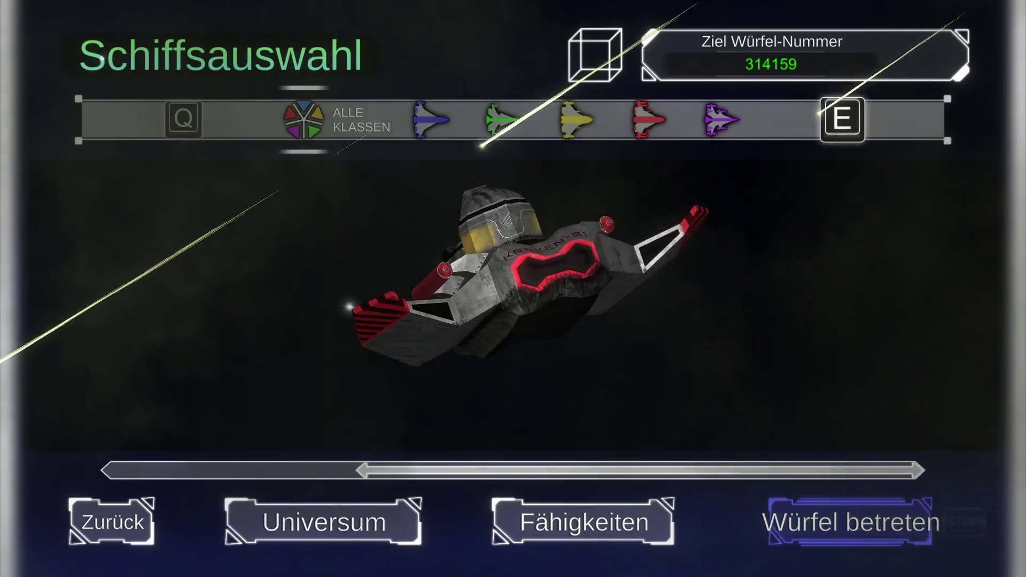
{"action": "key", "text": "Return"}
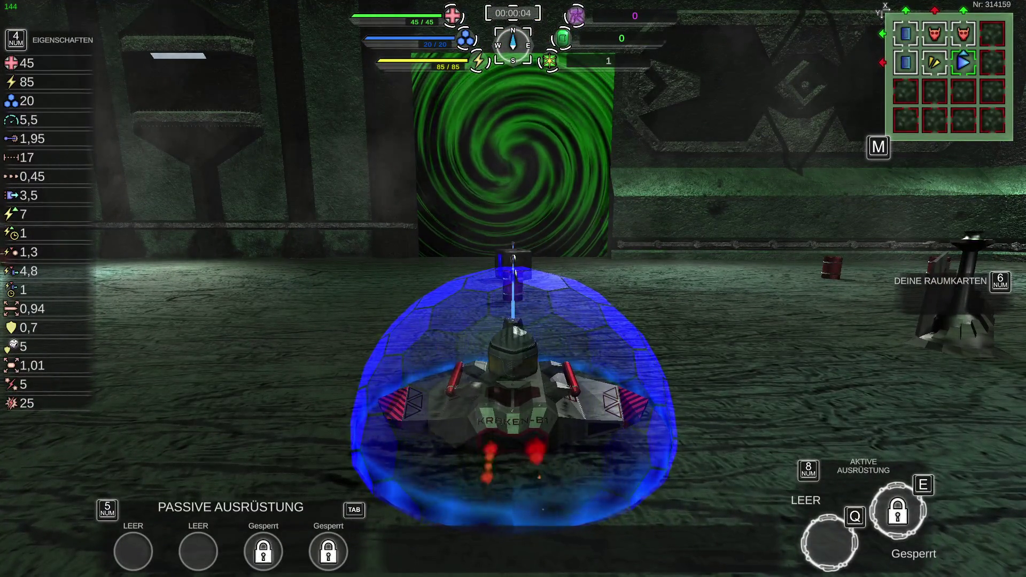
{"action": "key", "text": "a"}
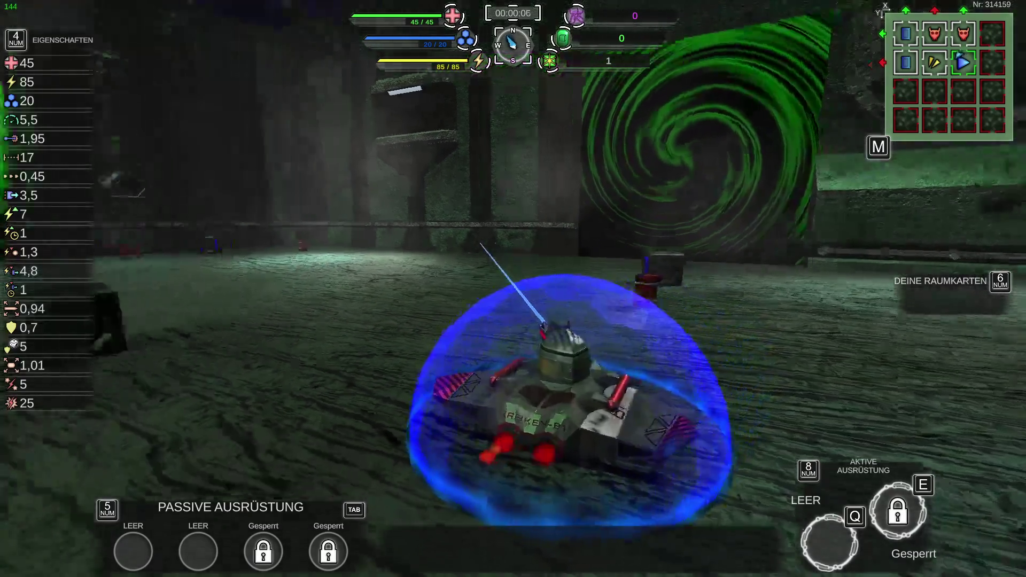
{"action": "key", "text": "a"}
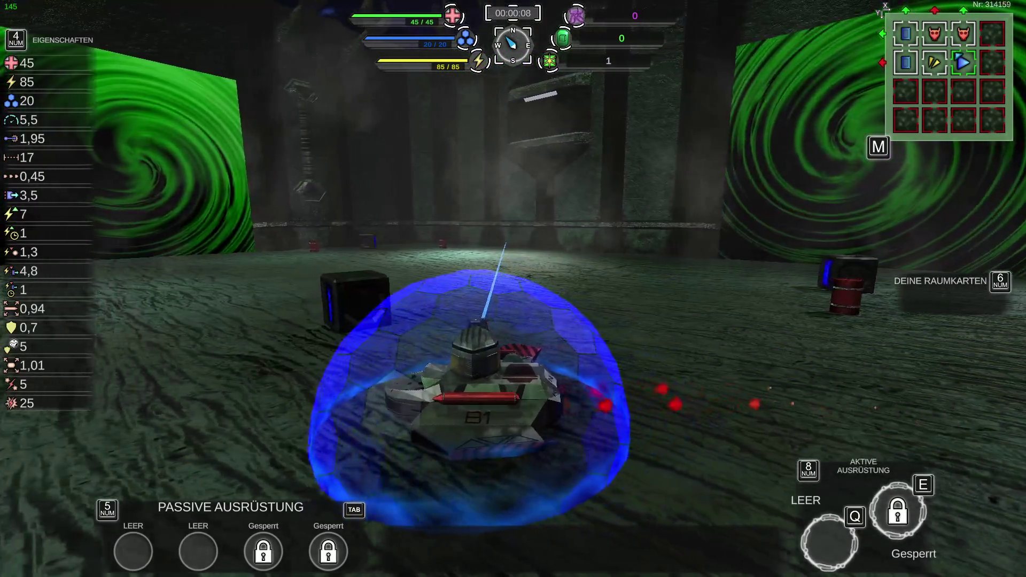
{"action": "key", "text": "w"}
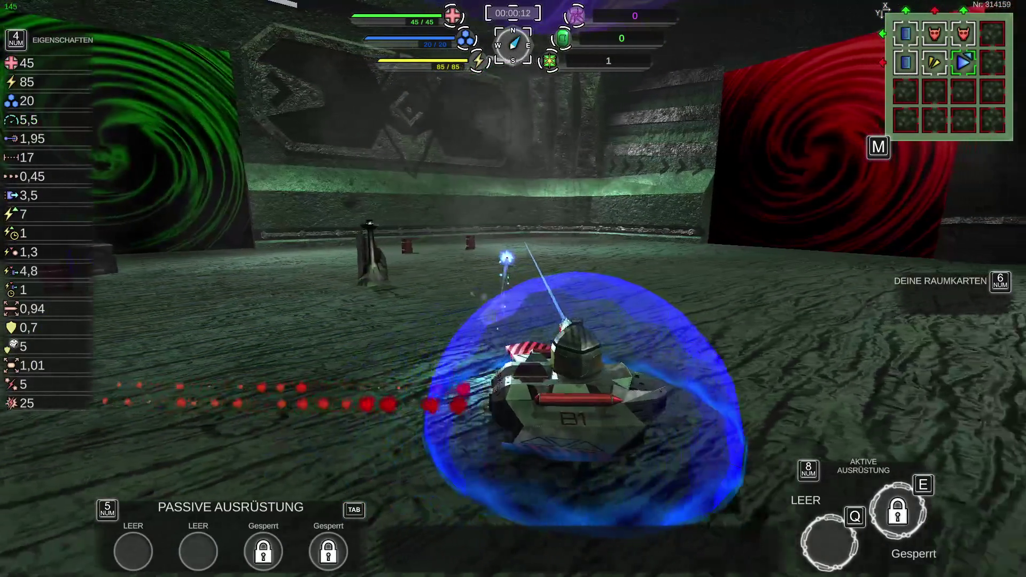
Step: Steer the Kraken left toward the green portal and show its Kraken-Informationen panel
{"action": "key", "text": "a"}
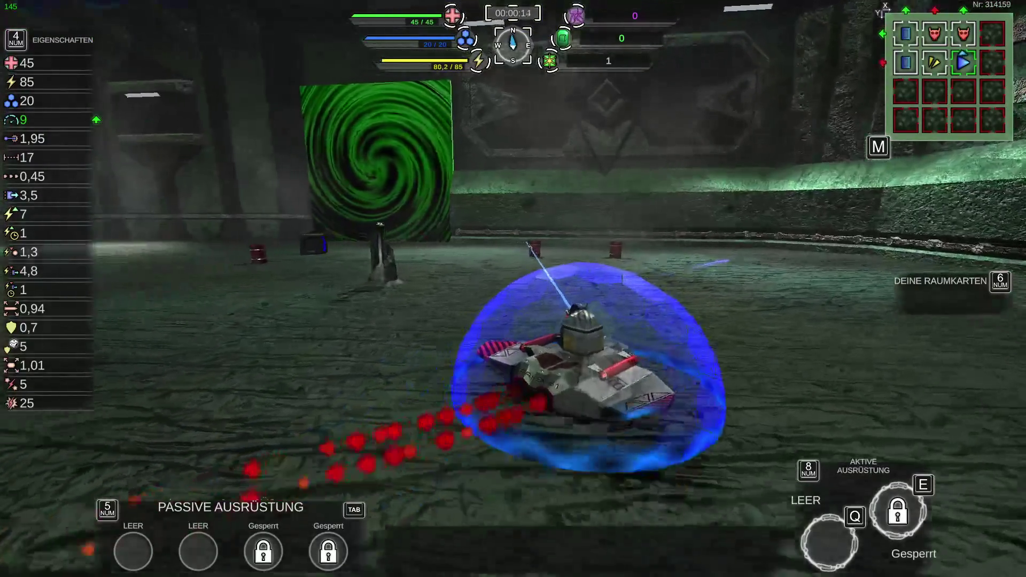
{"action": "key", "text": "a"}
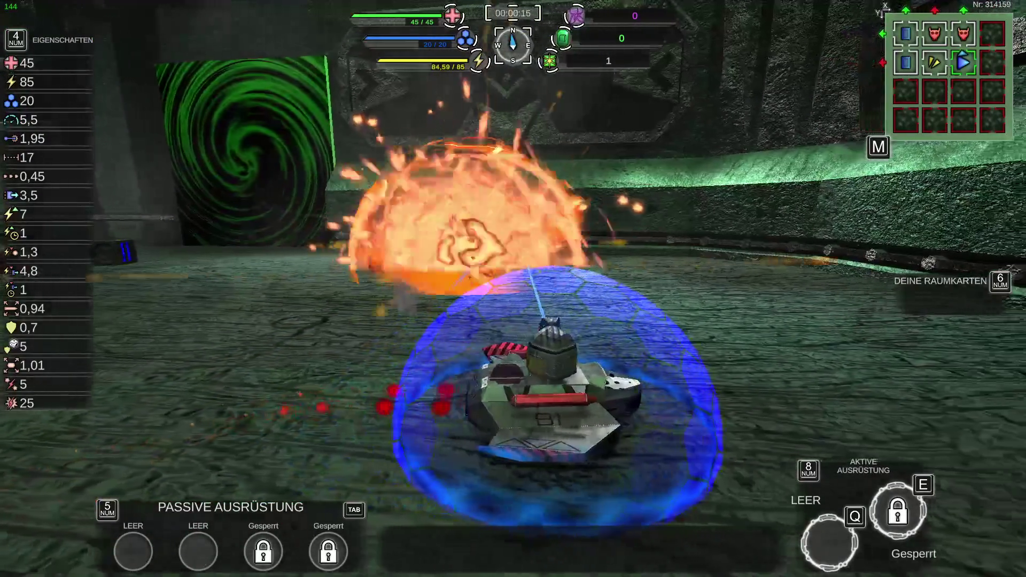
{"action": "key", "text": "a"}
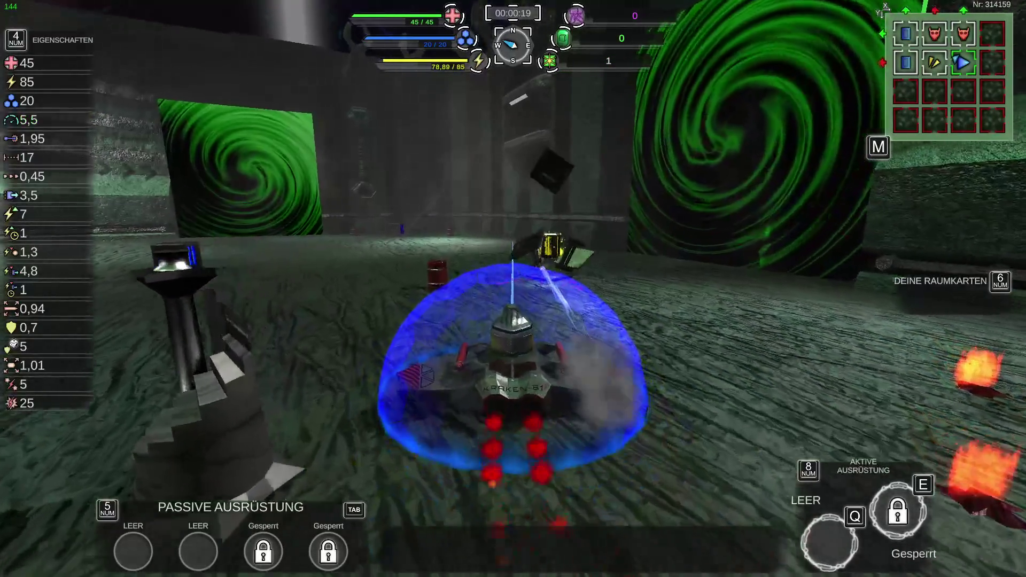
{"action": "key", "text": "w"}
{"action": "key", "text": "a"}
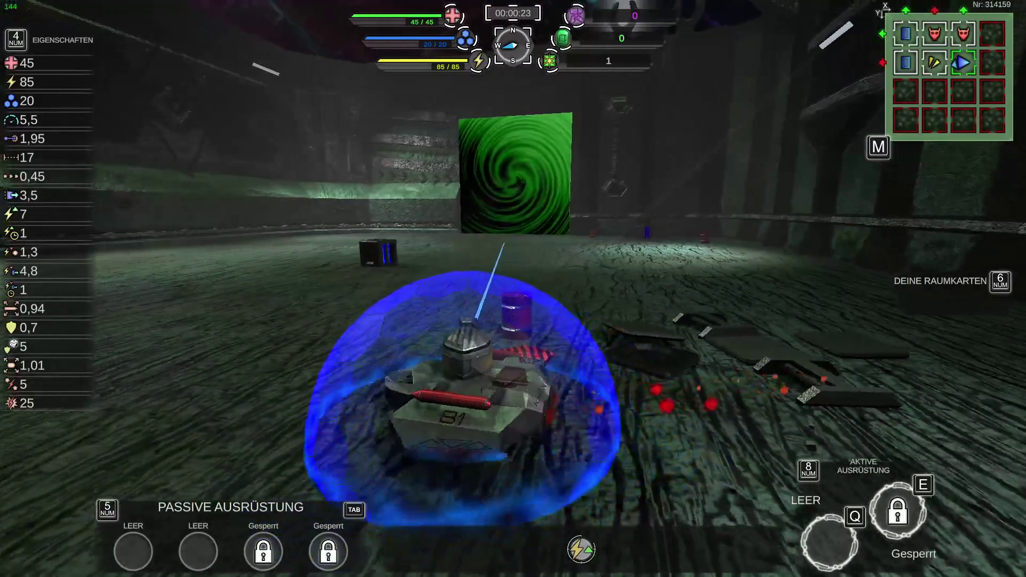
{"action": "key", "text": "Tab"}
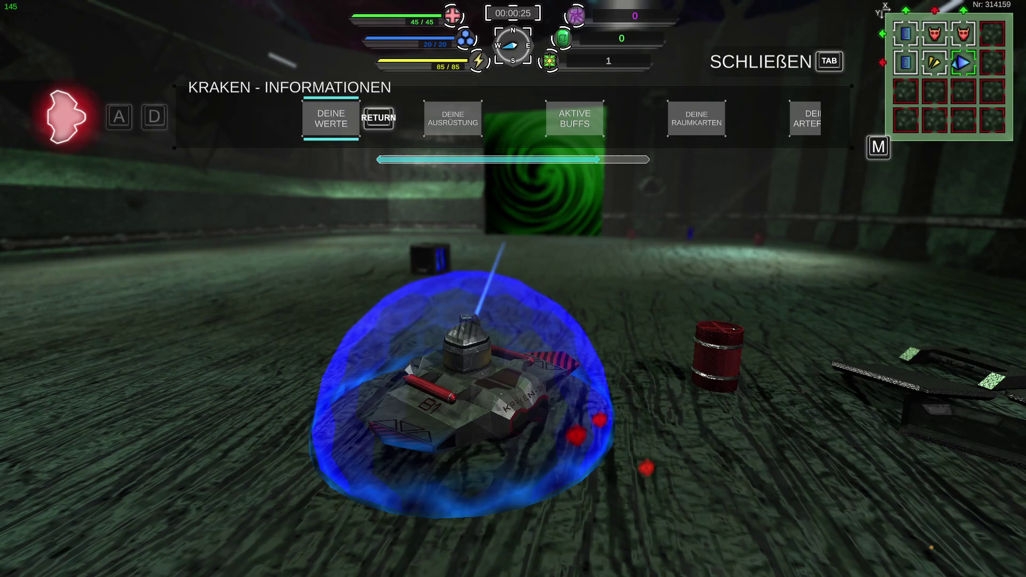
Step: Check the Kraken's Aktive Buffs, then resume driving into the green portal
{"action": "key", "text": "d"}
{"action": "key", "text": "d"}
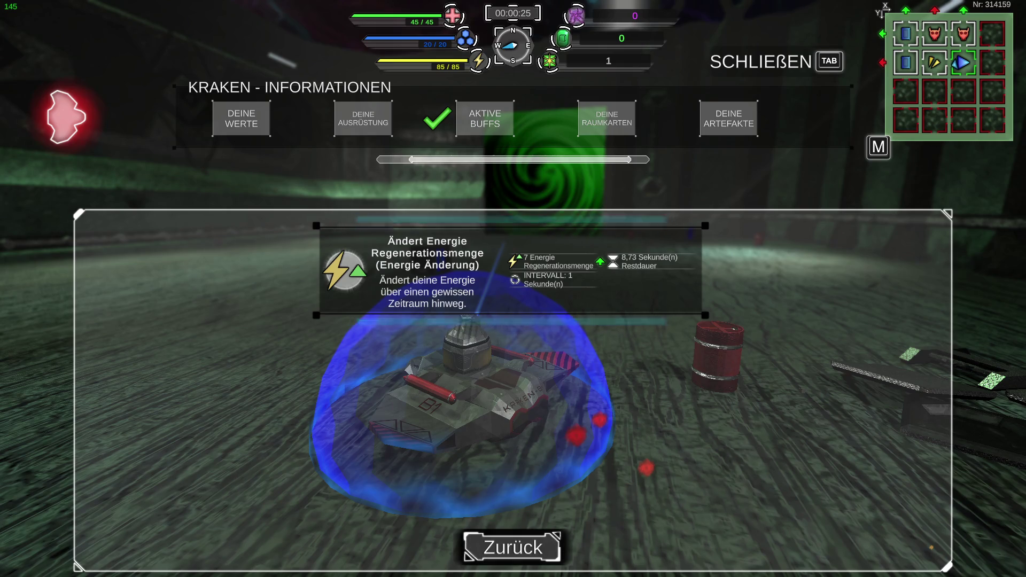
{"action": "key", "text": "Tab"}
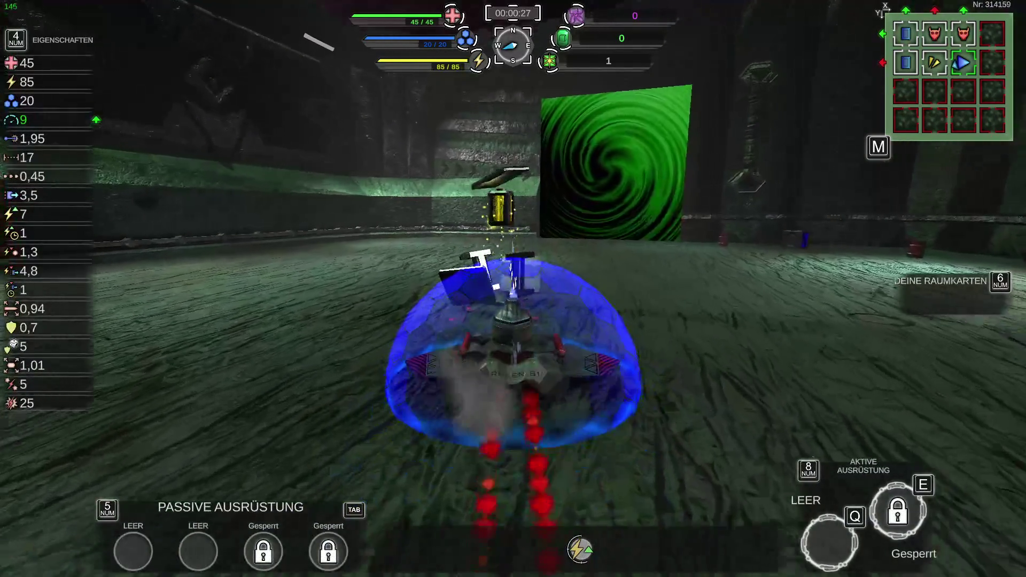
{"action": "key", "text": "d"}
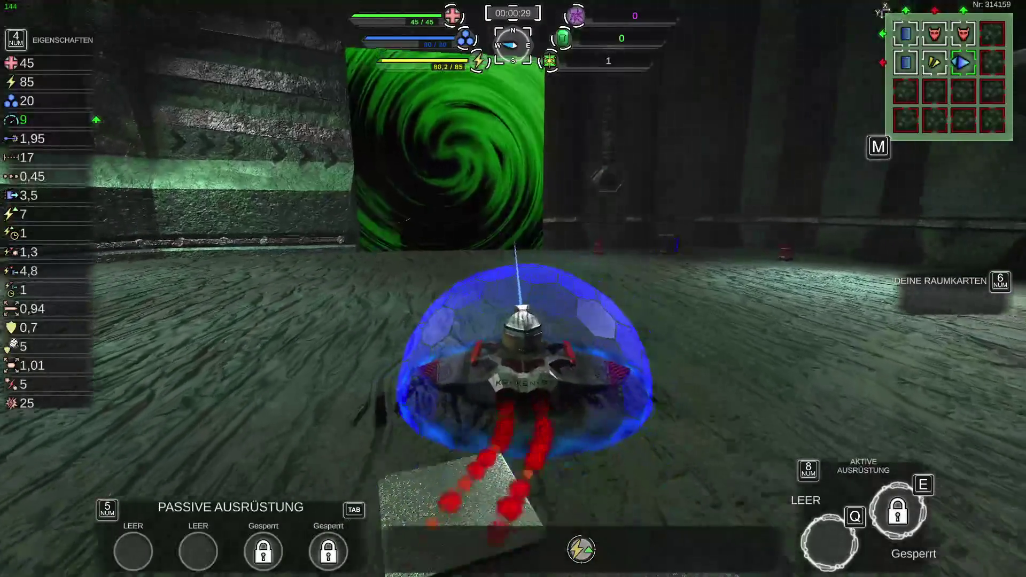
{"action": "key", "text": "w"}
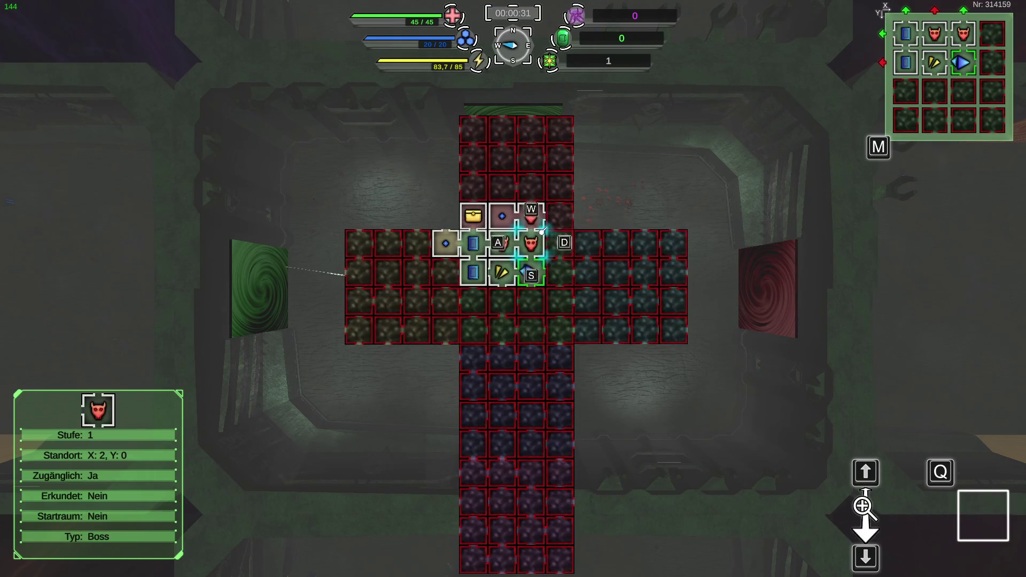
Step: Position the Boss room card on the room grid and insert it into the map
{"action": "key", "text": "s"}
{"action": "key", "text": "d"}
{"action": "key", "text": "d"}
{"action": "key", "text": "w"}
{"action": "key", "text": "a"}
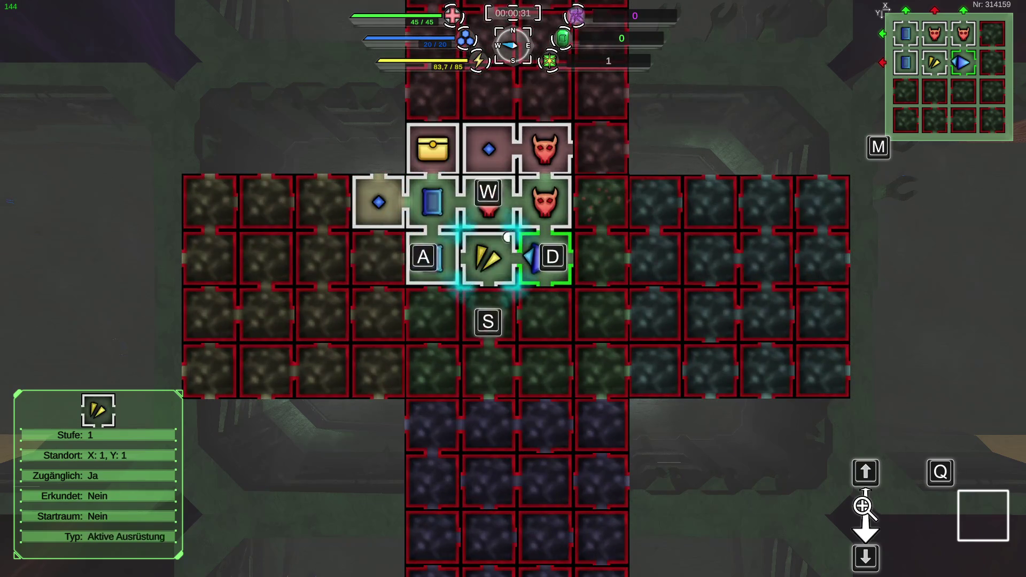
{"action": "key", "text": "w"}
{"action": "key", "text": "a"}
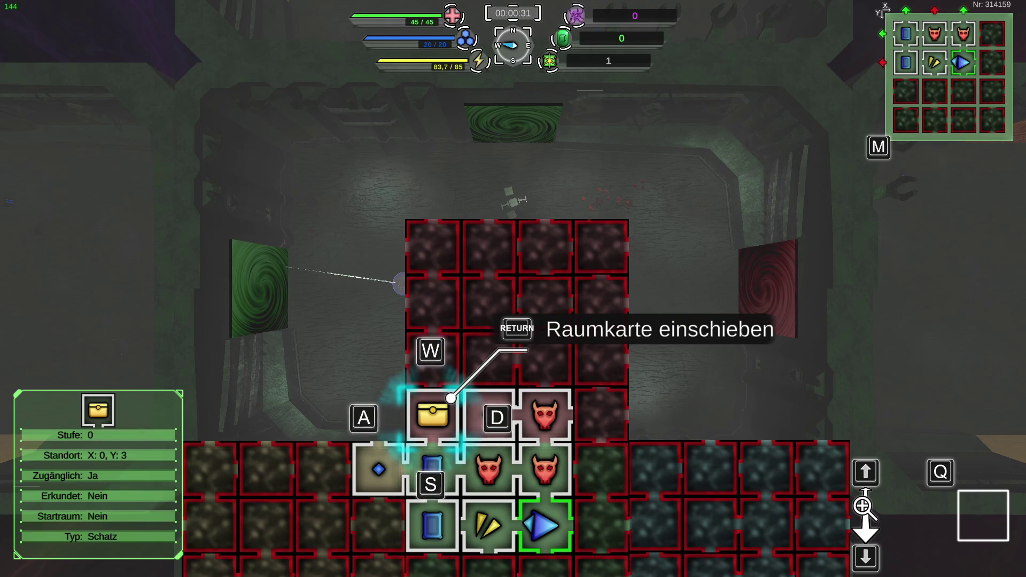
{"action": "key", "text": "s"}
{"action": "key", "text": "d"}
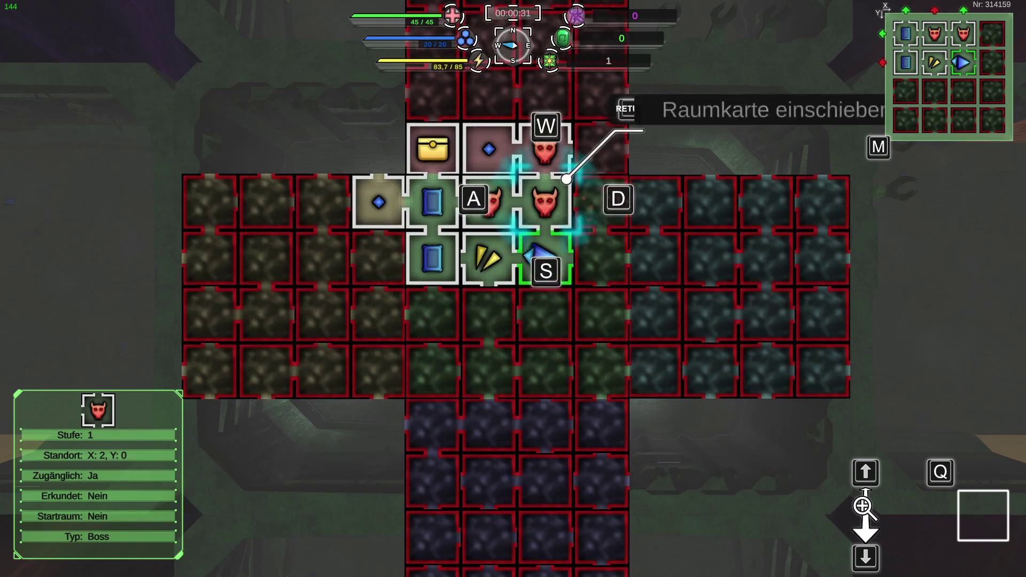
{"action": "key", "text": "a"}
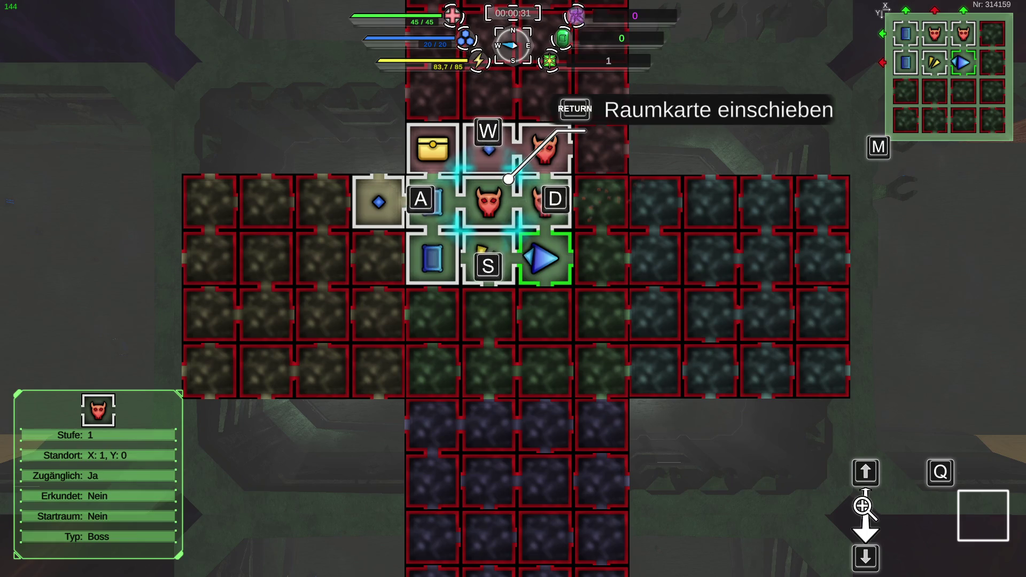
{"action": "key", "text": "d"}
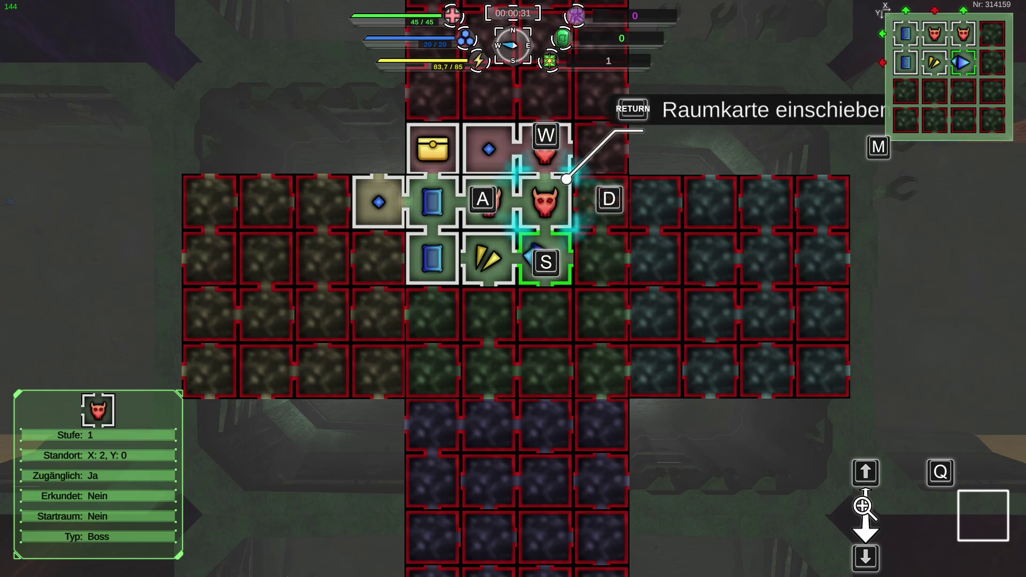
{"action": "key", "text": "Down"}
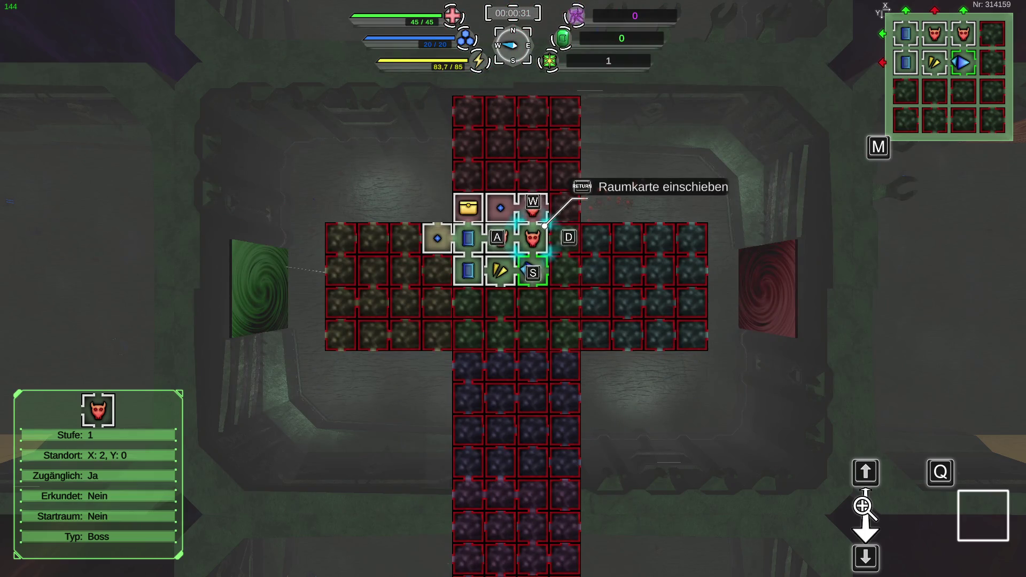
{"action": "key", "text": "Return"}
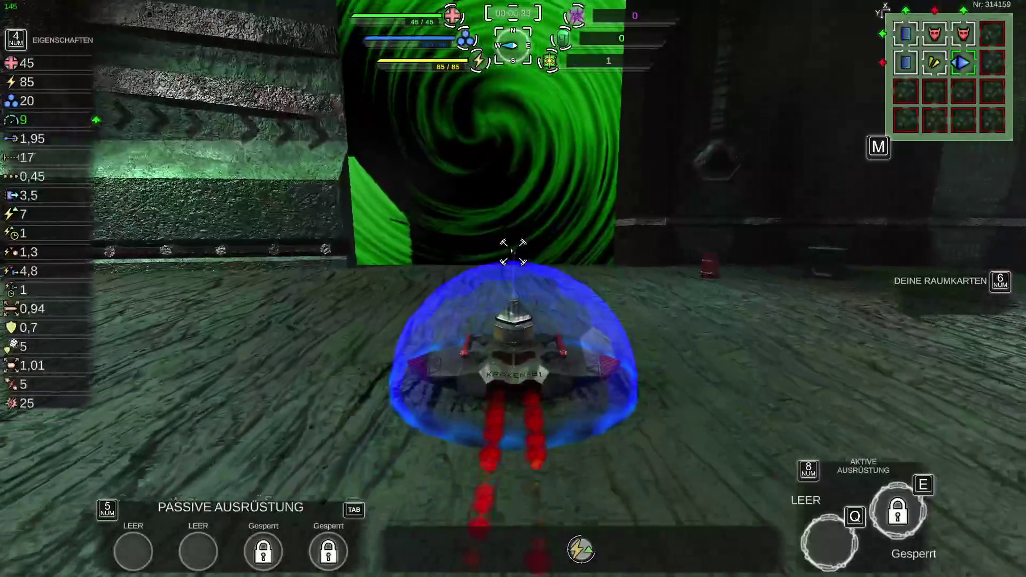
Step: Drive into the green portal and briefly look through the game settings
{"action": "key", "text": "w"}
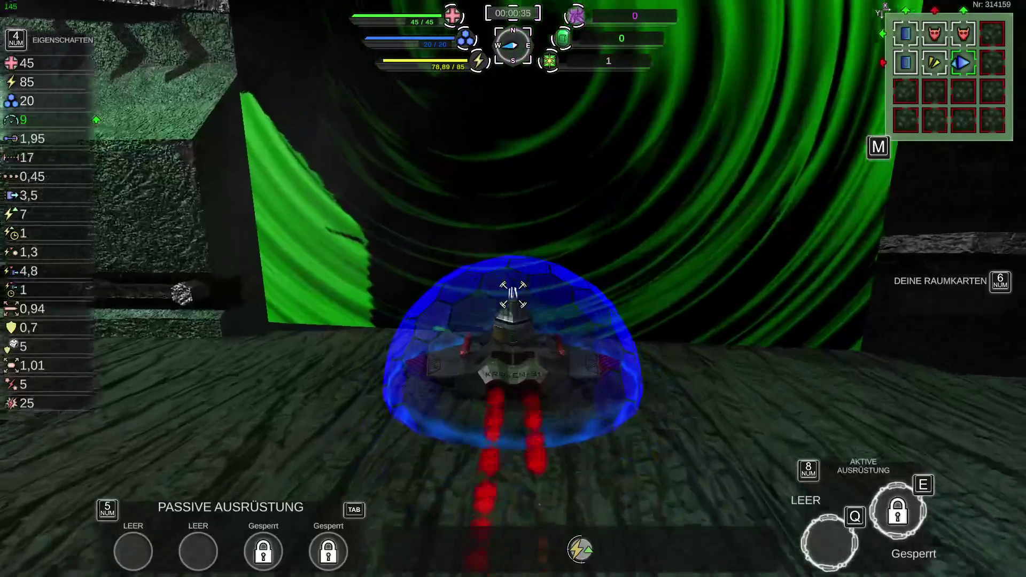
{"action": "key", "text": "Escape"}
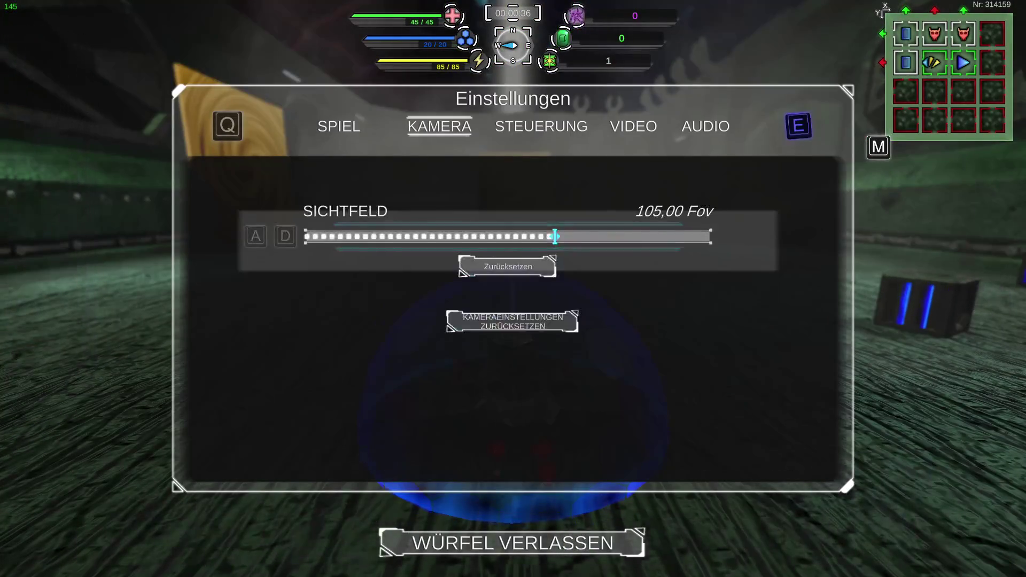
{"action": "key", "text": "e"}
{"action": "key", "text": "e"}
{"action": "key", "text": "e"}
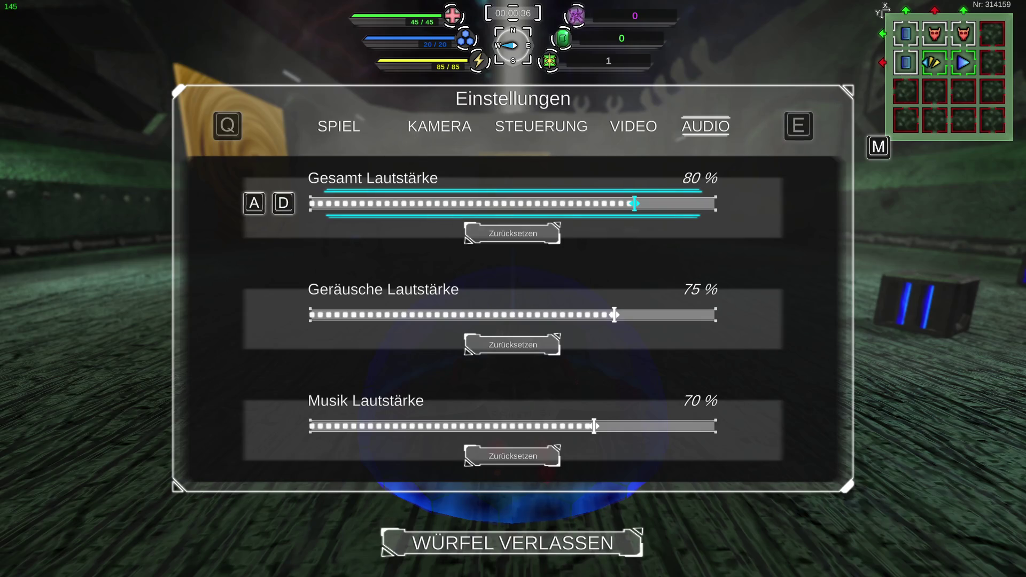
{"action": "key", "text": "Escape"}
Step: Drive over to the weapon crate and pick up the minigun
{"action": "key", "text": "w"}
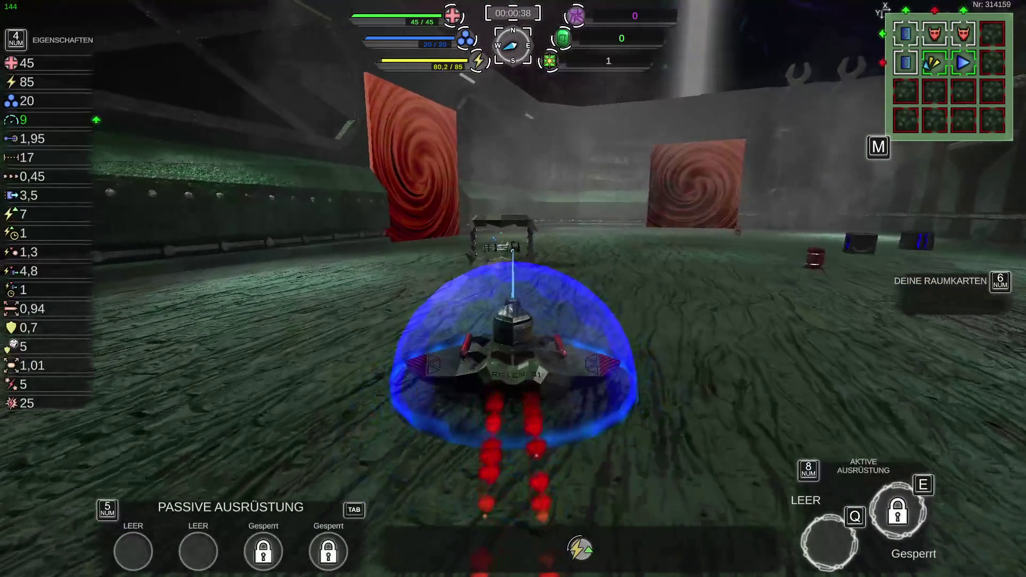
{"action": "key", "text": "w"}
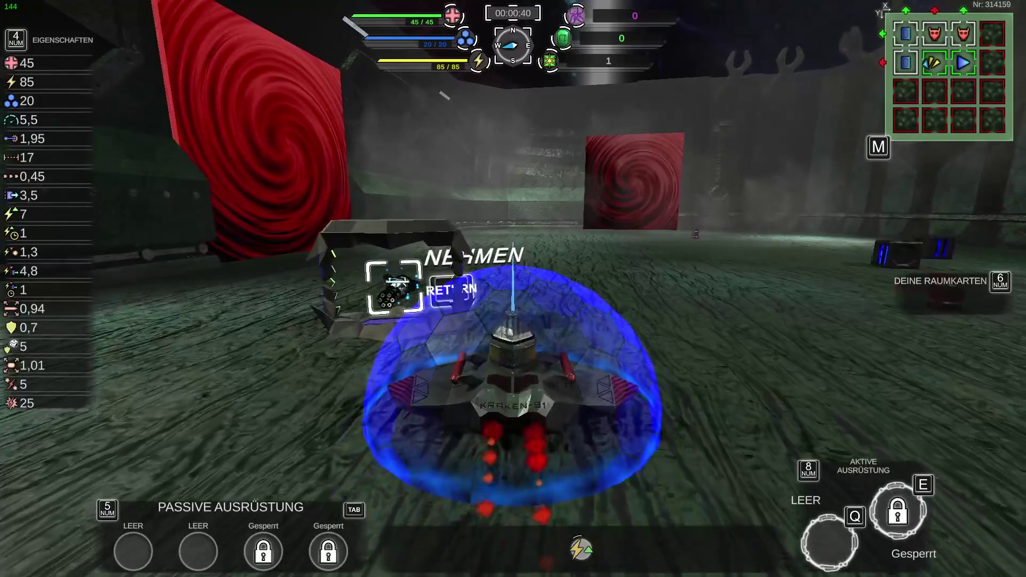
{"action": "key", "text": "Return"}
{"action": "key", "text": "d"}
Step: View the Kraken's equipment in the information panel, then close it
{"action": "key", "text": "Tab"}
{"action": "key", "text": "Tab"}
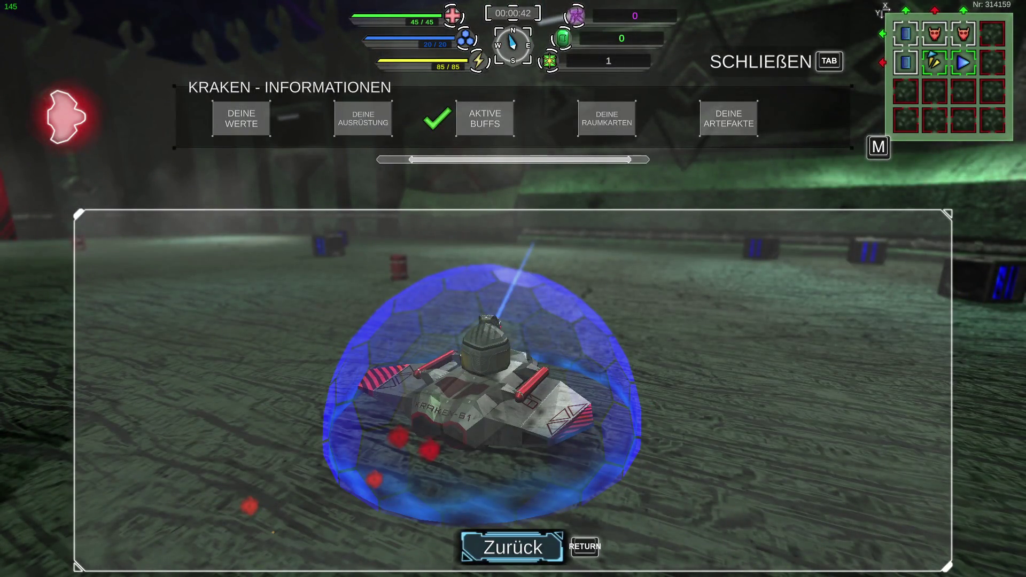
{"action": "key", "text": "a"}
{"action": "key", "text": "Return"}
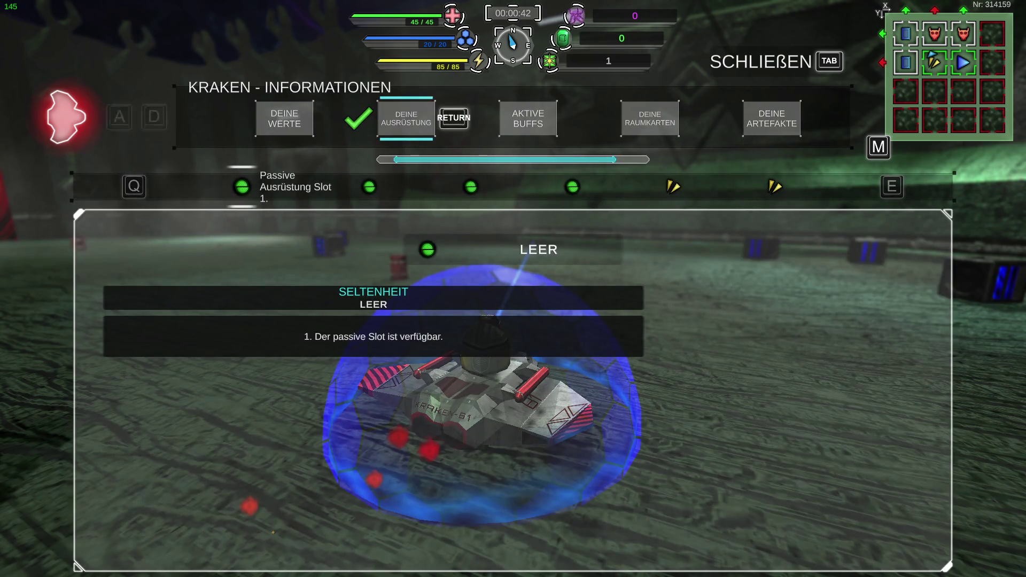
{"action": "key", "text": "Tab"}
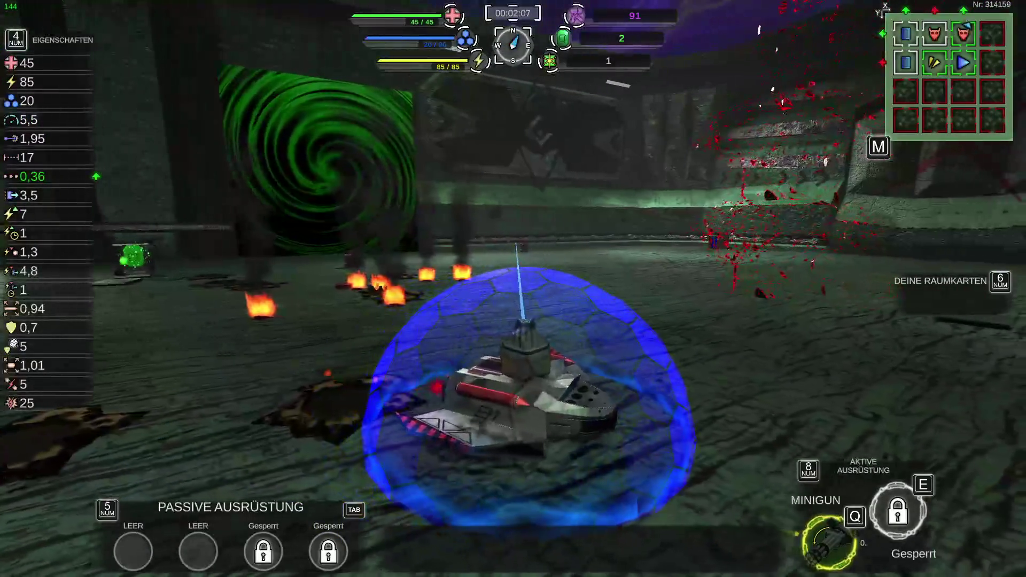
Step: View the room-card map, then resume driving the tank forward and left
{"action": "key", "text": "KP_6"}
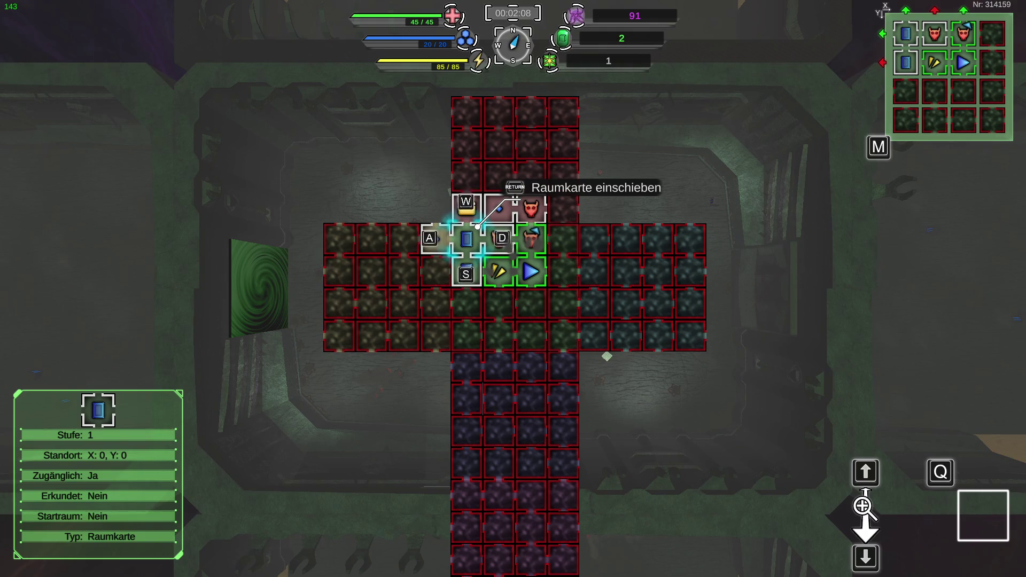
{"action": "key", "text": "Return"}
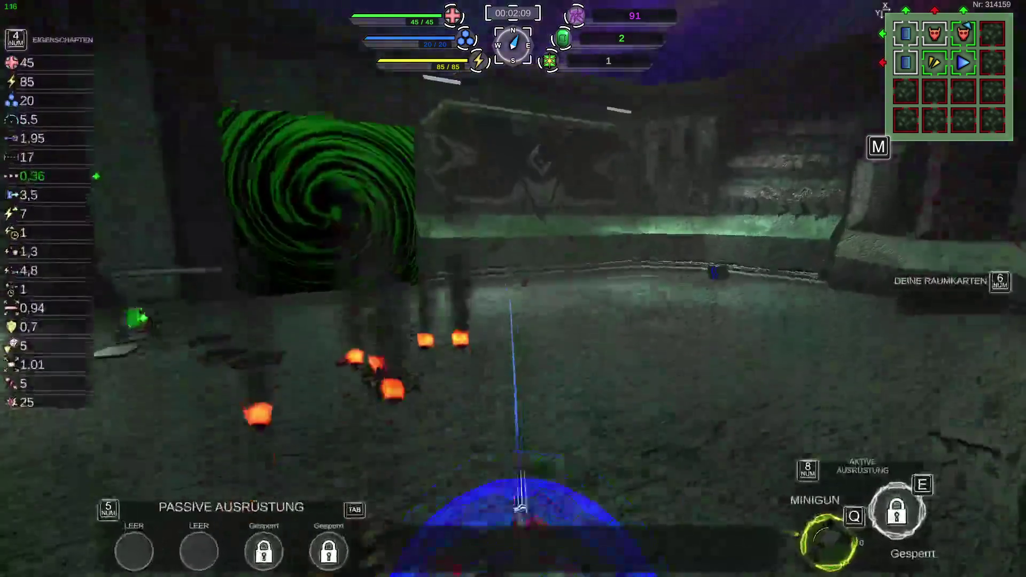
{"action": "key", "text": "w"}
{"action": "key", "text": "a"}
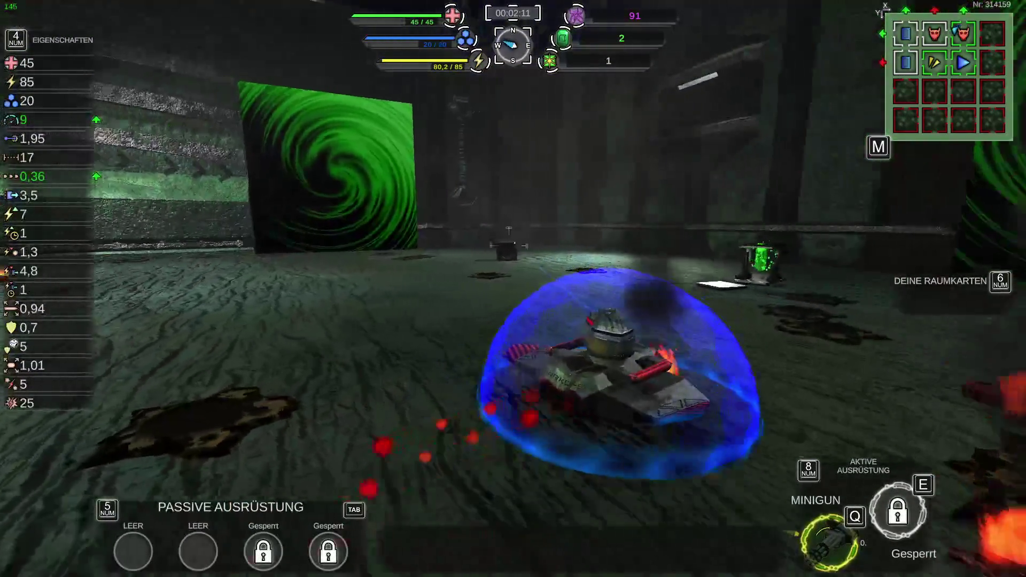
{"action": "key", "text": "a"}
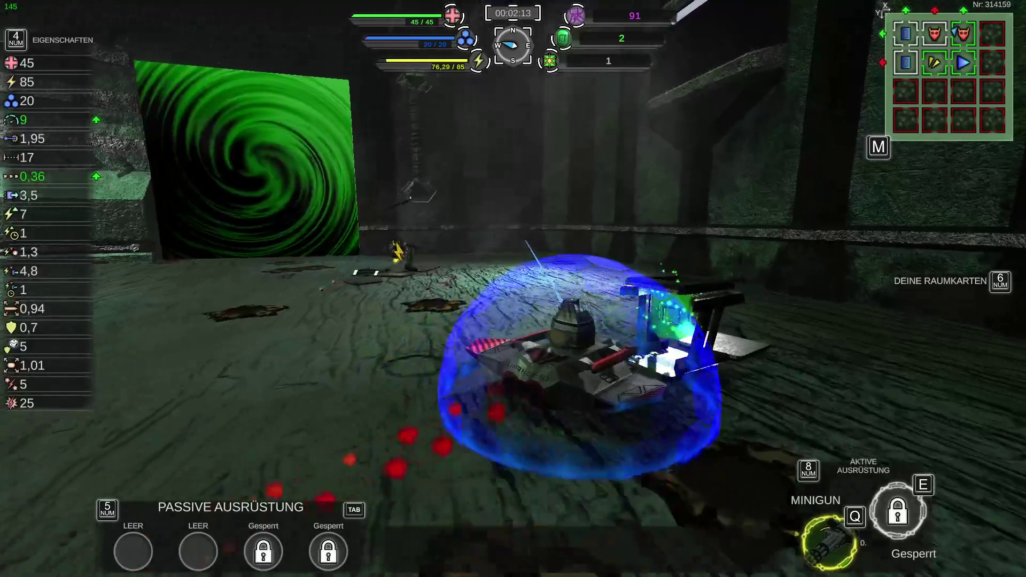
Step: Fire the minigun while steering the tank into the green portal to the boss room
{"action": "key", "text": "q"}
{"action": "key", "text": "w"}
{"action": "key", "text": "a"}
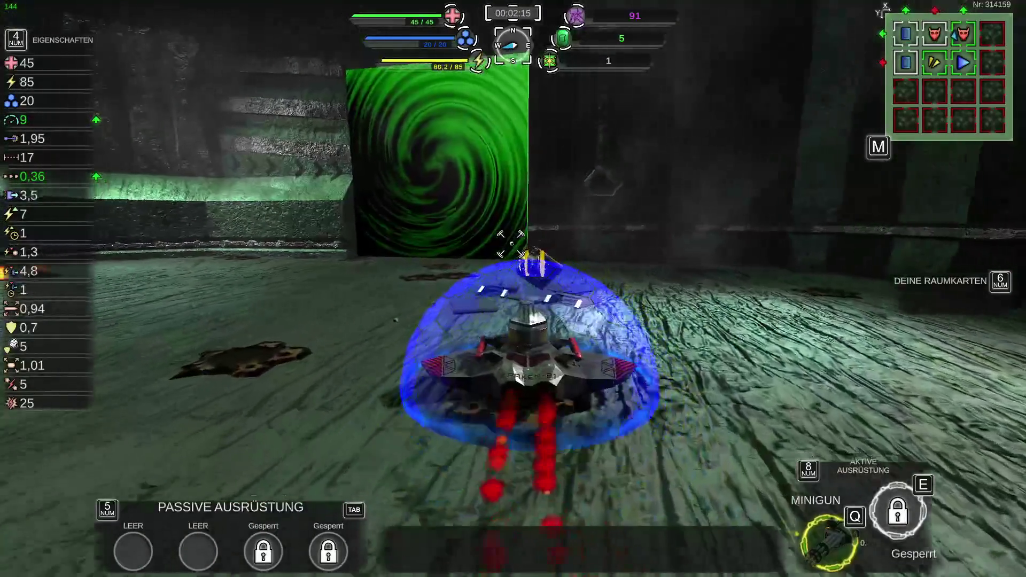
{"action": "key", "text": "q"}
{"action": "key", "text": "a"}
{"action": "key", "text": "w"}
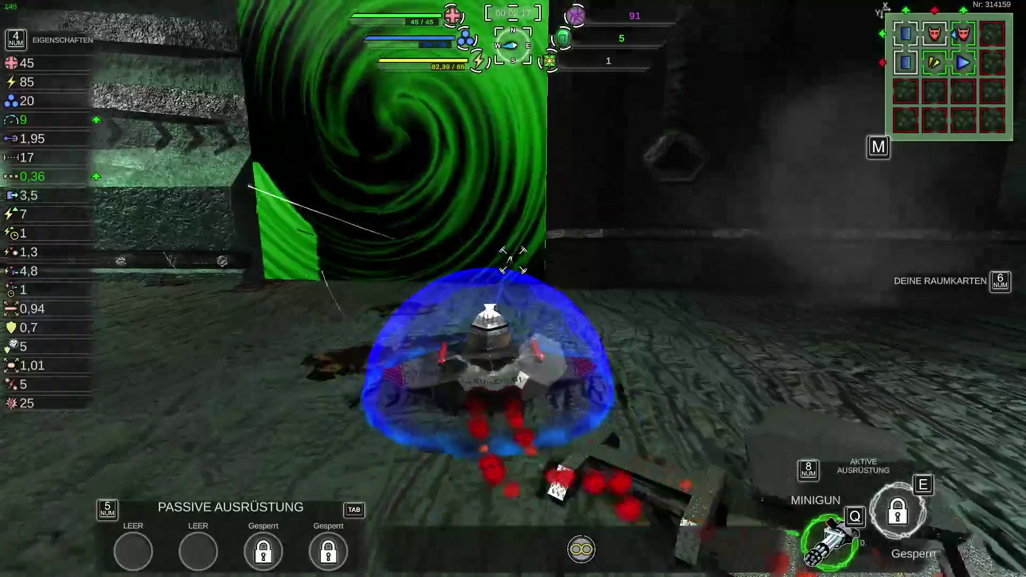
{"action": "key", "text": "w"}
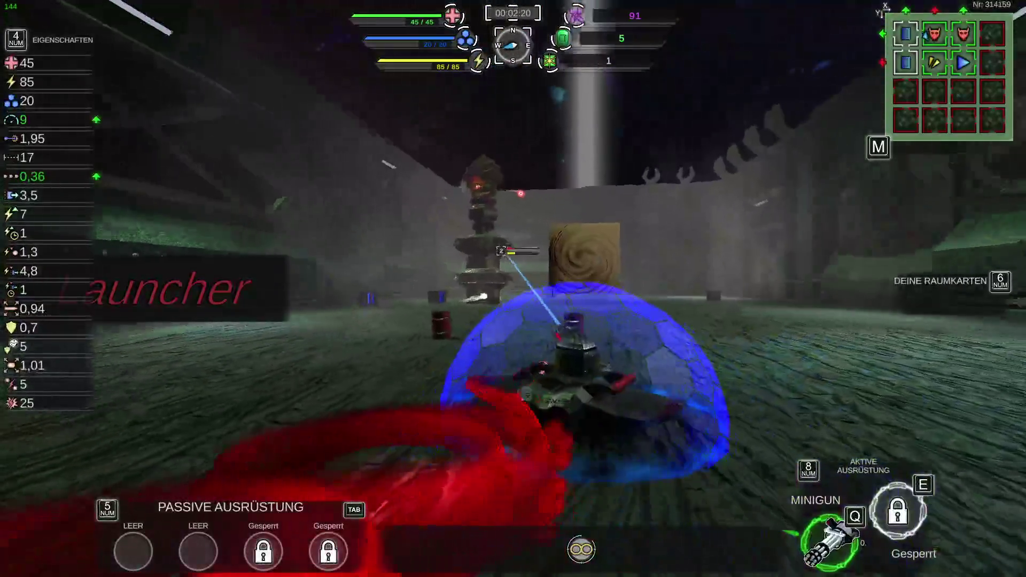
Step: Circle the Launcher boss tower left and right, dodging its explosions while firing
{"action": "key", "text": "a"}
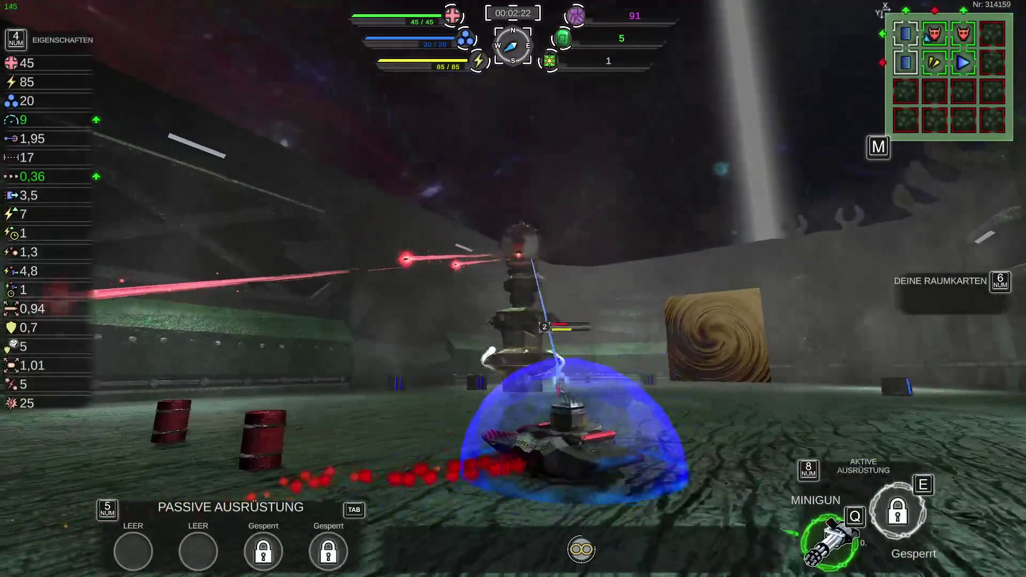
{"action": "key", "text": "a"}
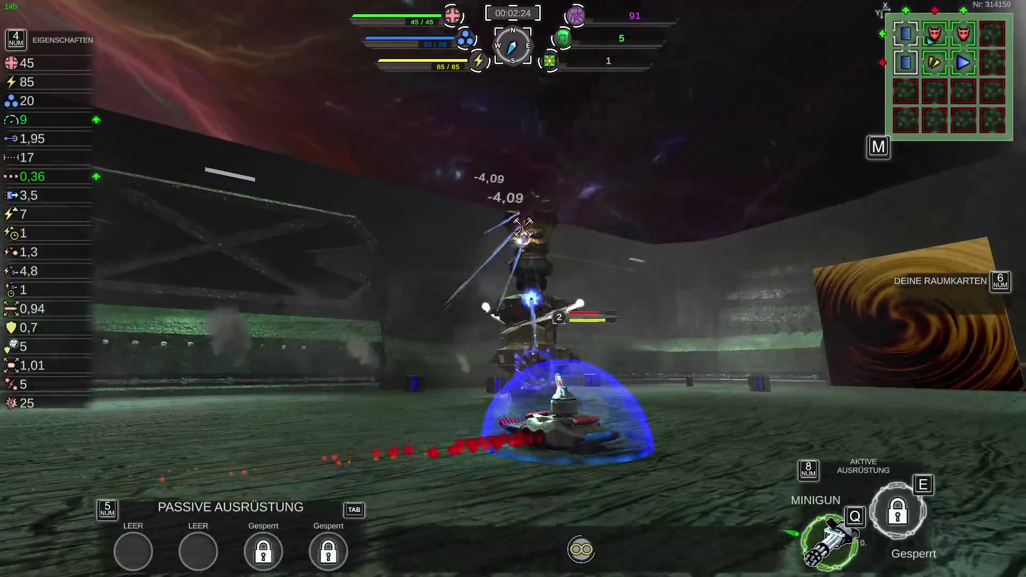
{"action": "key", "text": "a"}
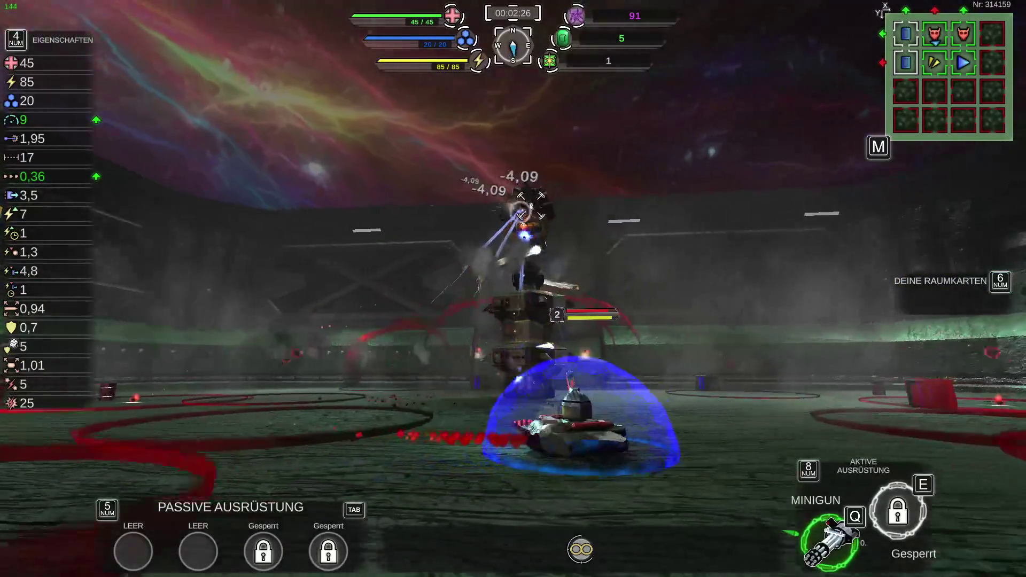
{"action": "key", "text": "a"}
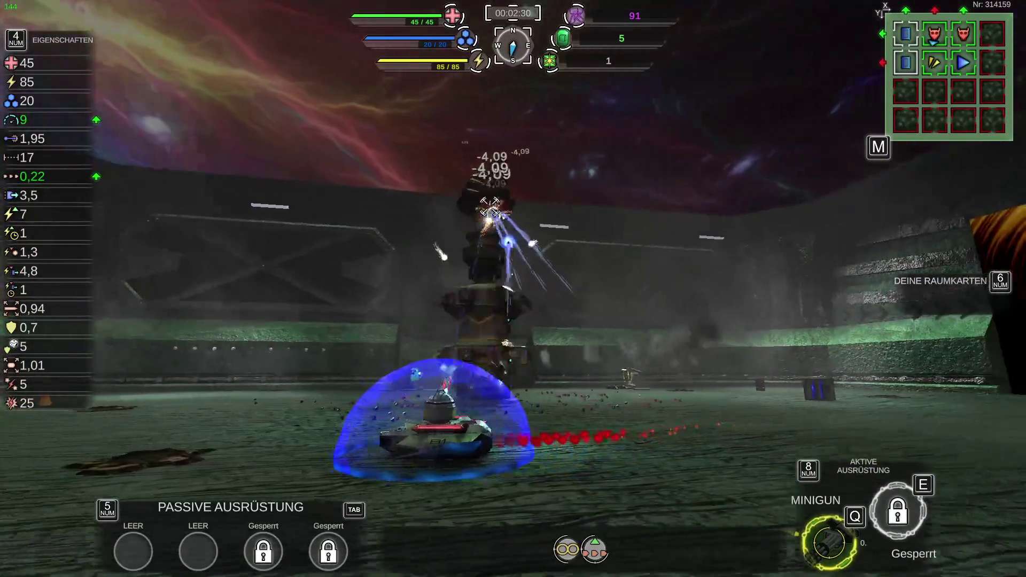
{"action": "key", "text": "d"}
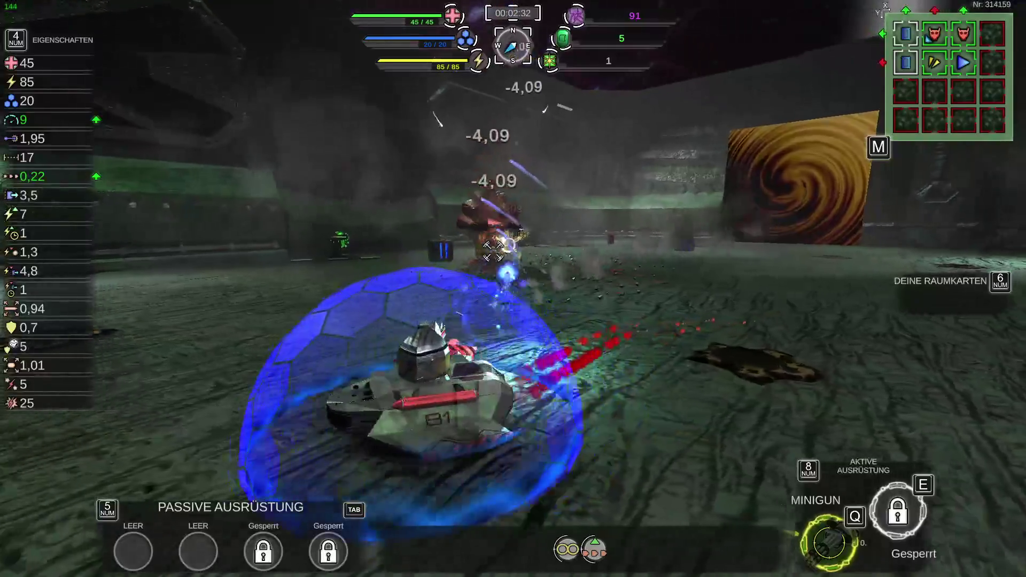
{"action": "key", "text": "d"}
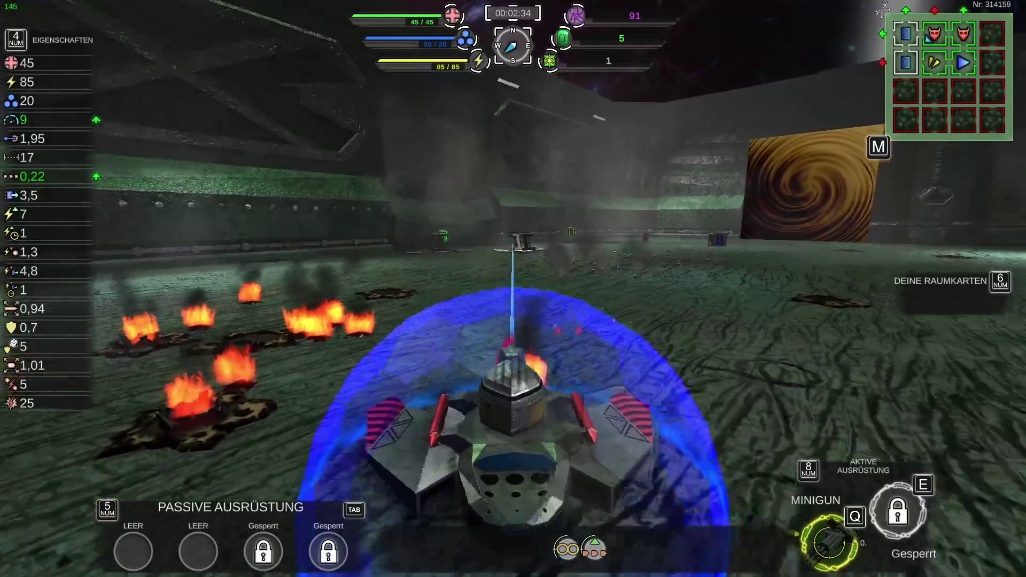
{"action": "key", "text": "d"}
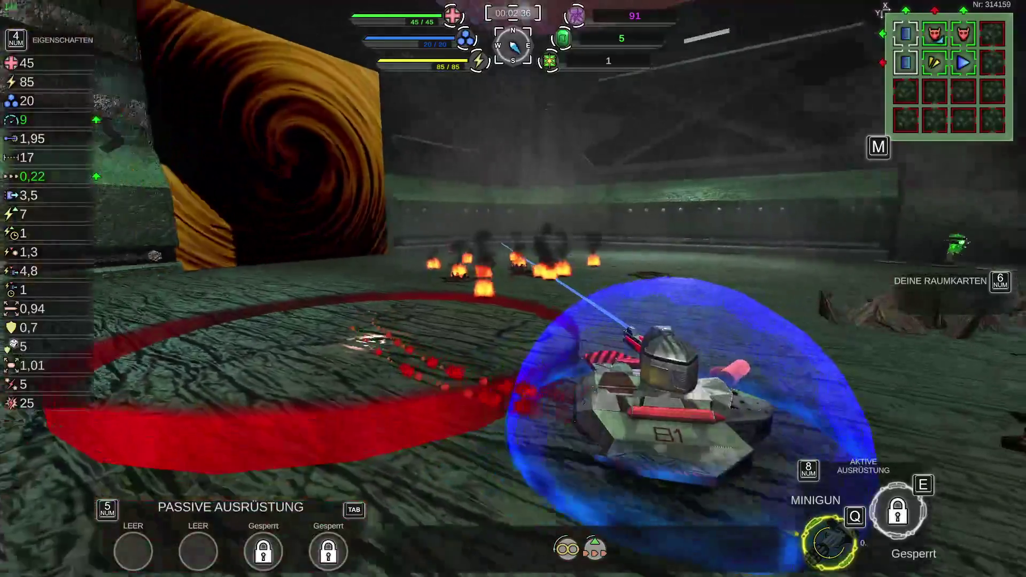
{"action": "key", "text": "a"}
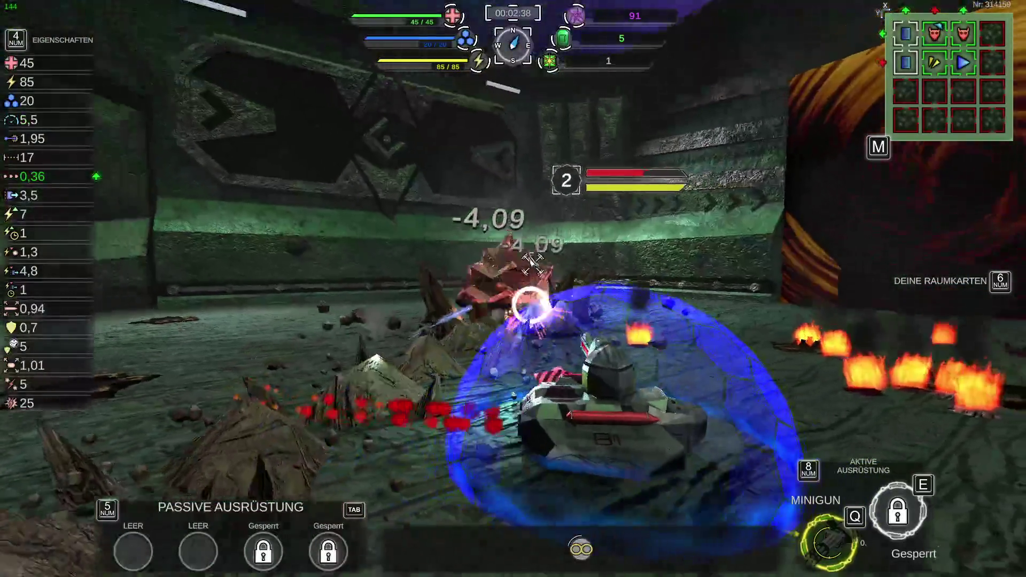
{"action": "key", "text": "a"}
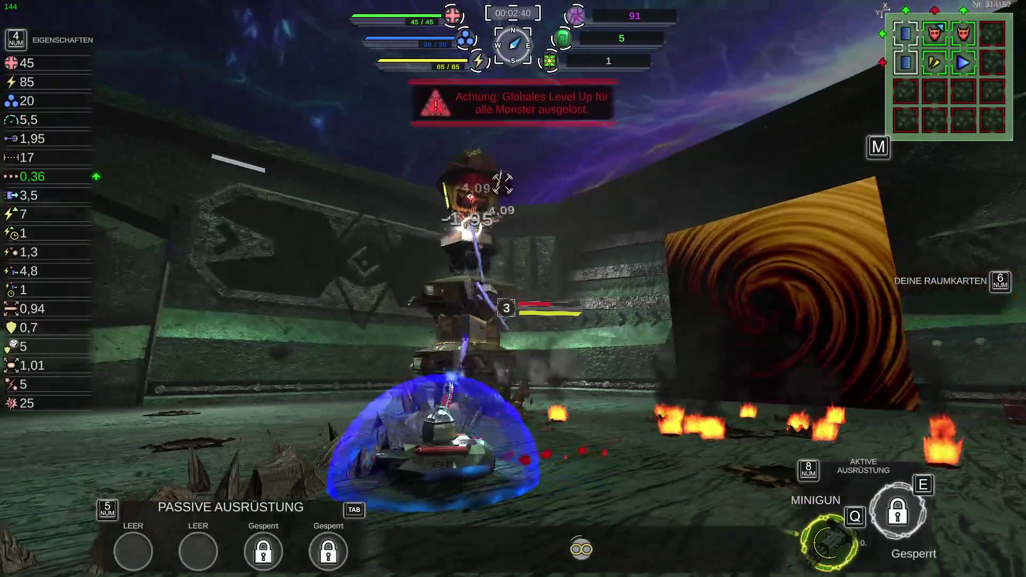
Step: Close in on the boss tower, trigger the Minigun ability, and evade its attack ring
{"action": "key", "text": "d"}
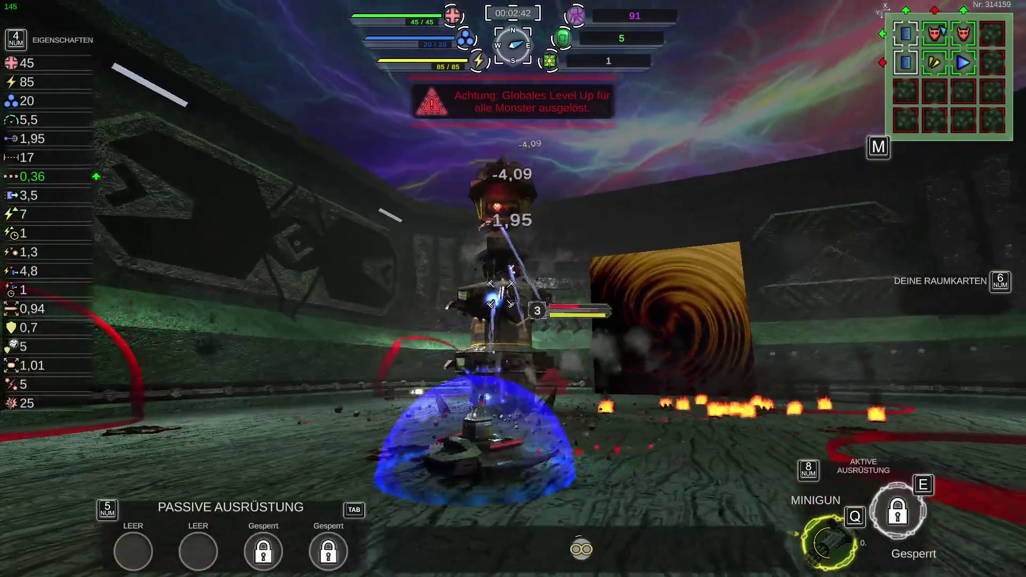
{"action": "key", "text": "w"}
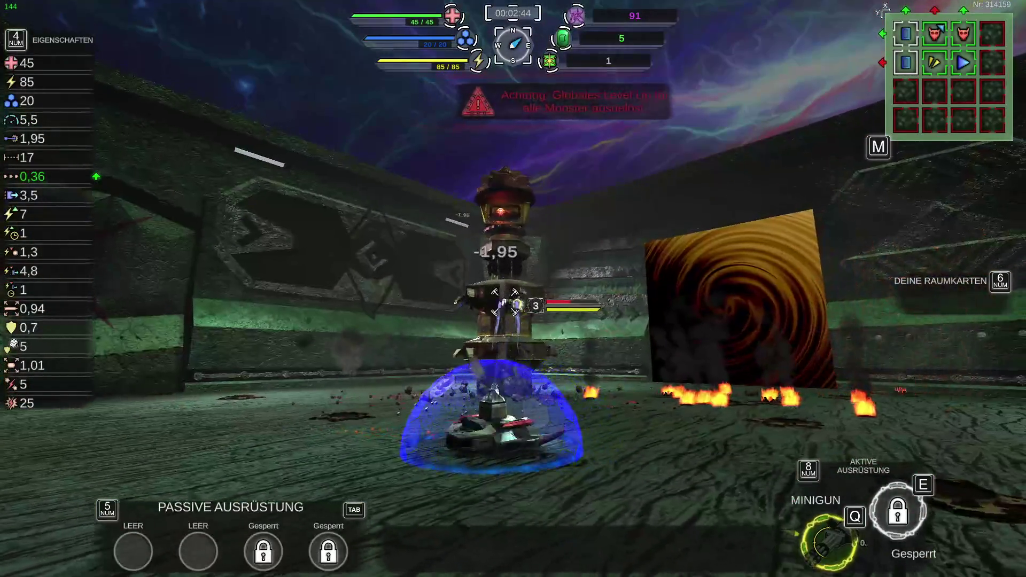
{"action": "key", "text": "w"}
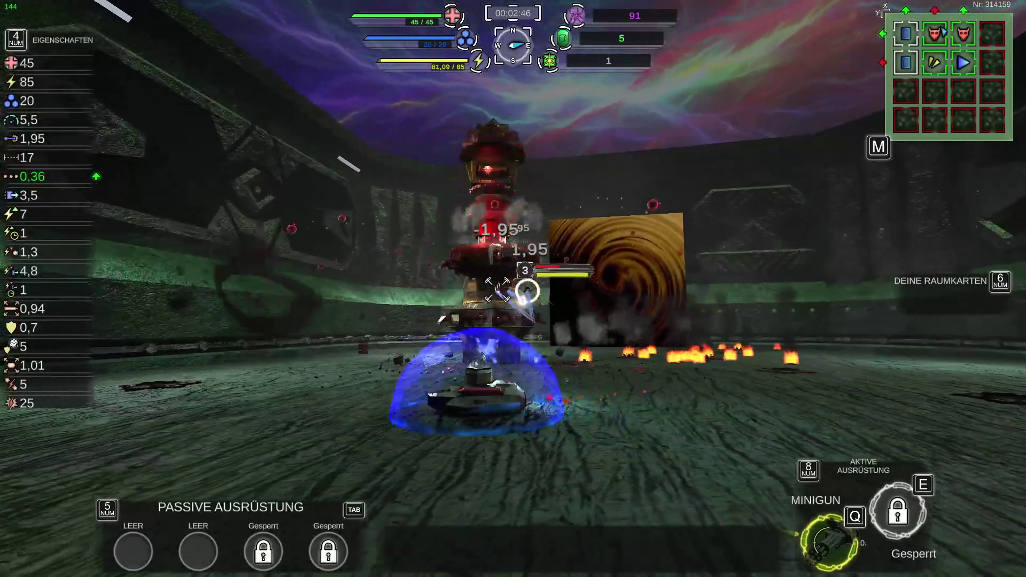
{"action": "key", "text": "w"}
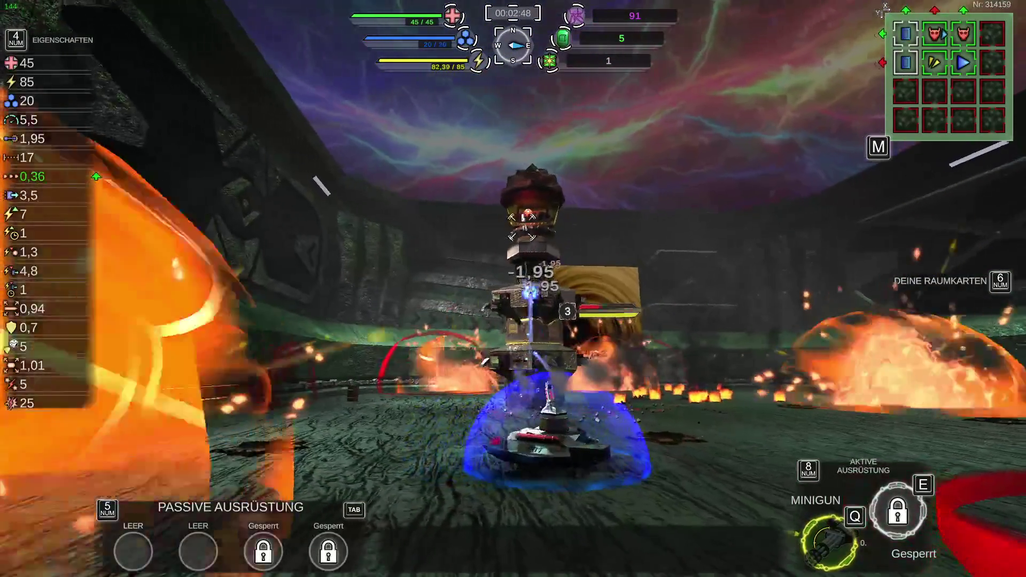
{"action": "key", "text": "w"}
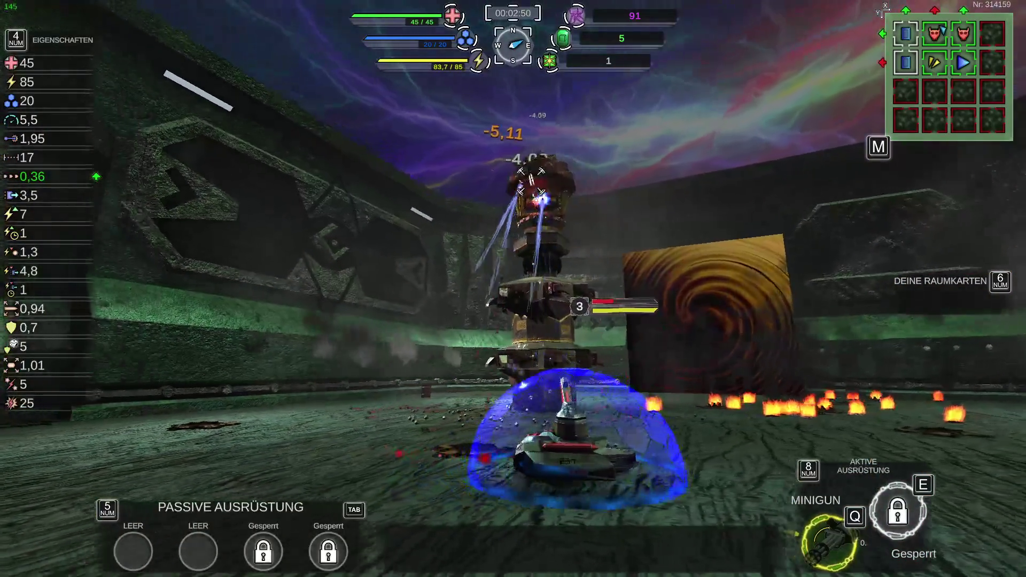
{"action": "key", "text": "w"}
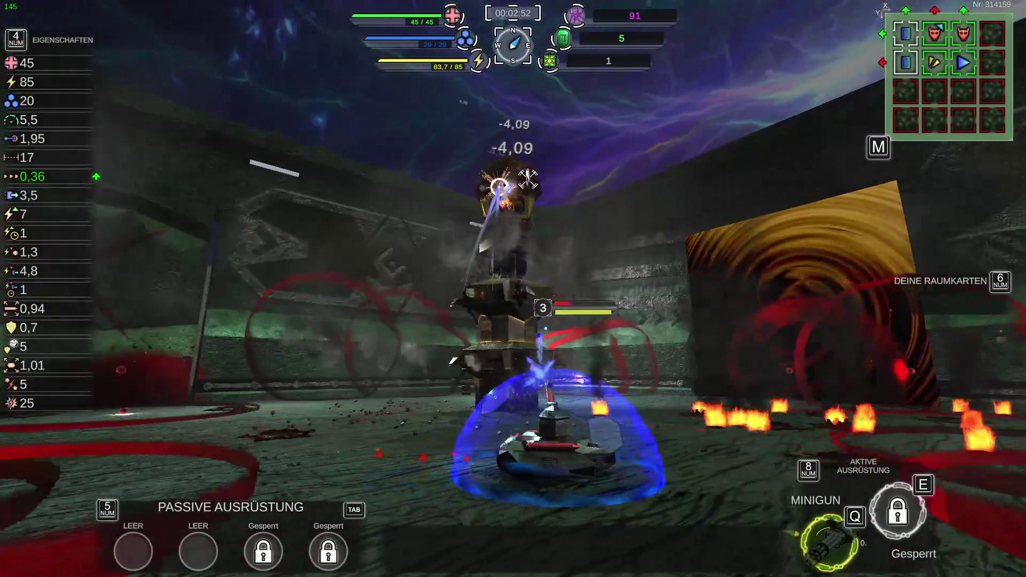
{"action": "key", "text": "q"}
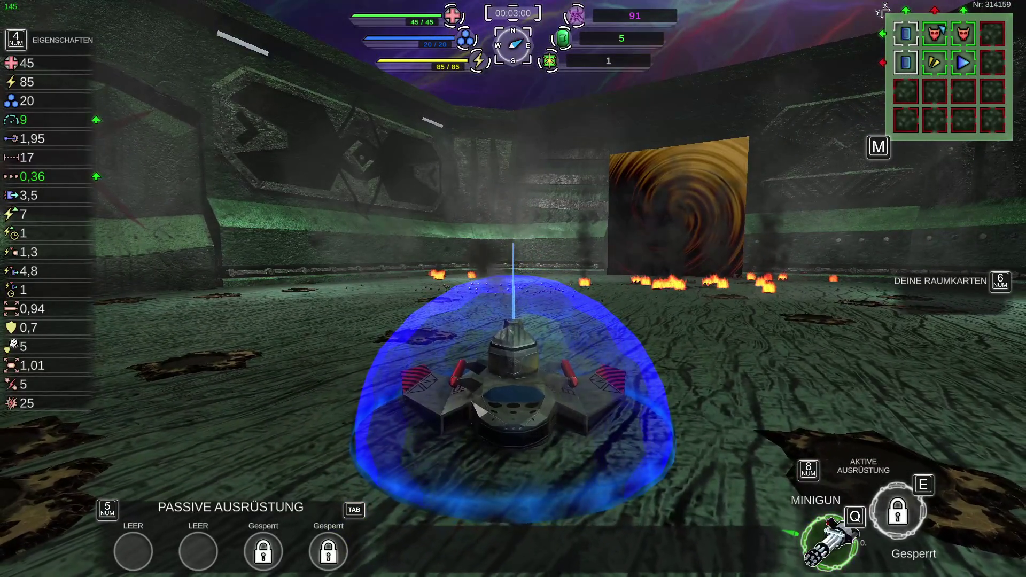
{"action": "key", "text": "a"}
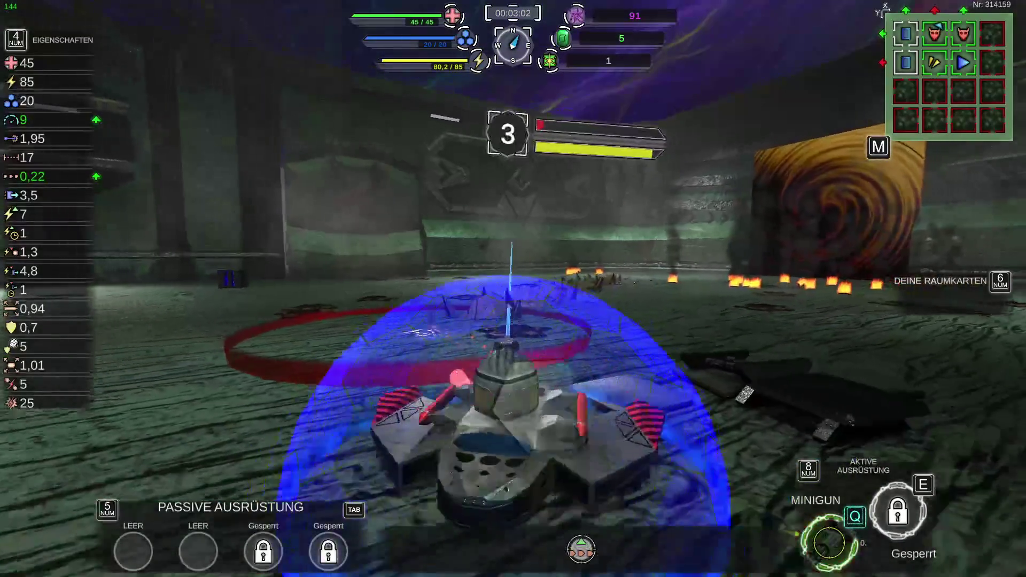
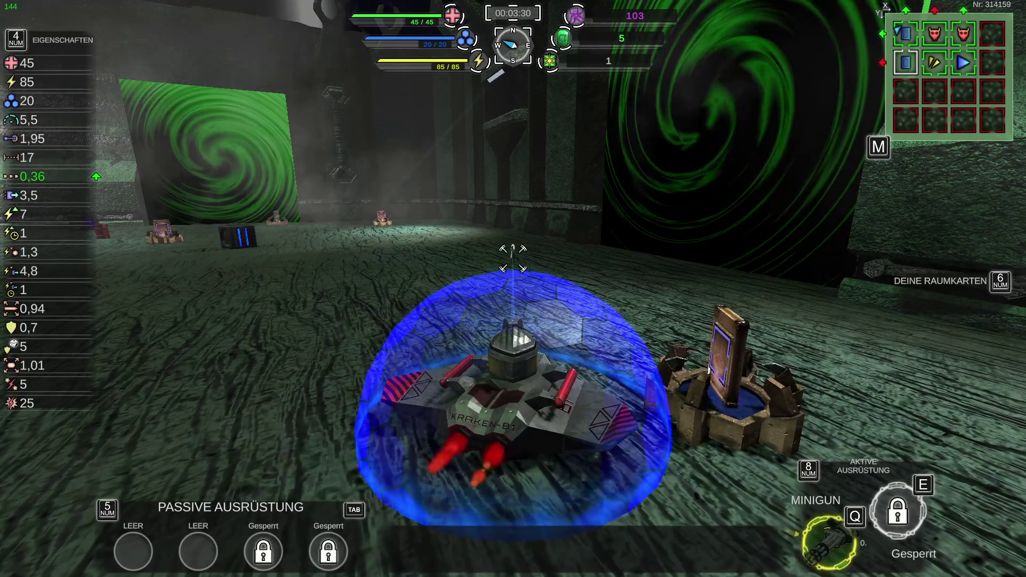
Step: Drive the tank onto the room card to collect it, then bring up the room-card map with Num 6
{"action": "key", "text": "d"}
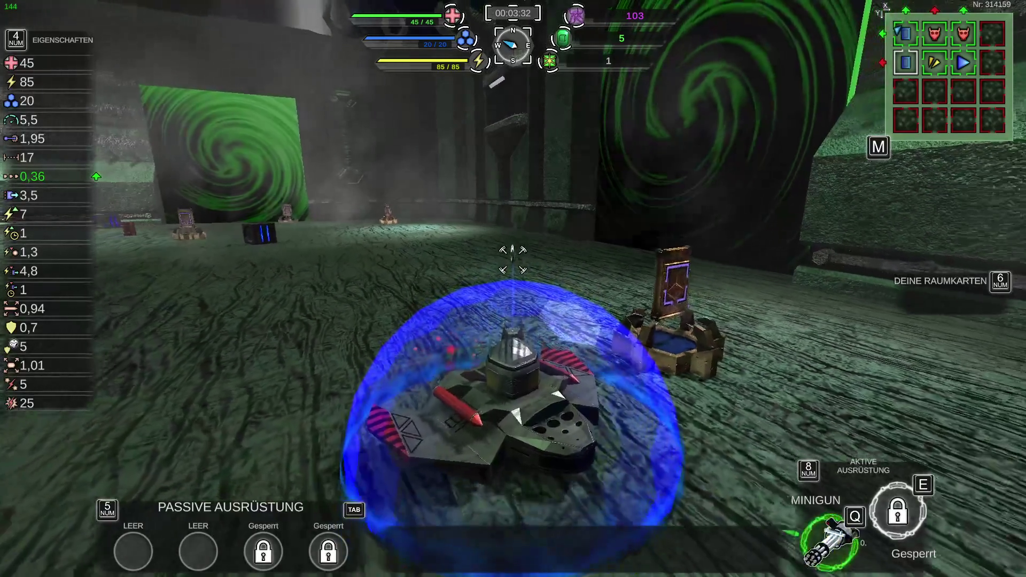
{"action": "key", "text": "a"}
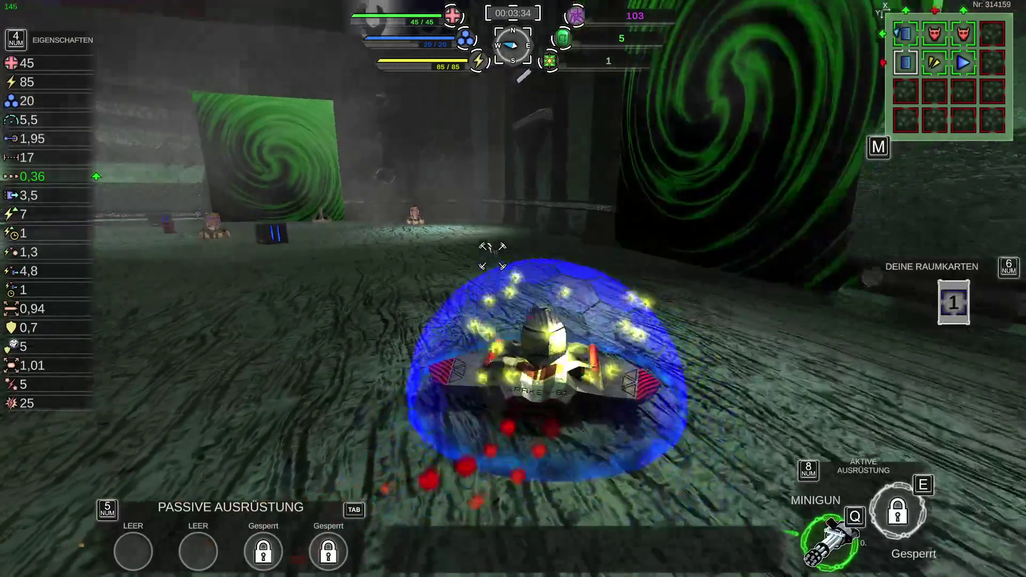
{"action": "key", "text": "a"}
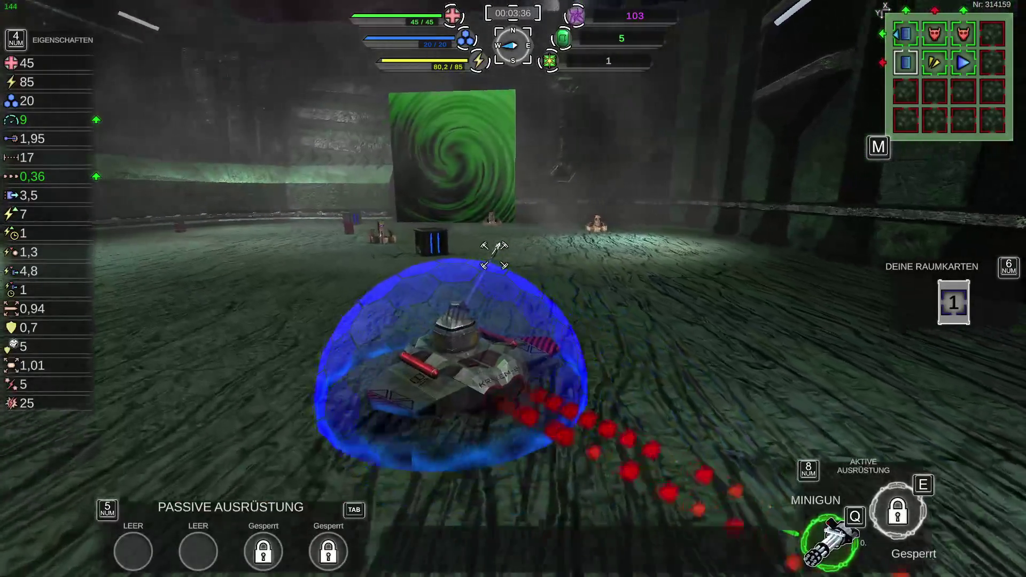
{"action": "key", "text": "d"}
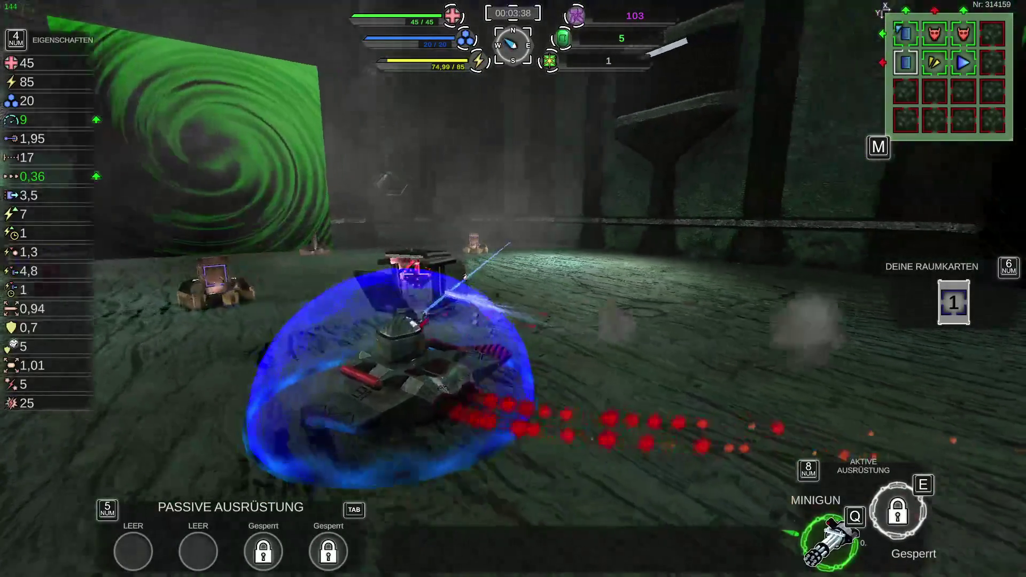
{"action": "key", "text": "d"}
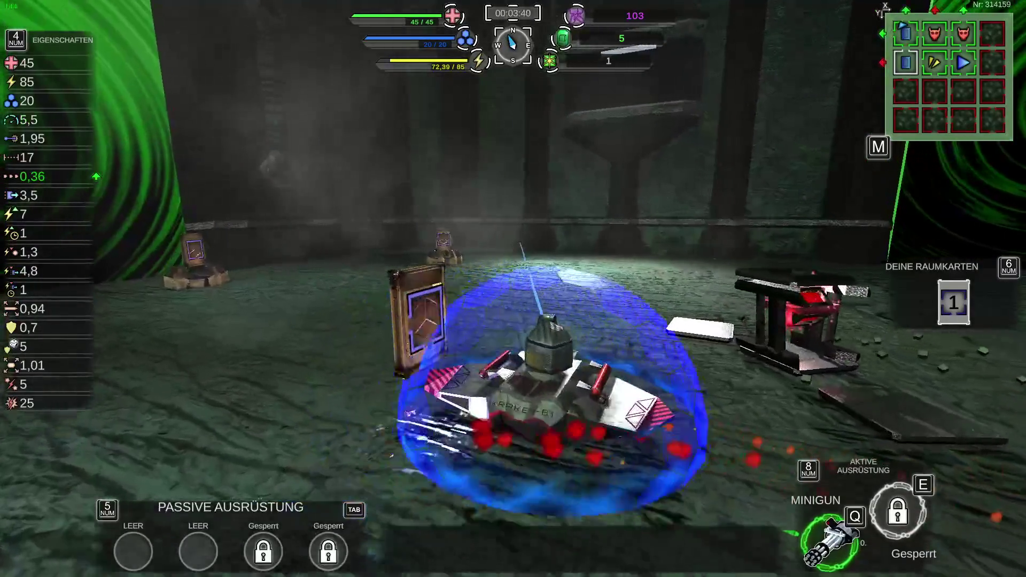
{"action": "key", "text": "KP_6"}
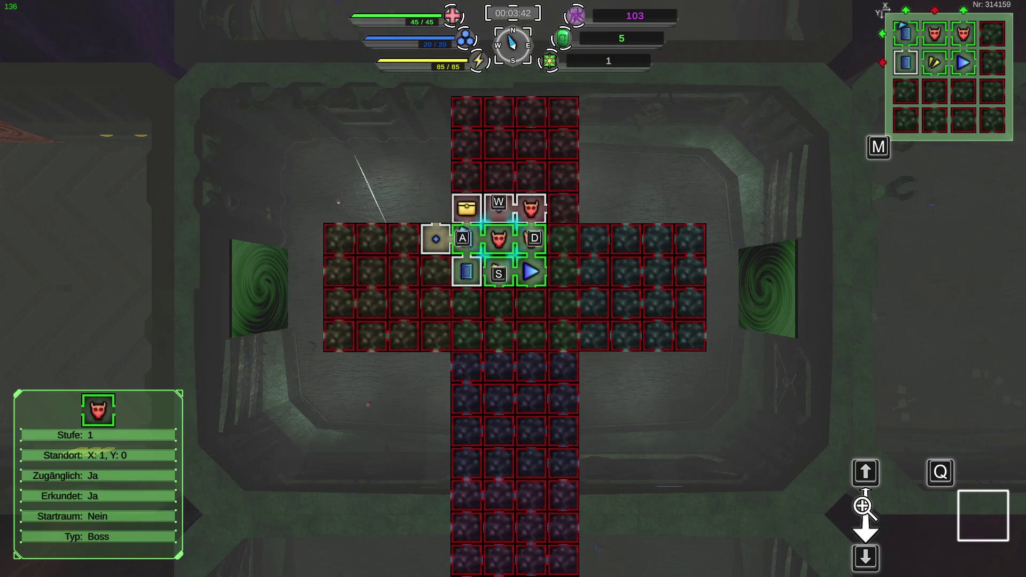
Step: Insert the room card facing North into an empty slot on the map grid
{"action": "key", "text": "w"}
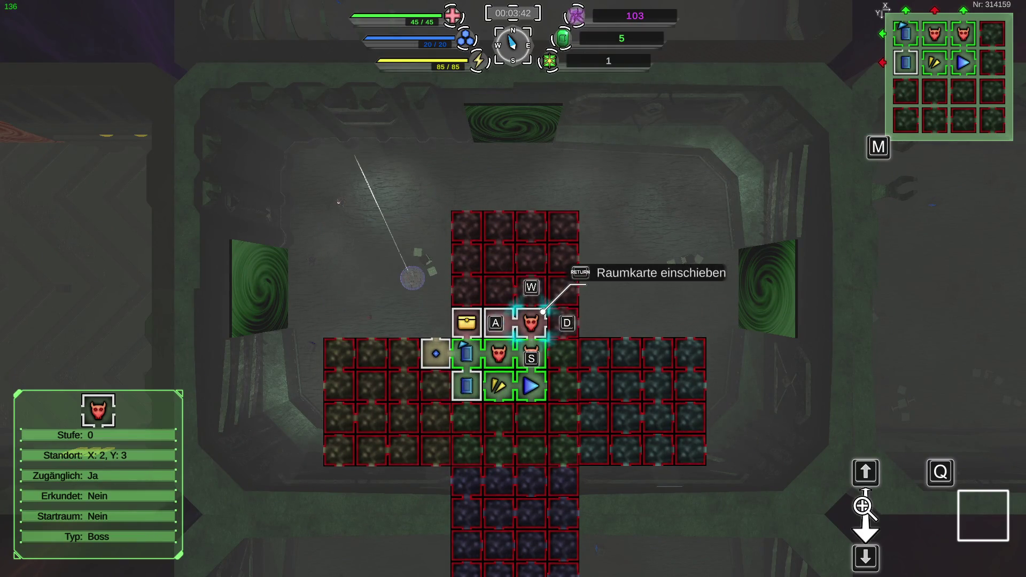
{"action": "key", "text": "d"}
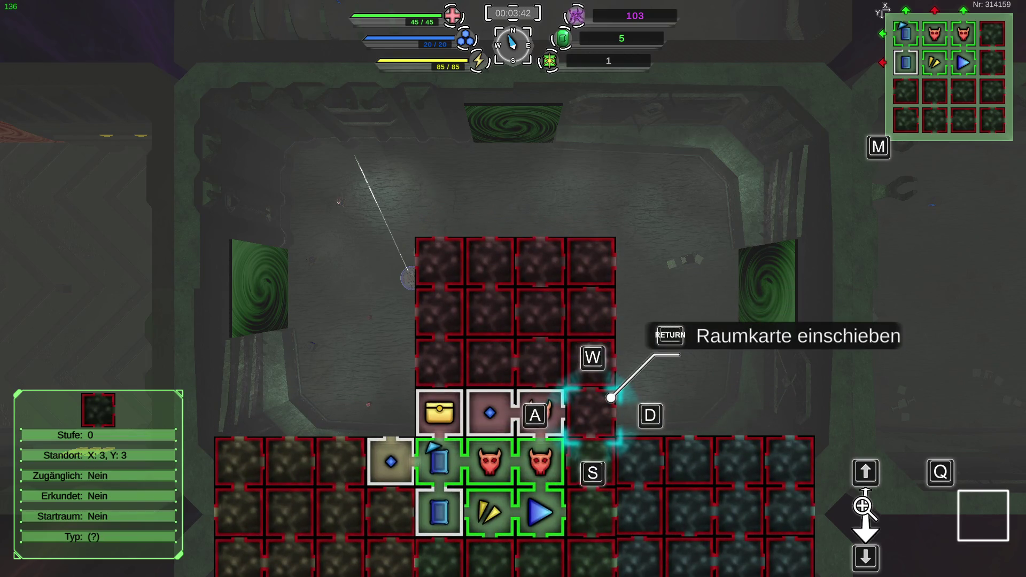
{"action": "key", "text": "s"}
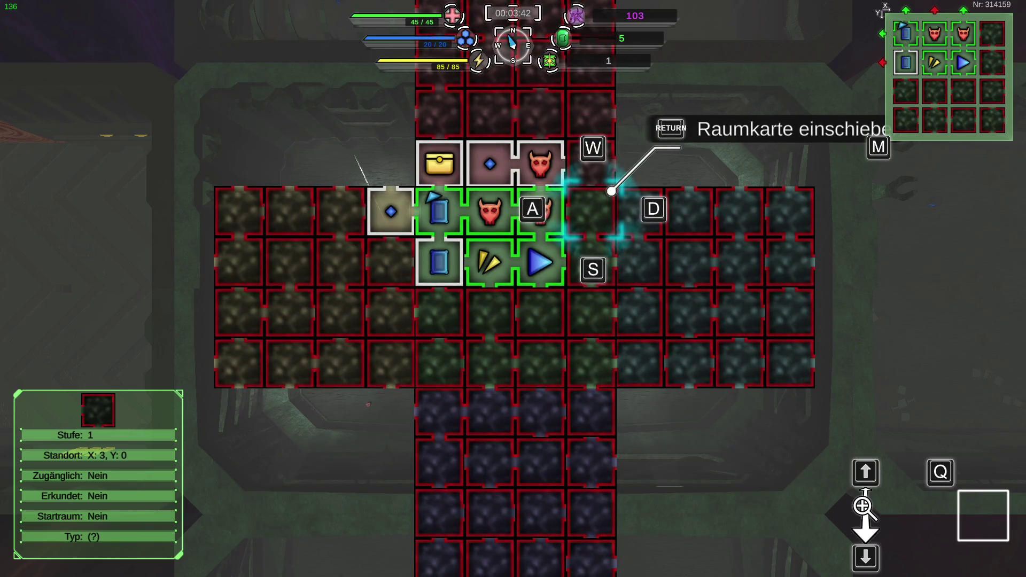
{"action": "key", "text": "s"}
{"action": "key", "text": "s"}
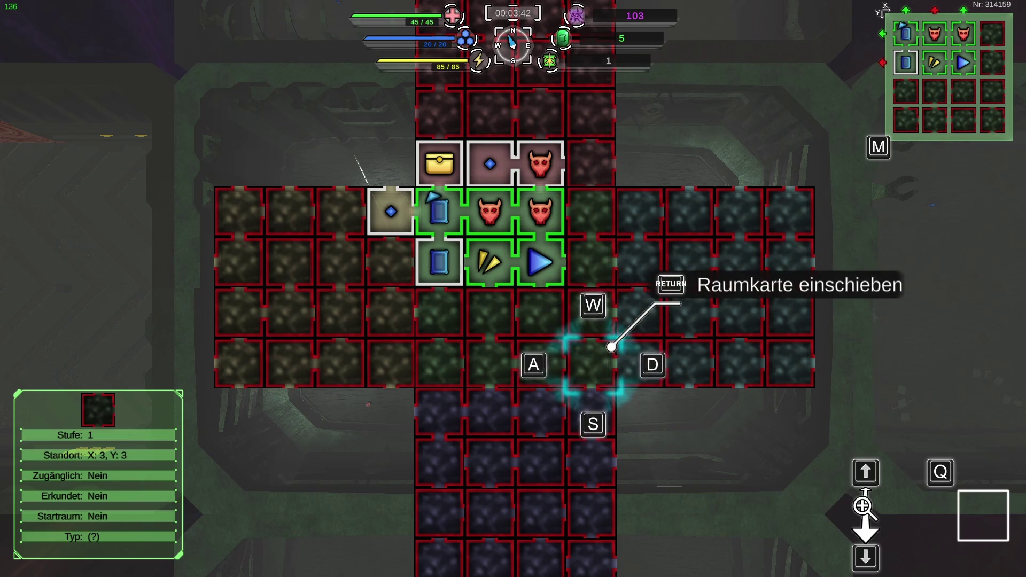
{"action": "key", "text": "Return"}
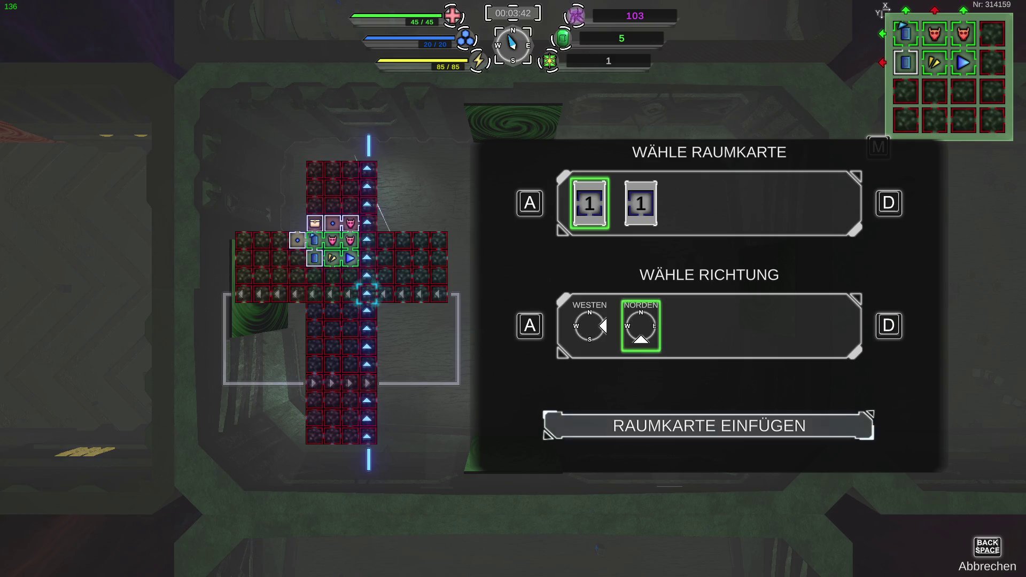
{"action": "key", "text": "Return"}
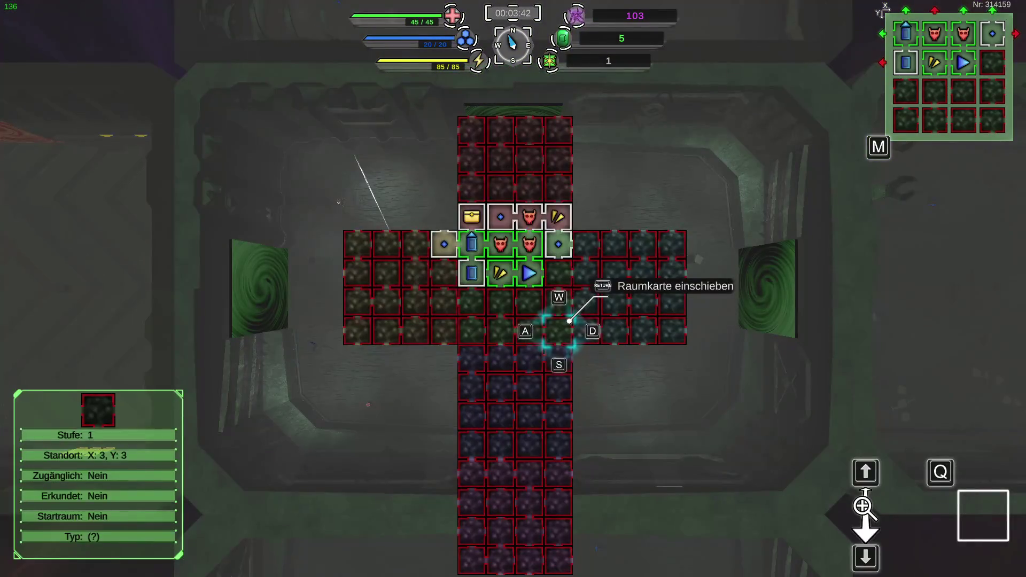
Step: Inspect the new tiles and the 3D cube view, then close the map
{"action": "key", "text": "w"}
{"action": "key", "text": "w"}
{"action": "key", "text": "w"}
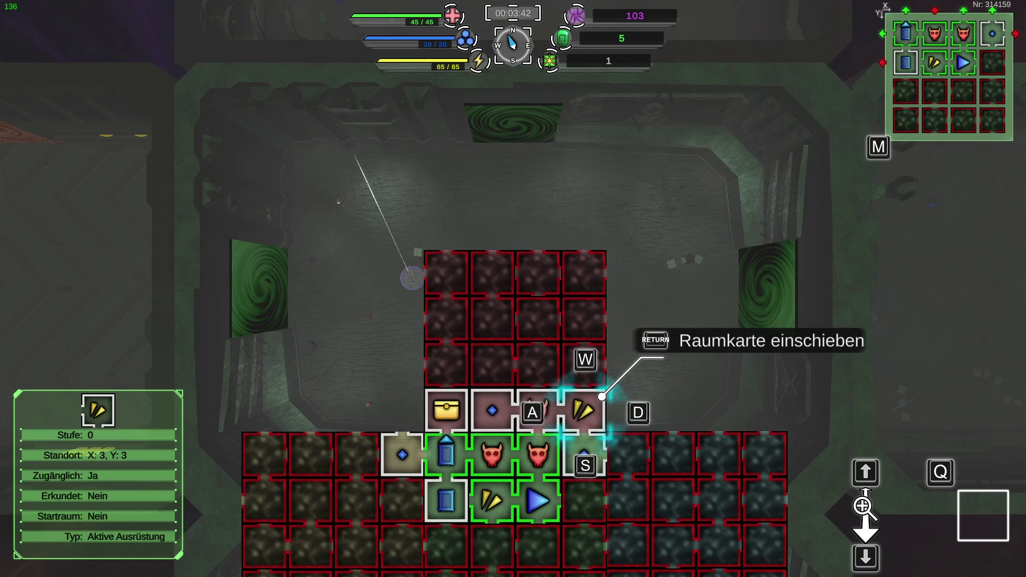
{"action": "key", "text": "s"}
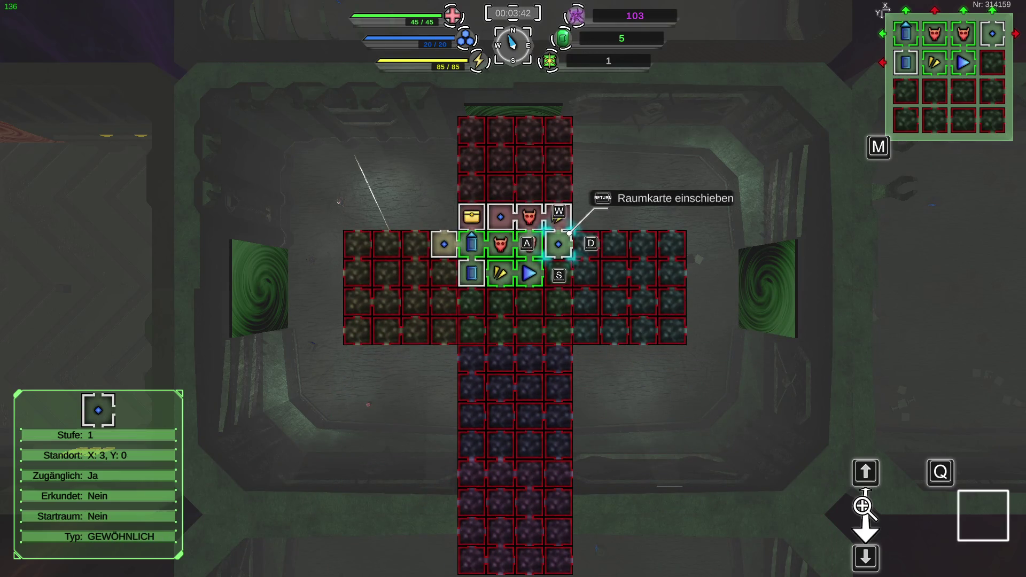
{"action": "key", "text": "Return"}
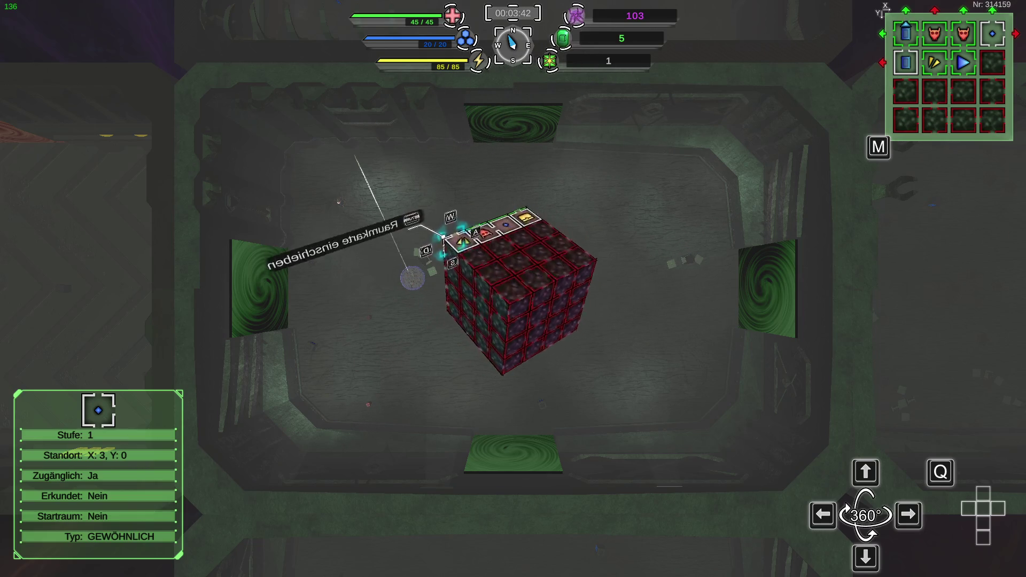
{"action": "key", "text": "Up"}
{"action": "key", "text": "w"}
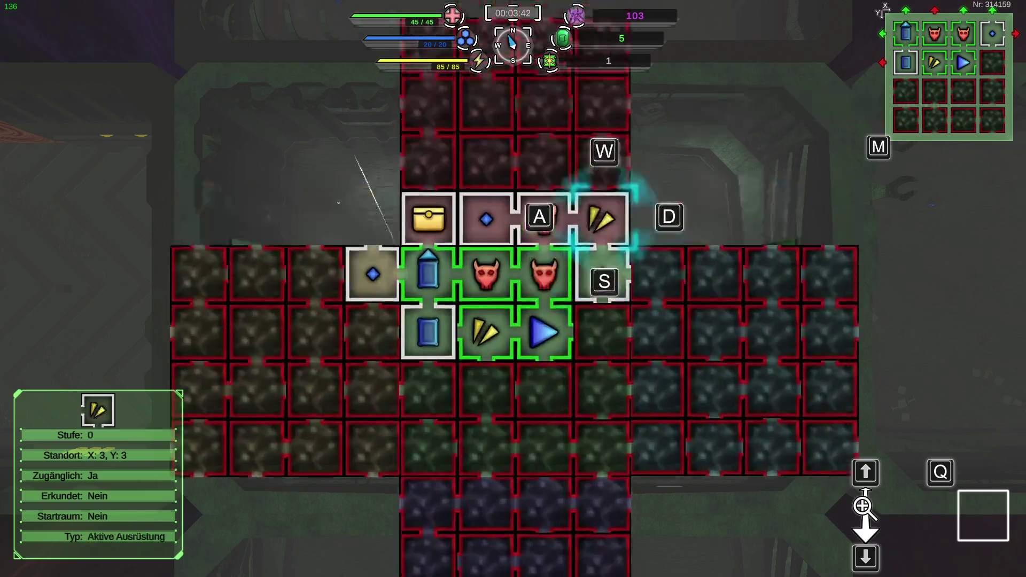
{"action": "key", "text": "s"}
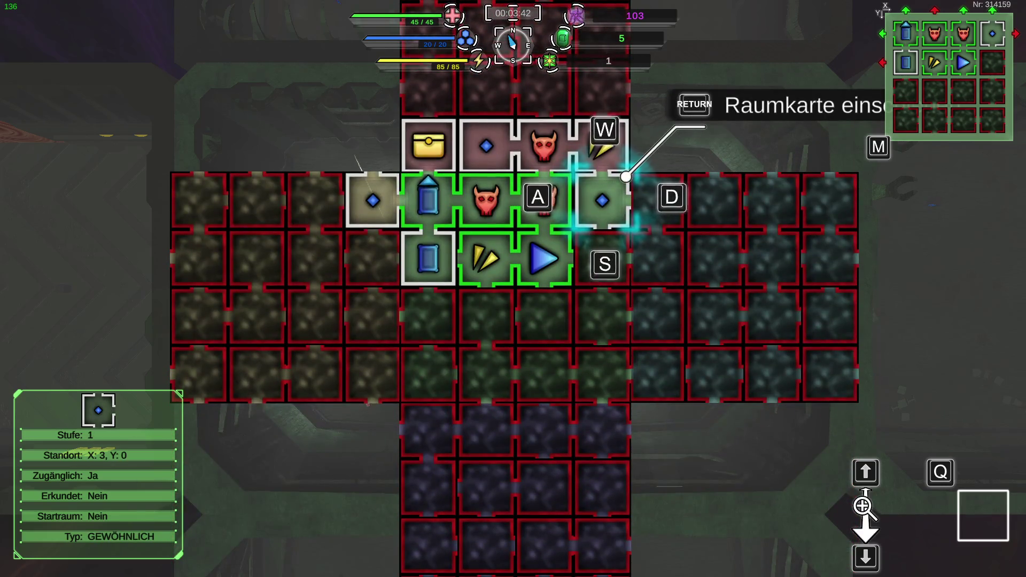
{"action": "key", "text": "Return"}
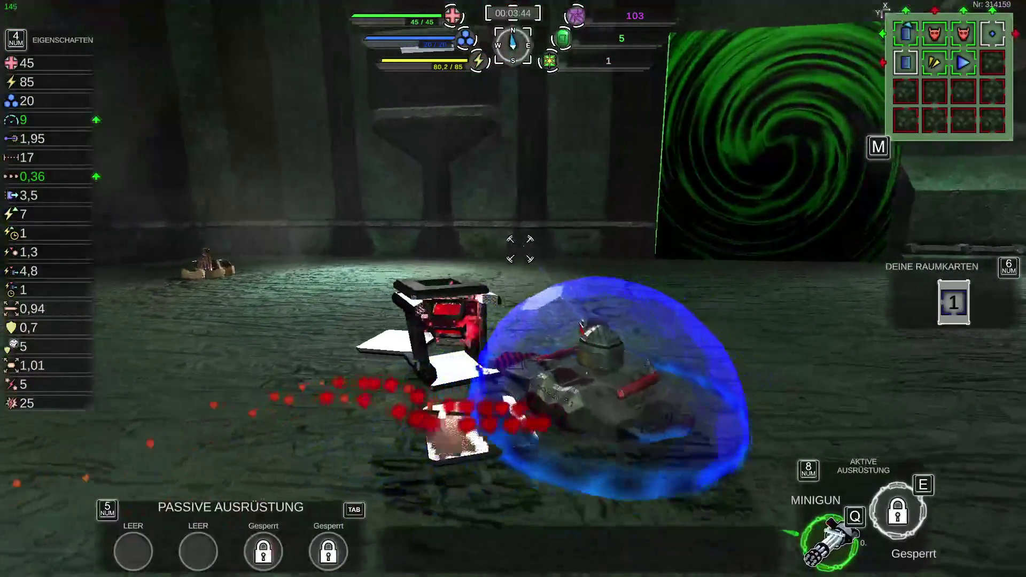
Step: Drive through the green portal into the HighArea stage and steer toward the orange crate
{"action": "key", "text": "d"}
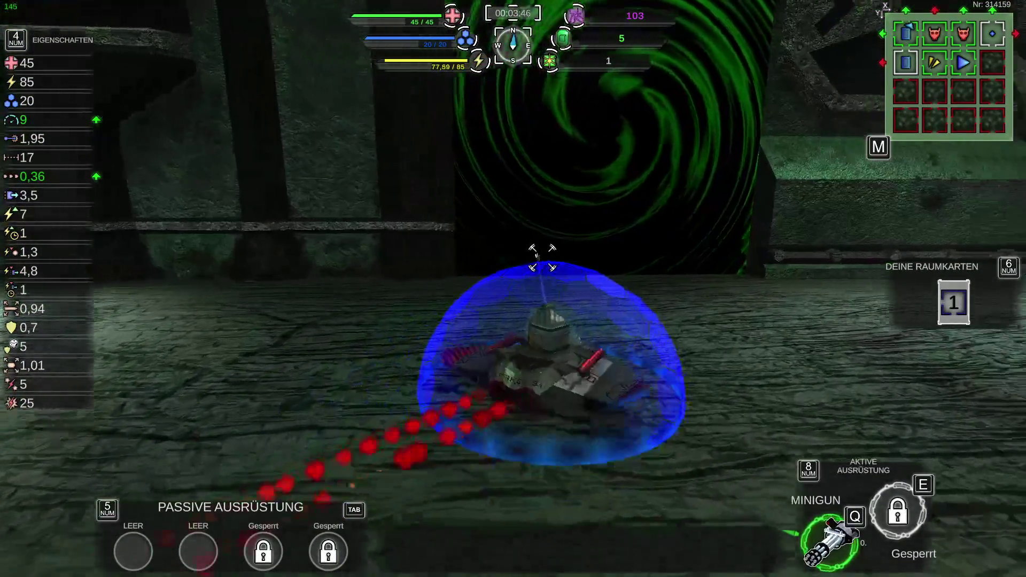
{"action": "key", "text": "w"}
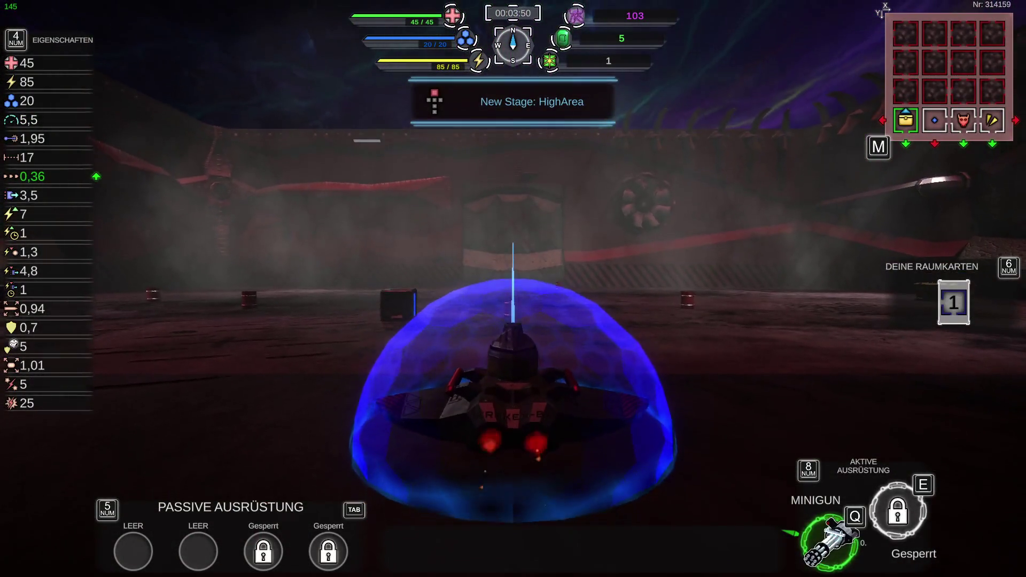
{"action": "key", "text": "d"}
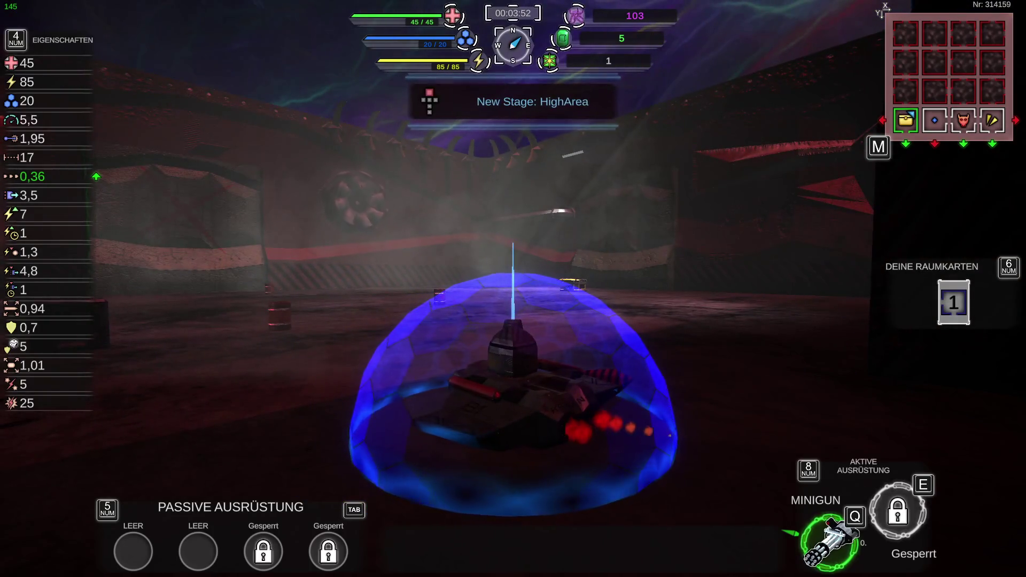
{"action": "key", "text": "a"}
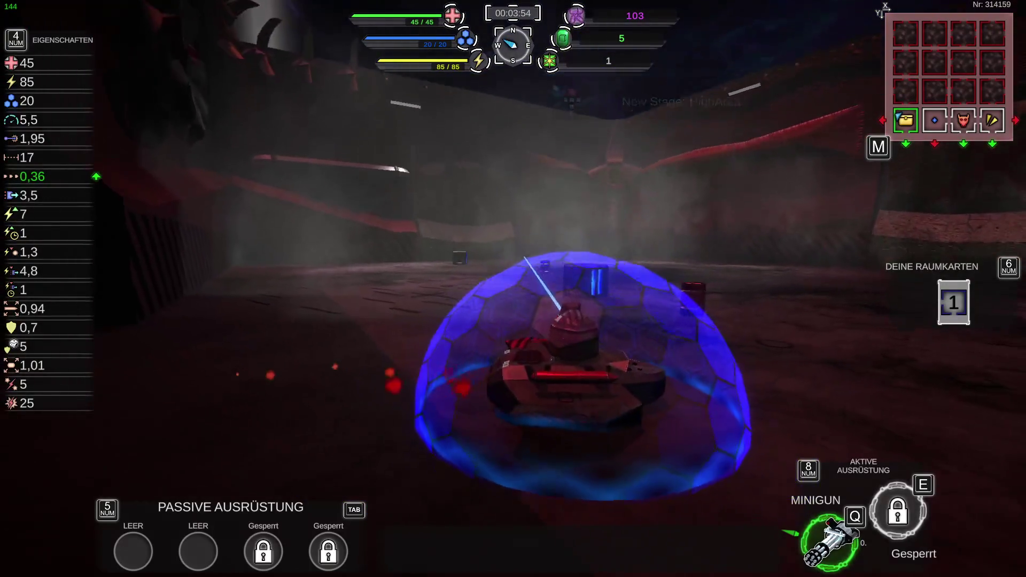
{"action": "key", "text": "d"}
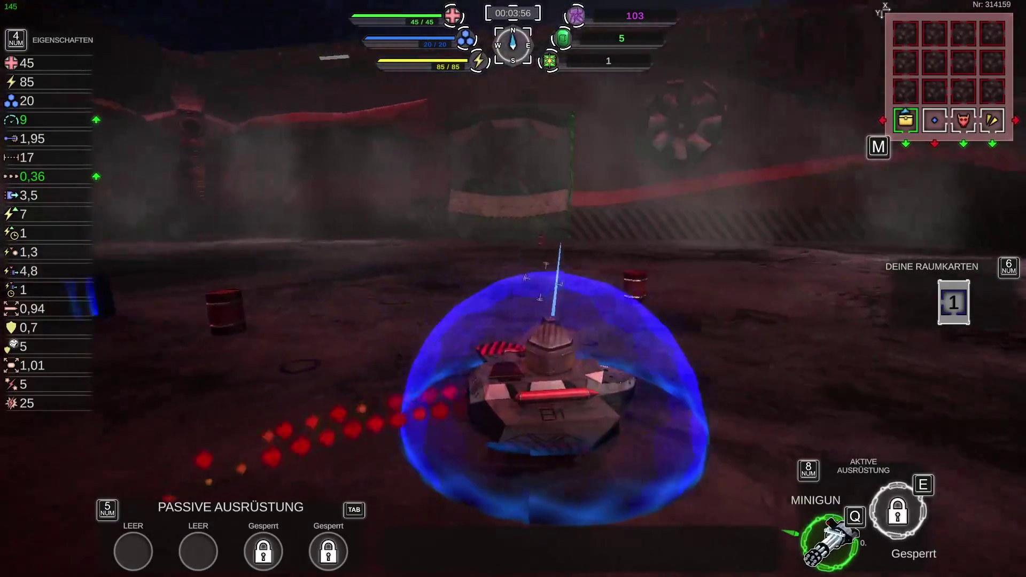
{"action": "key", "text": "d"}
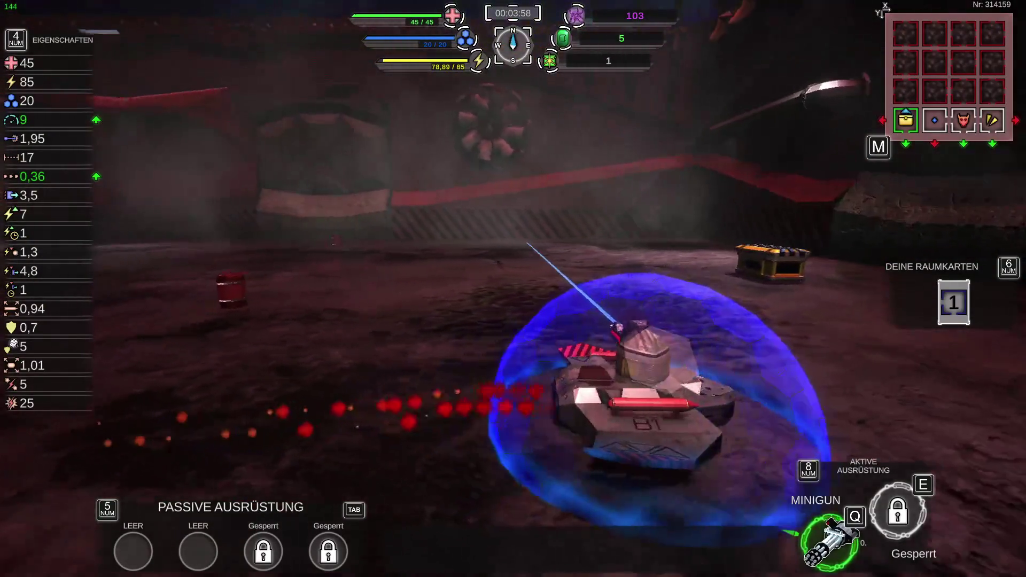
{"action": "key", "text": "d"}
{"action": "key", "text": "w"}
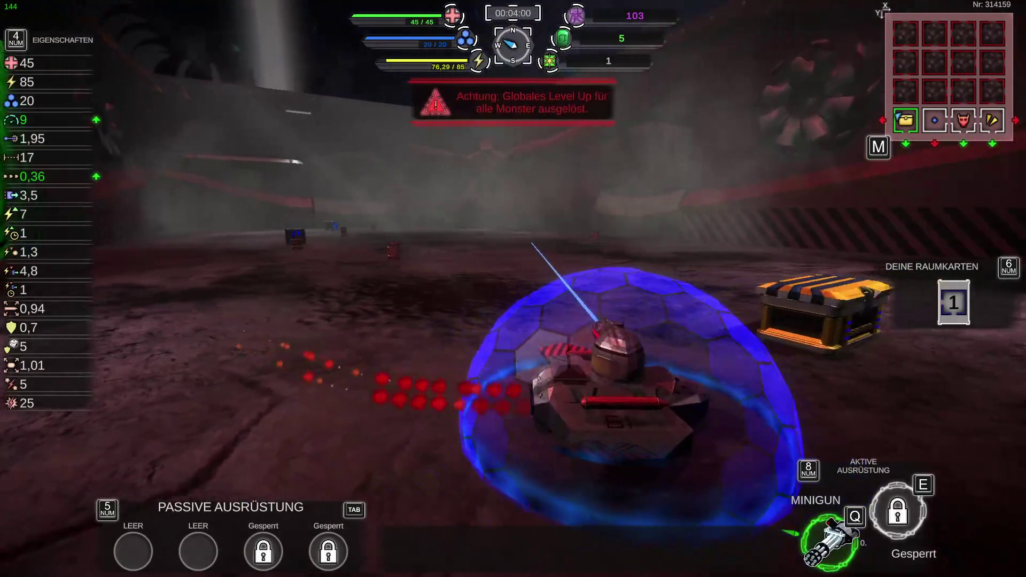
{"action": "key", "text": "d"}
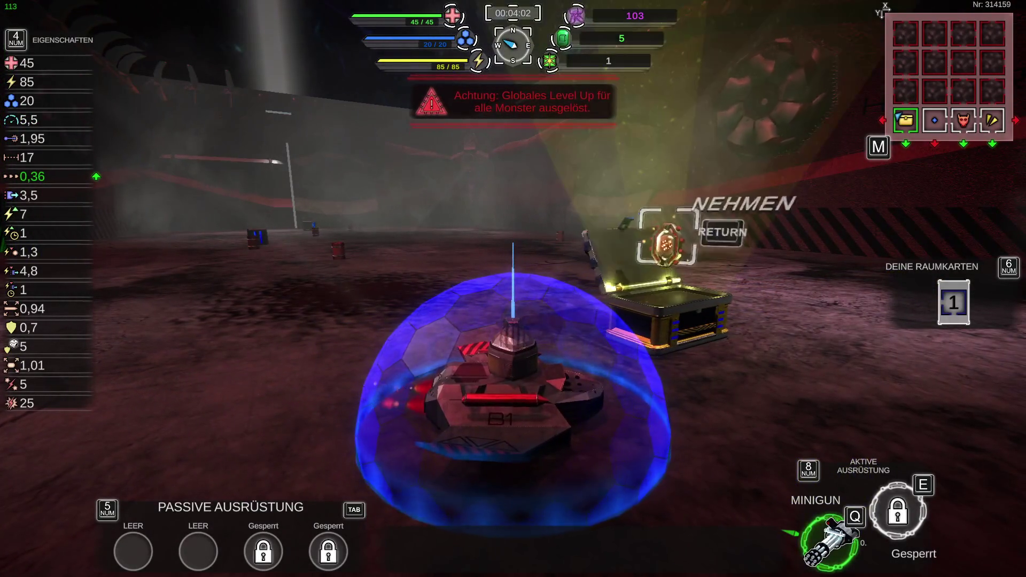
Step: Take the Burst Cell from the orange crate and drive away from it
{"action": "key", "text": "w"}
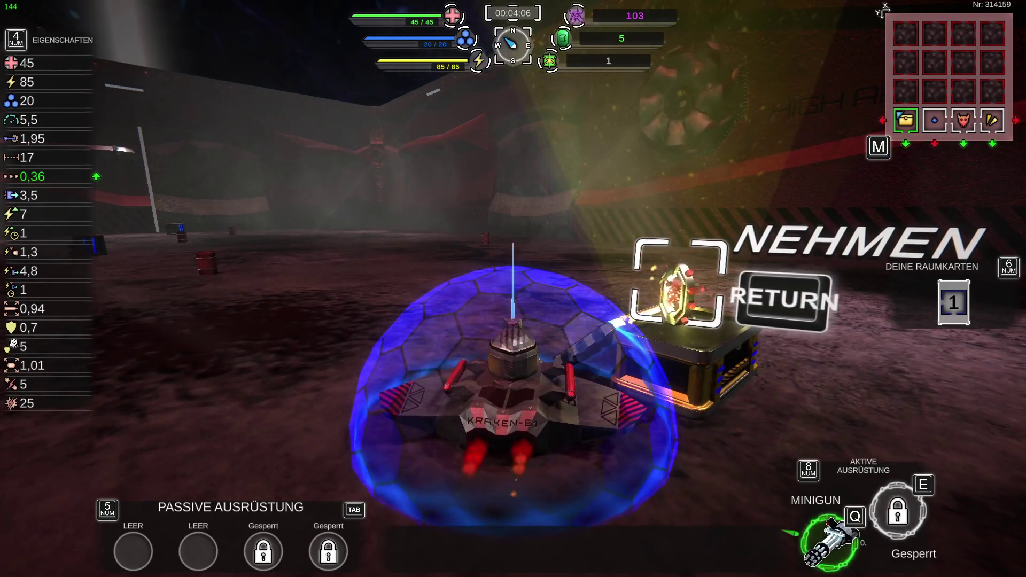
{"action": "key", "text": "Return"}
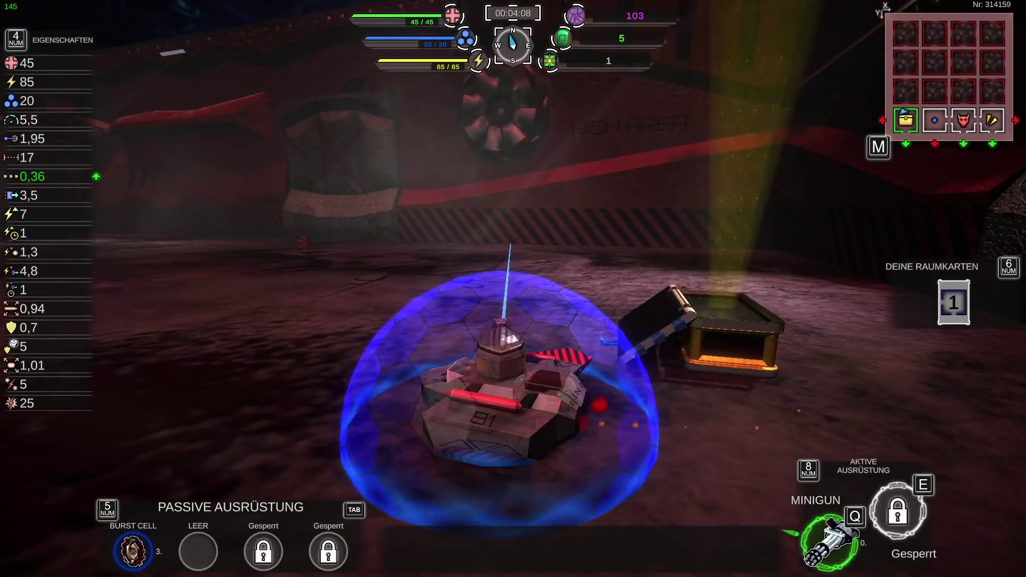
{"action": "key", "text": "w"}
{"action": "key", "text": "w"}
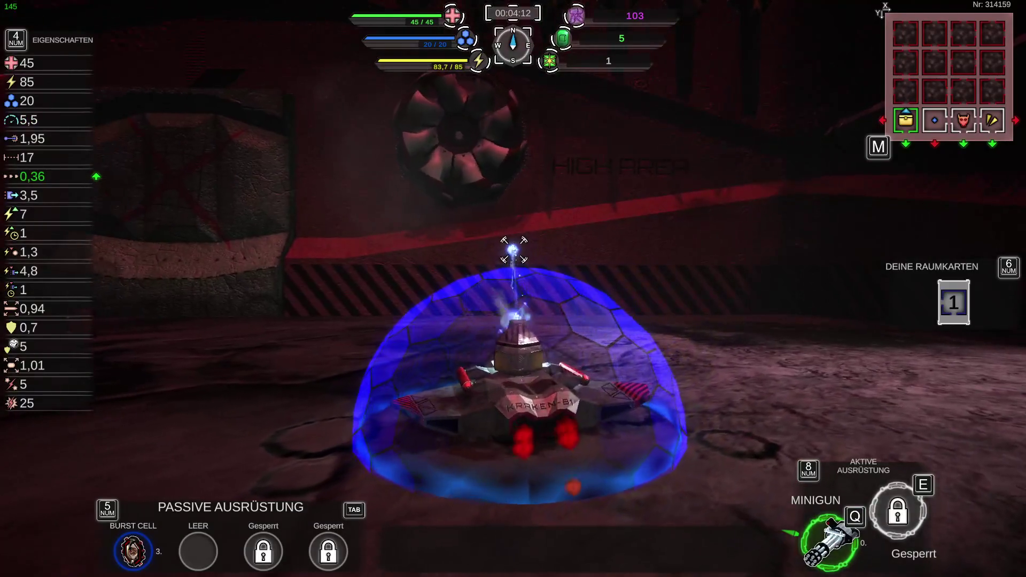
{"action": "key", "text": "w"}
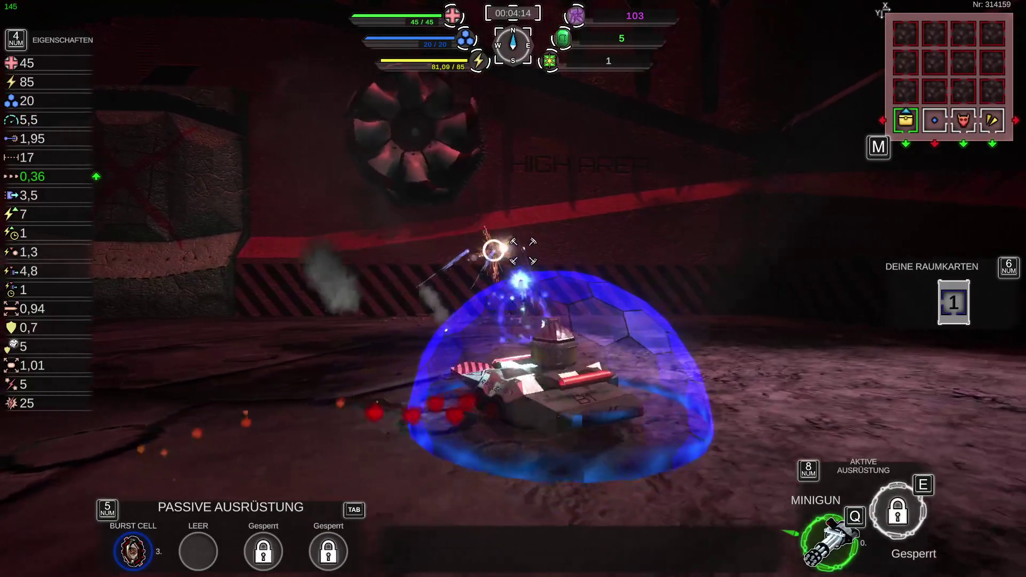
Step: Drive around the fan room while fighting, then head through the portal into Entrance
{"action": "key", "text": "w"}
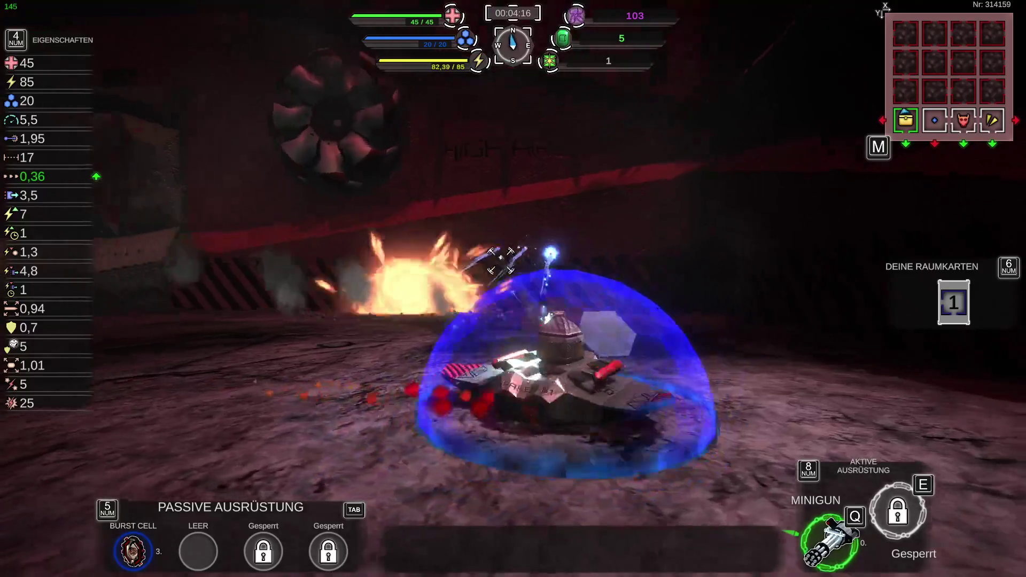
{"action": "key", "text": "w"}
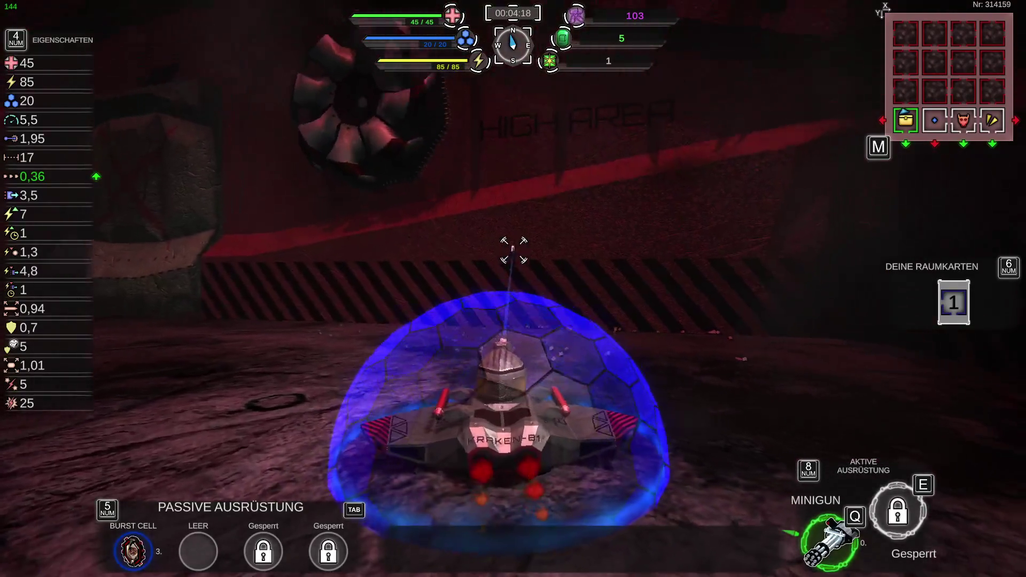
{"action": "key", "text": "w"}
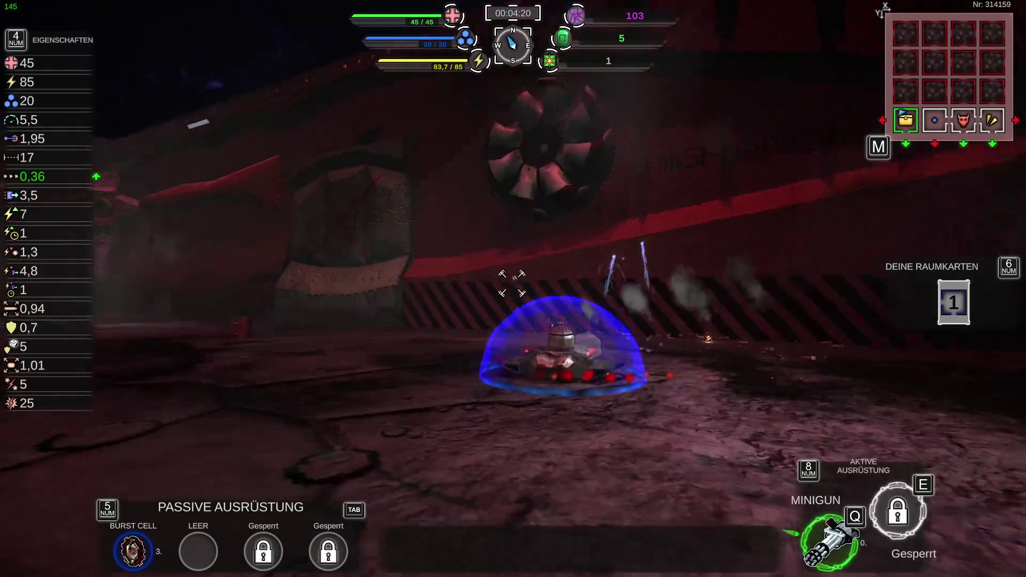
{"action": "key", "text": "w"}
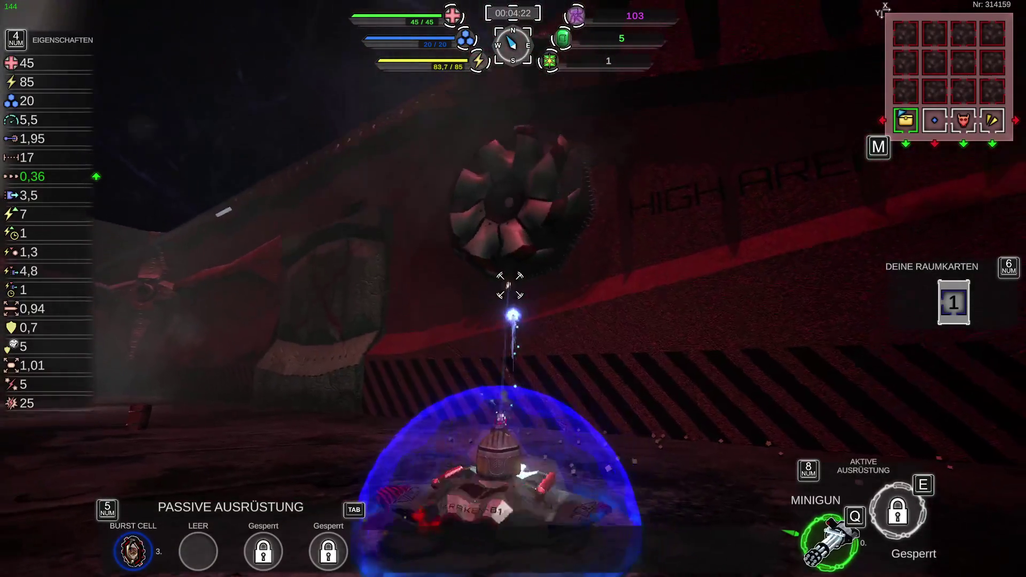
{"action": "key", "text": "w"}
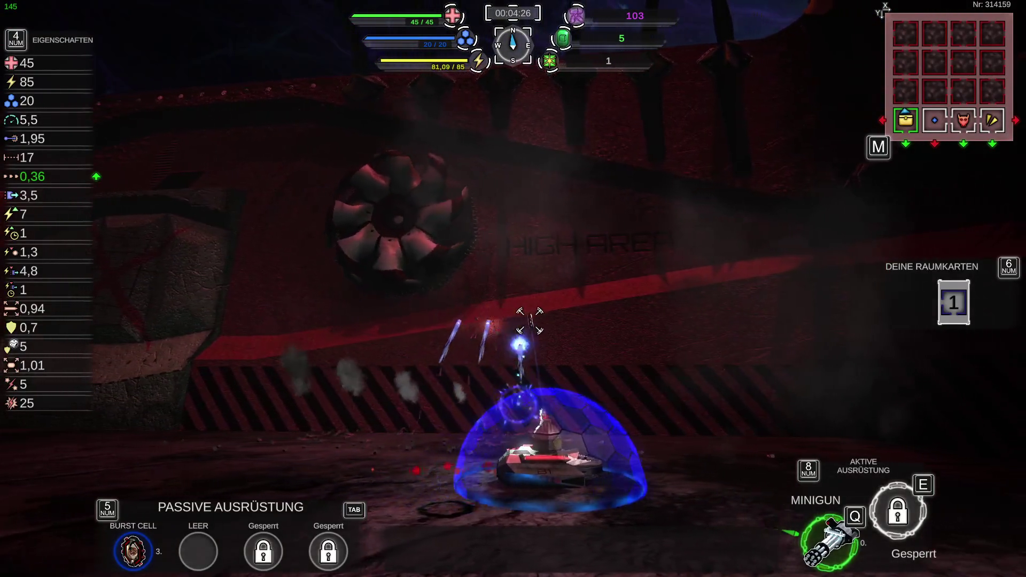
{"action": "key", "text": "w"}
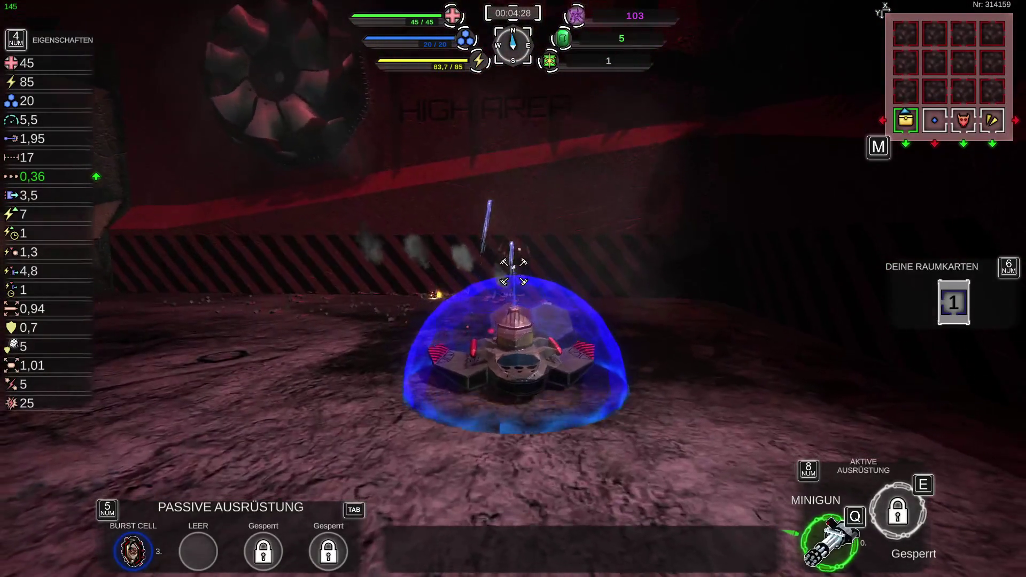
{"action": "key", "text": "w"}
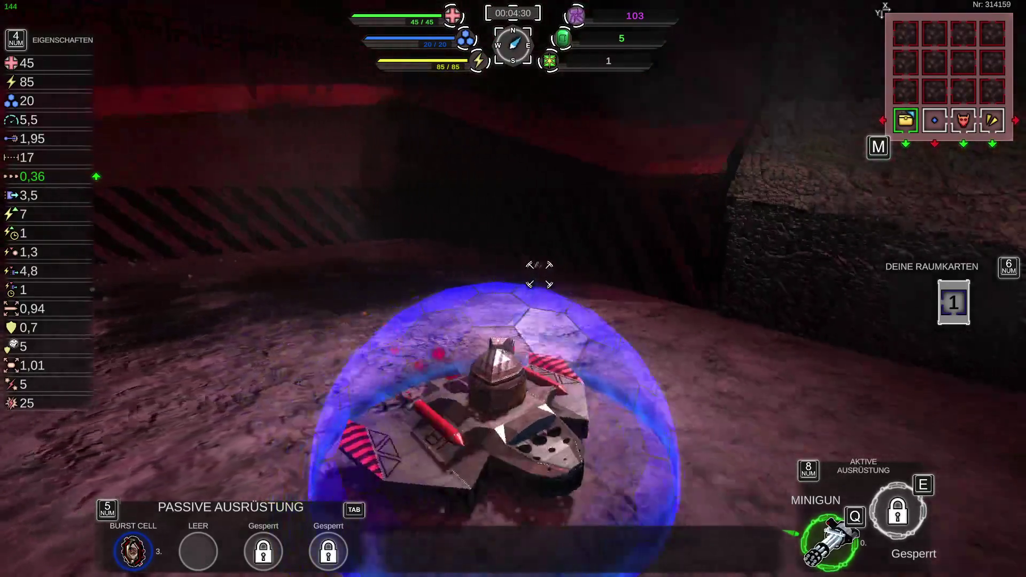
{"action": "key", "text": "w"}
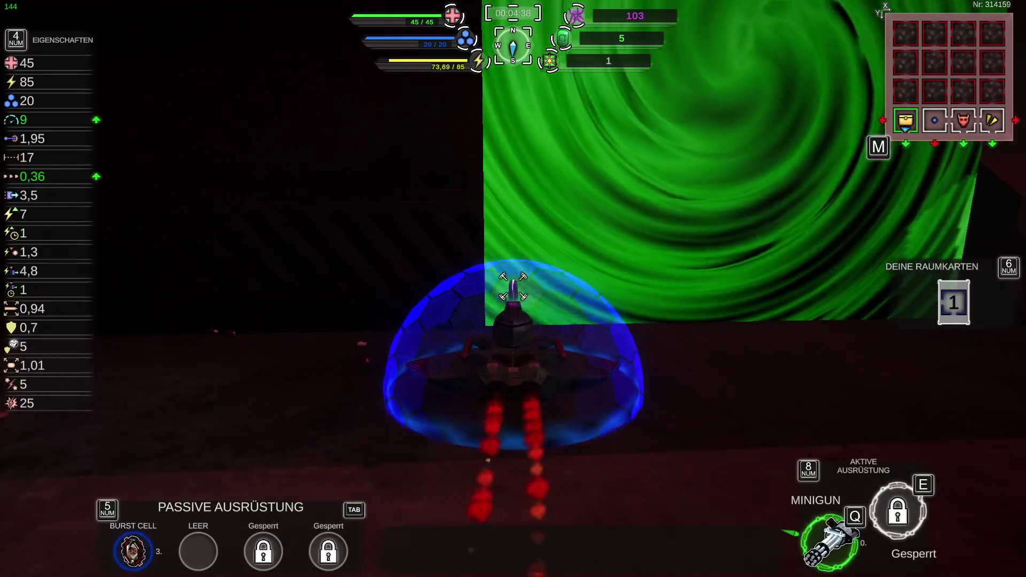
Step: Cross the Entrance room, glance at the room map, and face the green portal
{"action": "key", "text": "a"}
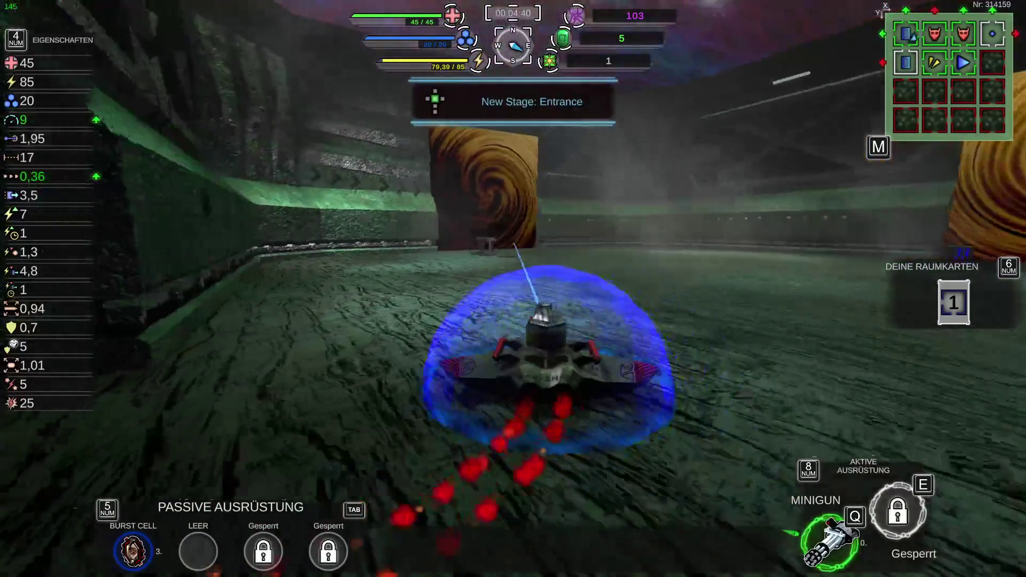
{"action": "key", "text": "a"}
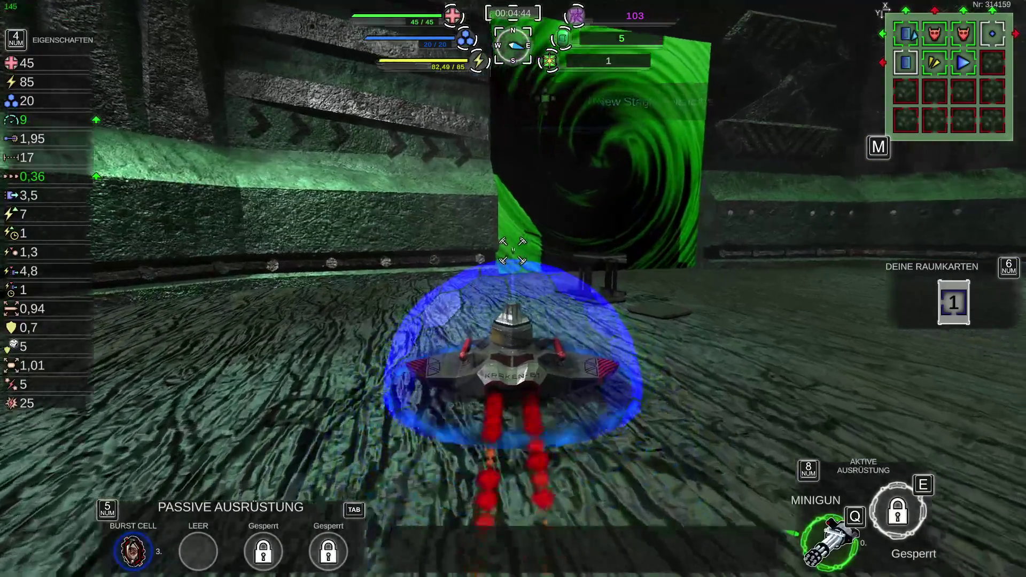
{"action": "key", "text": "a"}
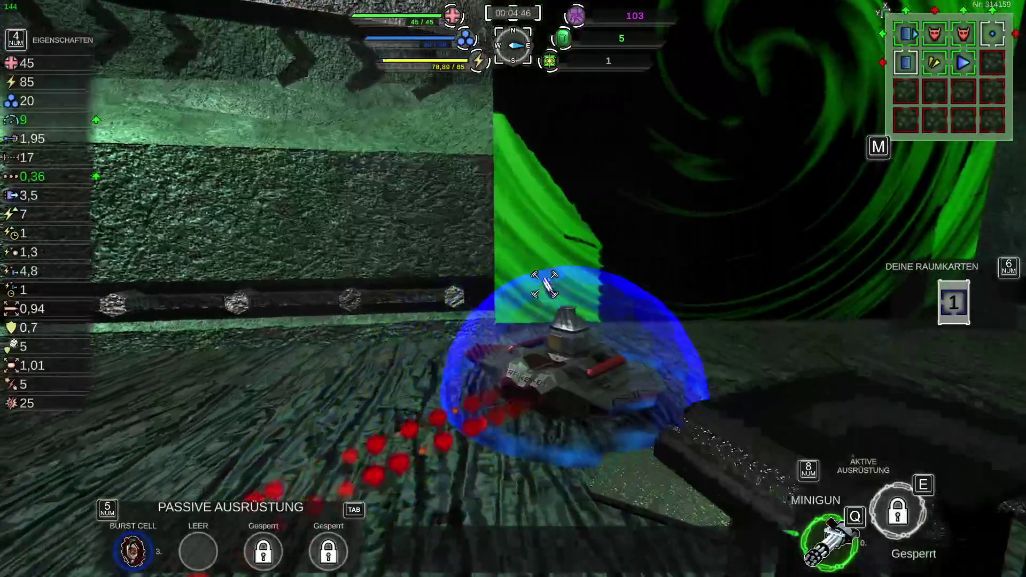
{"action": "key", "text": "w"}
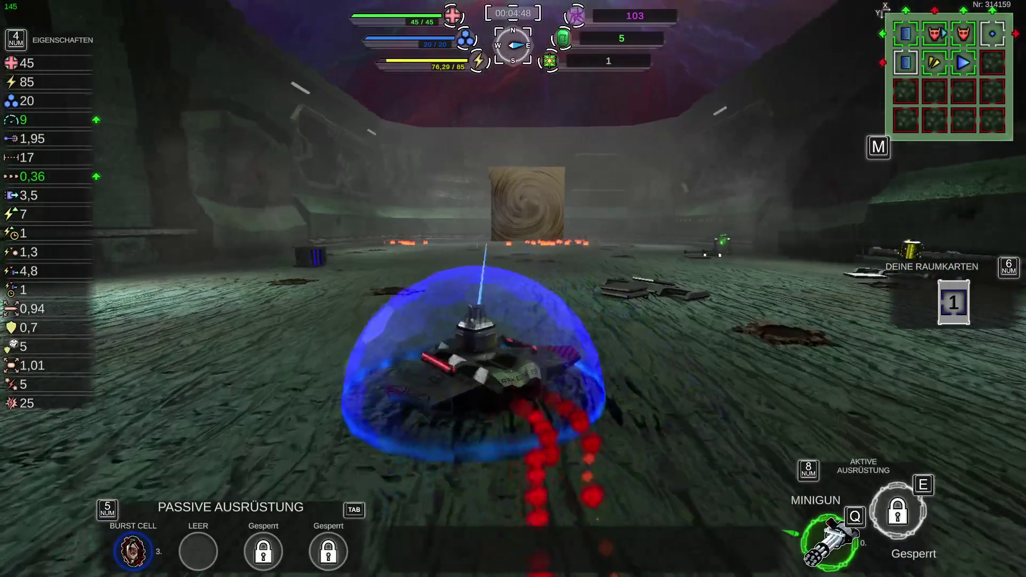
{"action": "key", "text": "d"}
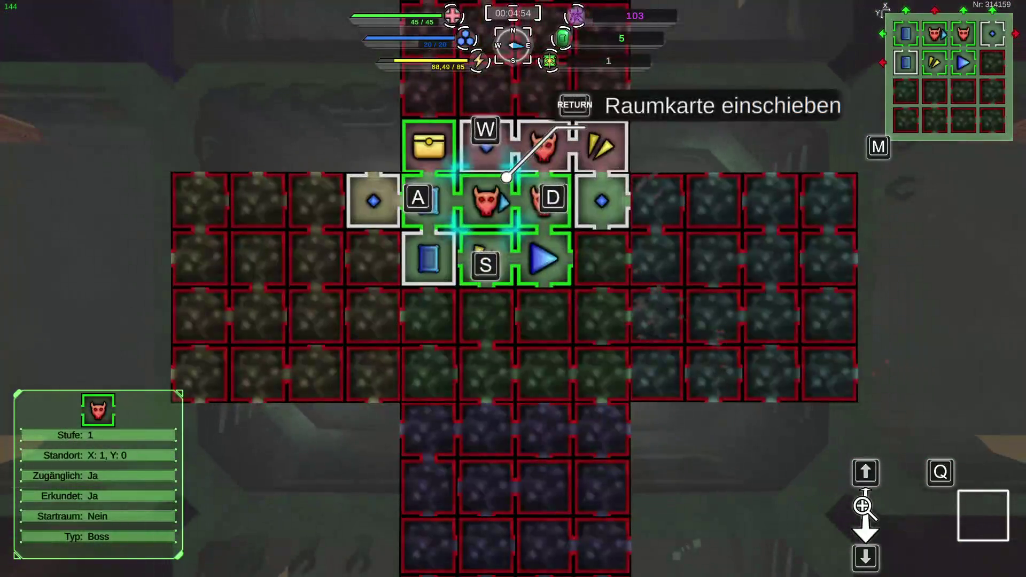
{"action": "key", "text": "m"}
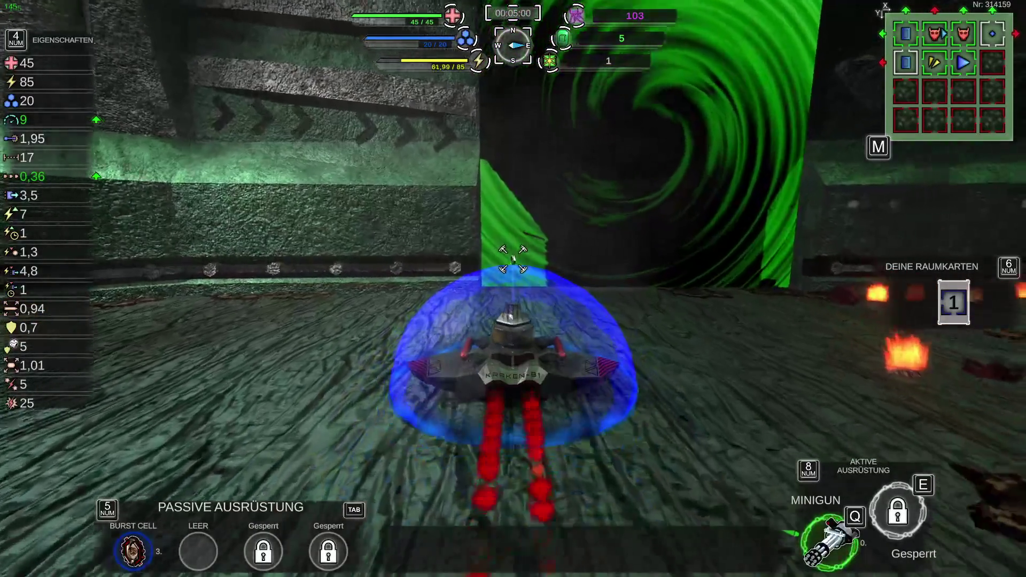
Step: Drive into the green spiral portal and advance toward the enemy in the red room
{"action": "key", "text": "w"}
{"action": "key", "text": "w"}
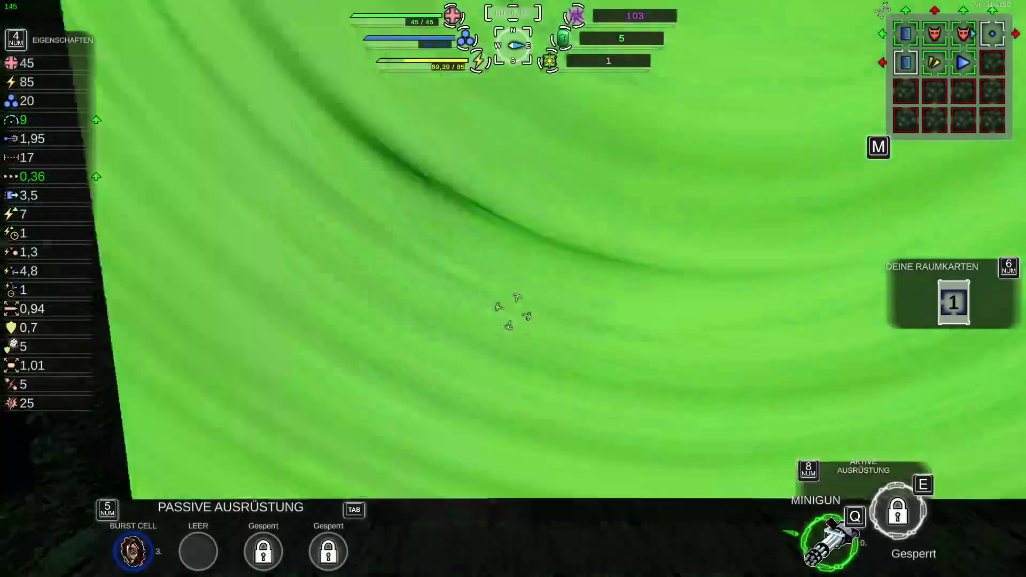
{"action": "key", "text": "d"}
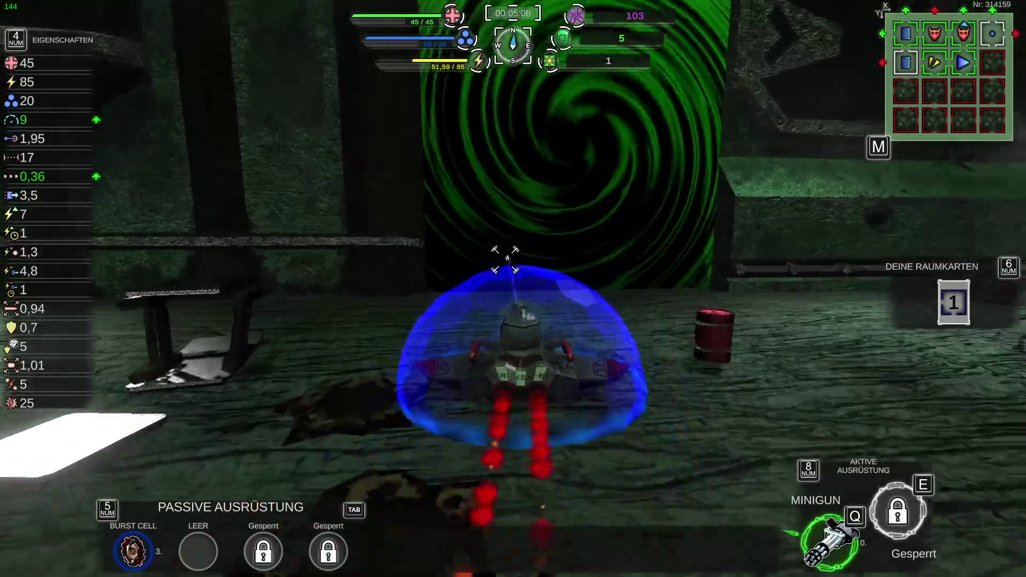
{"action": "key", "text": "w"}
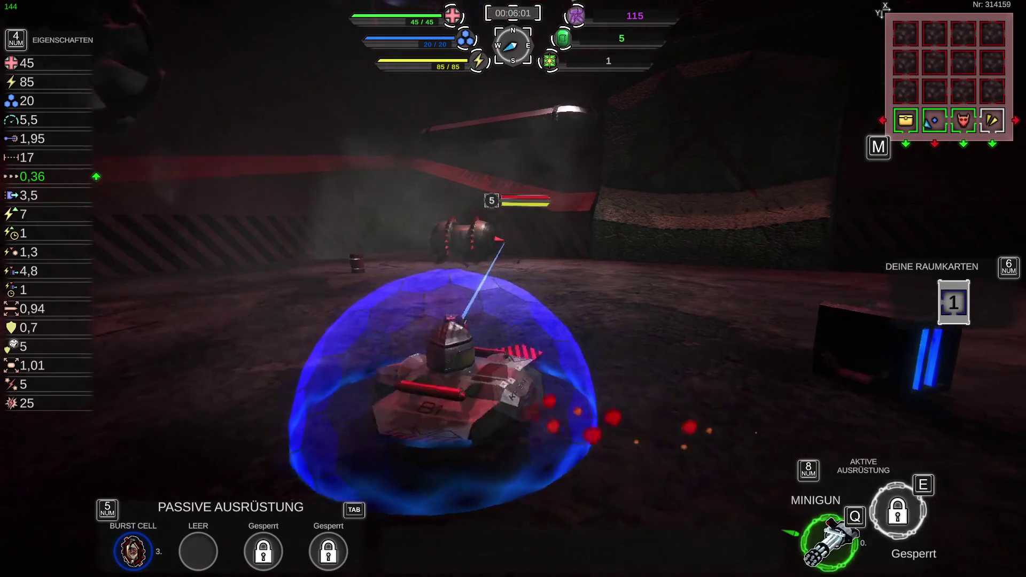
Step: Shoot the level-5 enemy with the minigun until destroyed, bringing purple currency to 120
{"action": "left_click", "coordinate": [510, 245]}
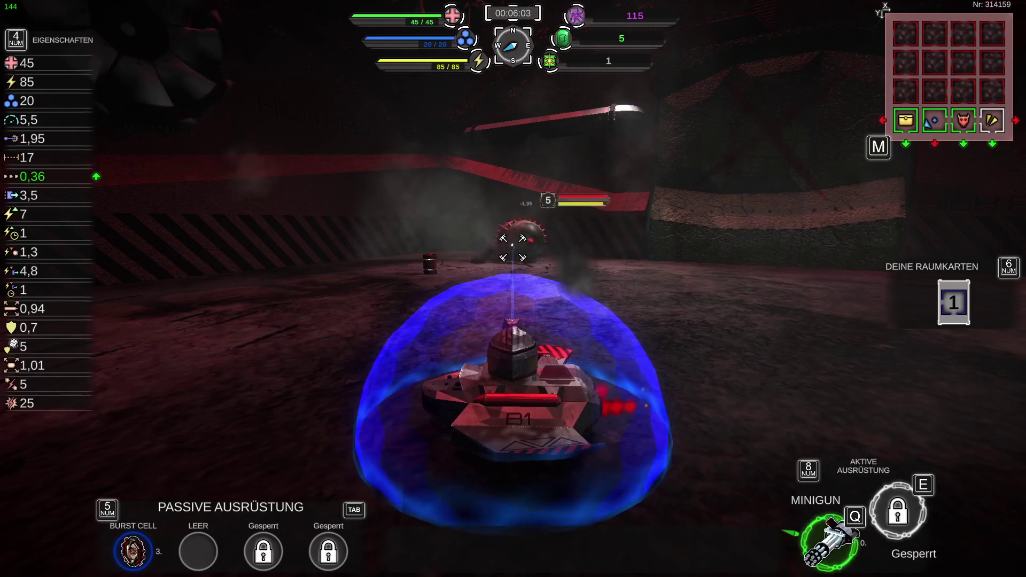
{"action": "left_click", "coordinate": [513, 247]}
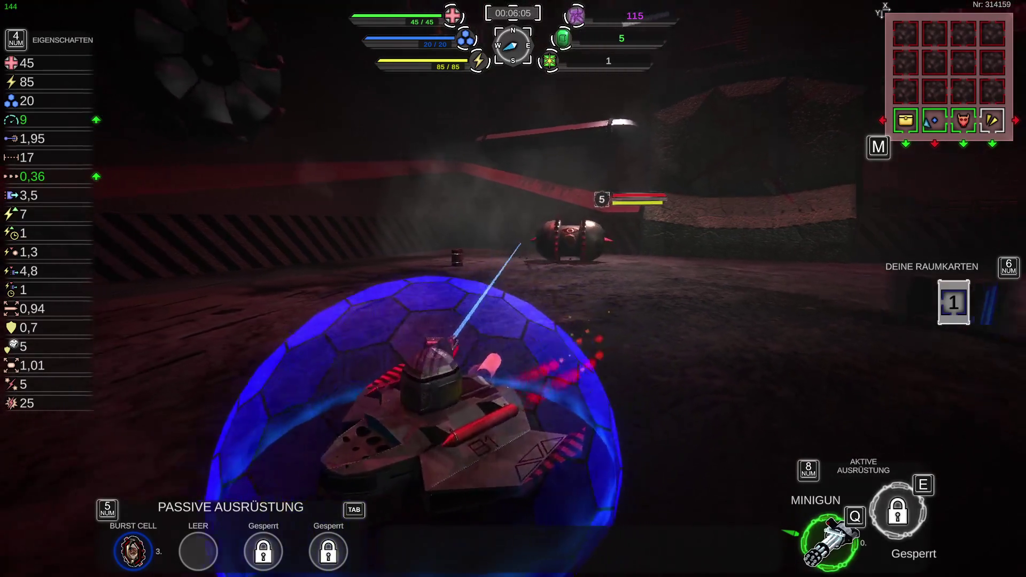
{"action": "left_click", "coordinate": [514, 247]}
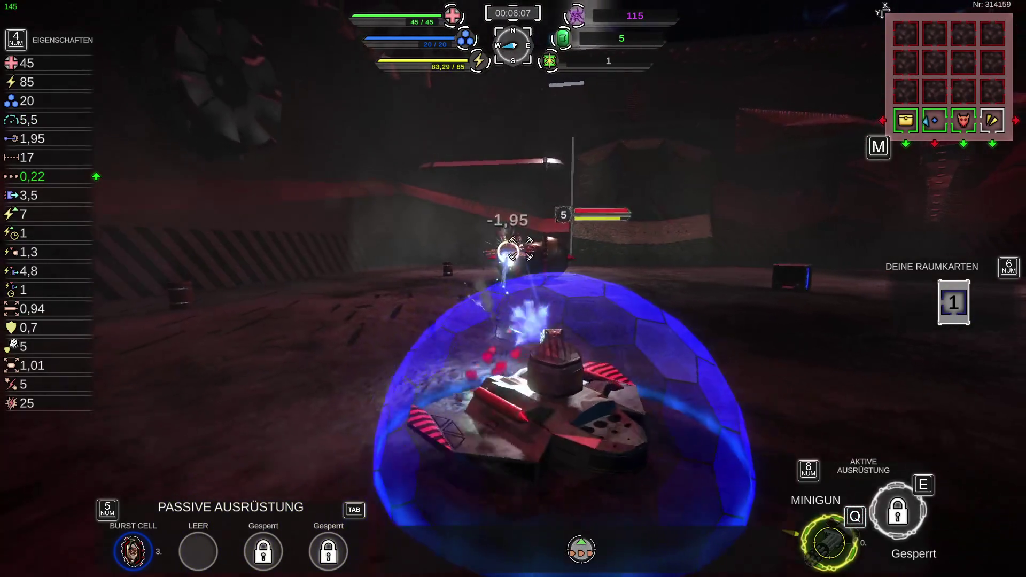
{"action": "left_click", "coordinate": [522, 249]}
{"action": "left_click", "coordinate": [522, 251]}
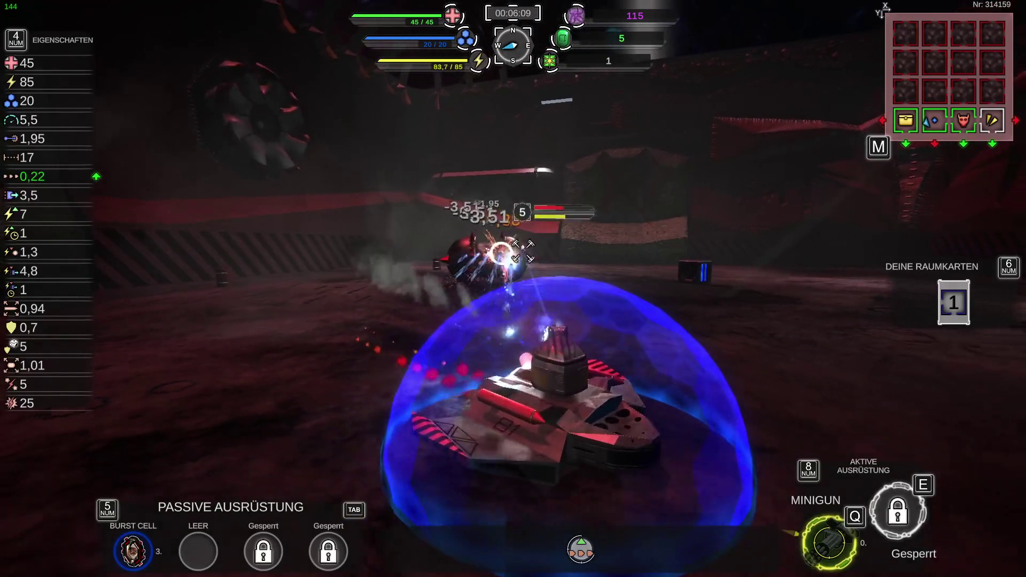
{"action": "left_click", "coordinate": [523, 254]}
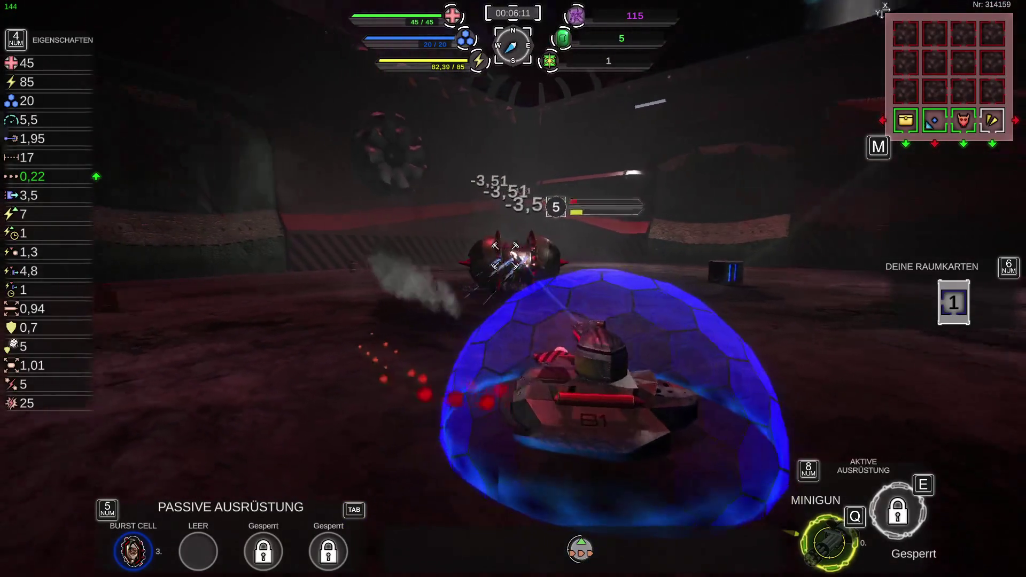
{"action": "left_click", "coordinate": [523, 254]}
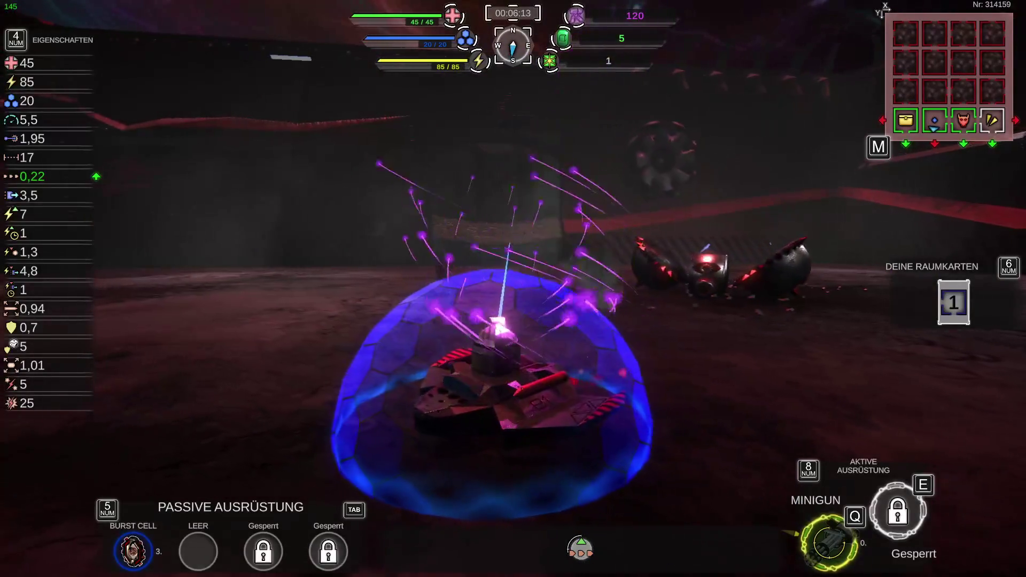
Step: Drive through the green portal into the new hall and briefly check the room map
{"action": "key", "text": "w"}
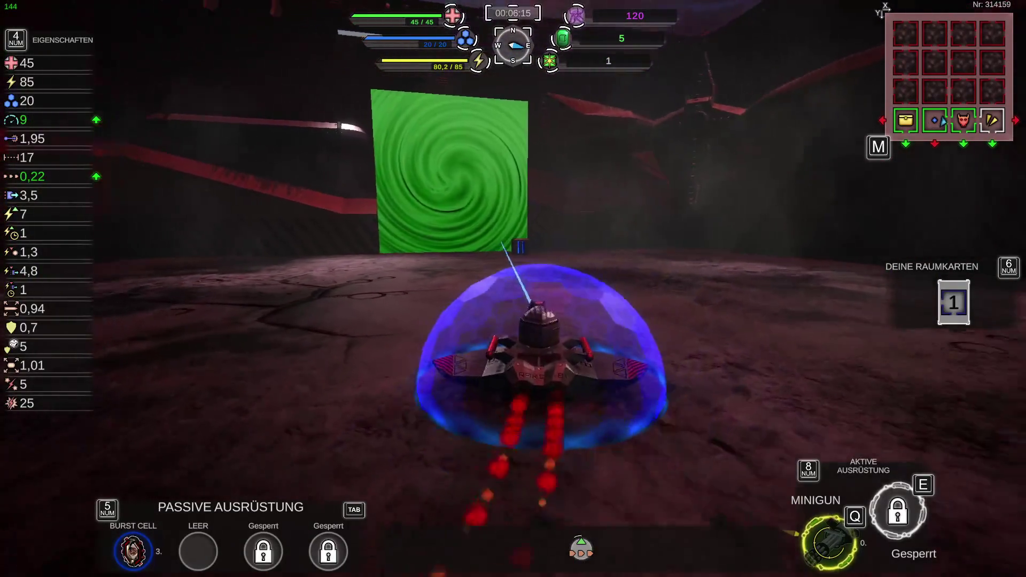
{"action": "key", "text": "w"}
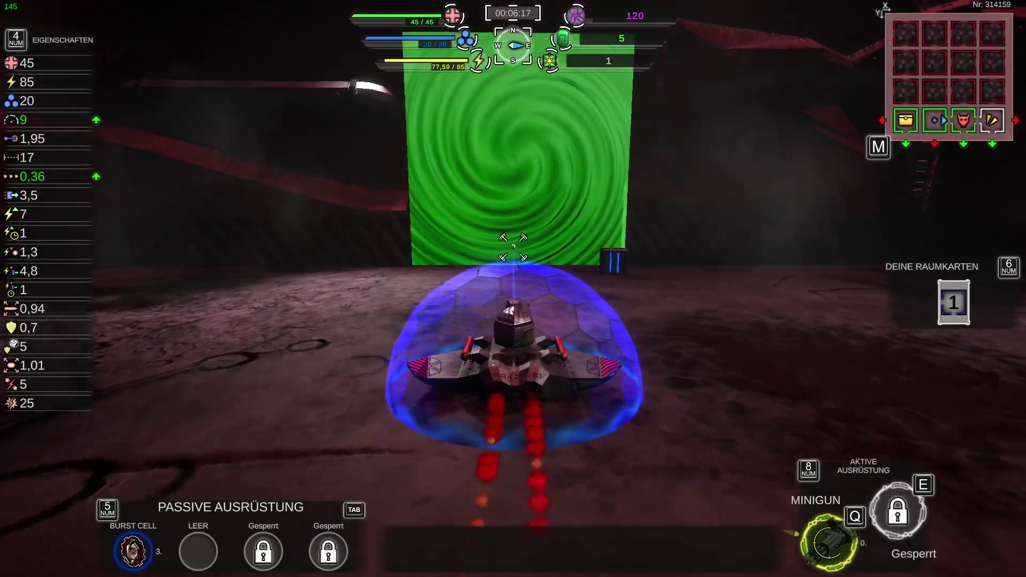
{"action": "key", "text": "w"}
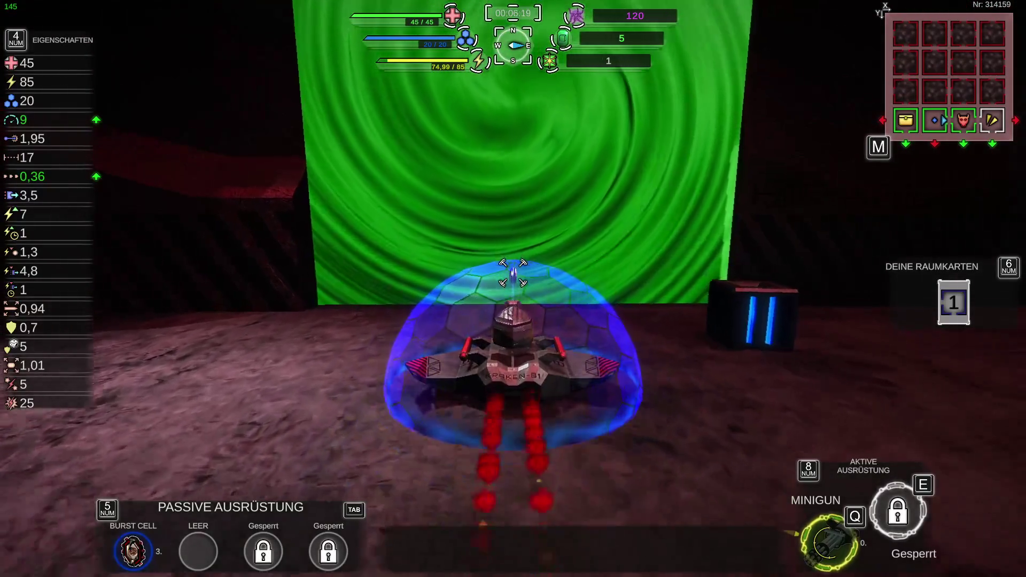
{"action": "key", "text": "w"}
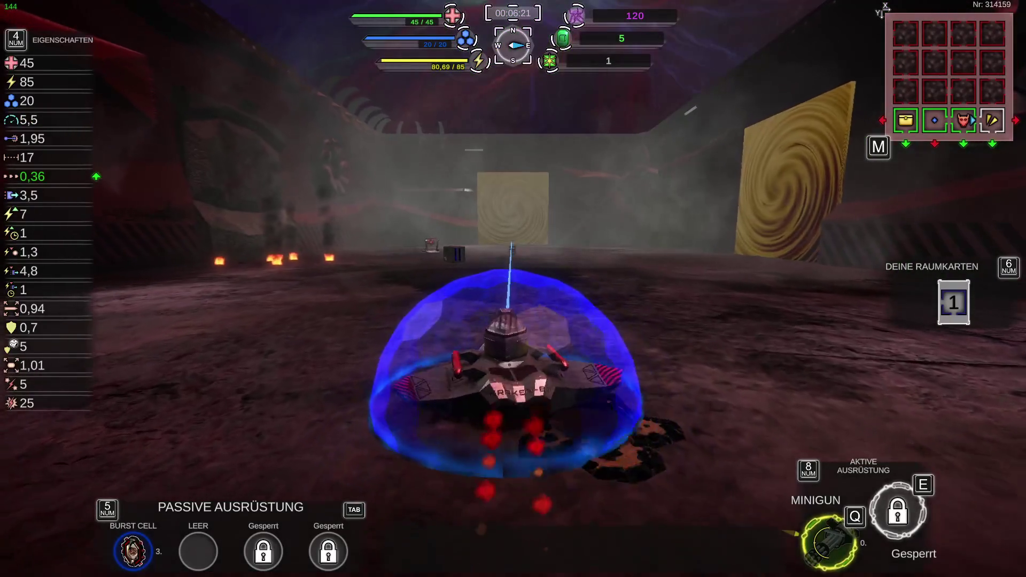
{"action": "key", "text": "m"}
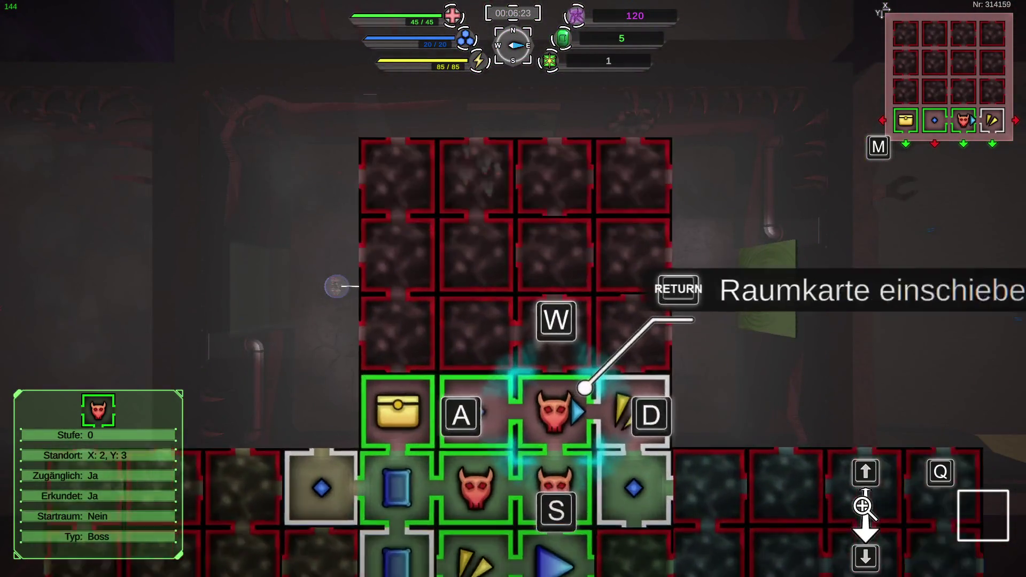
{"action": "key", "text": "m"}
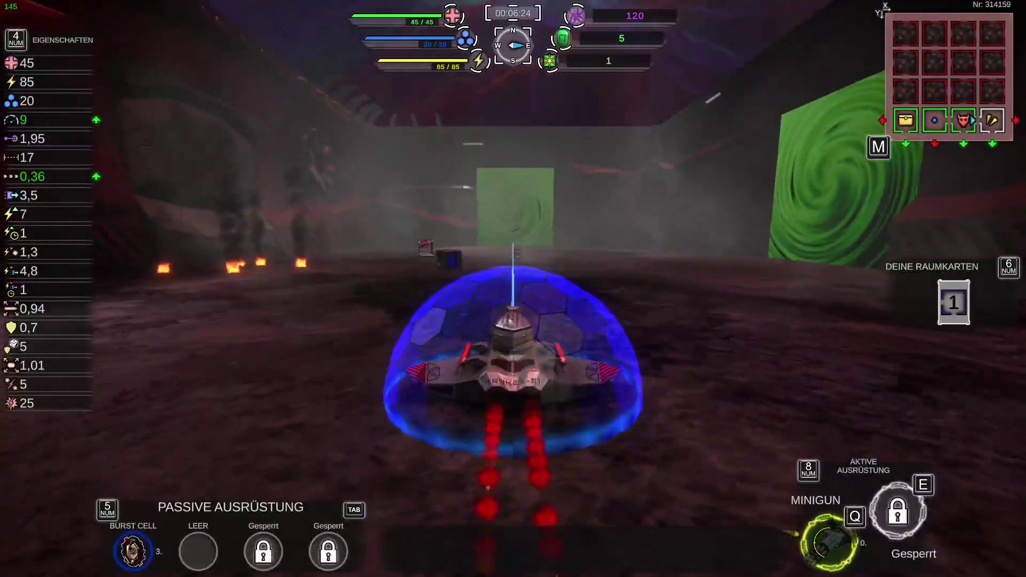
Step: Drive up to the next green portal and glance at the video and control settings
{"action": "key", "text": "w"}
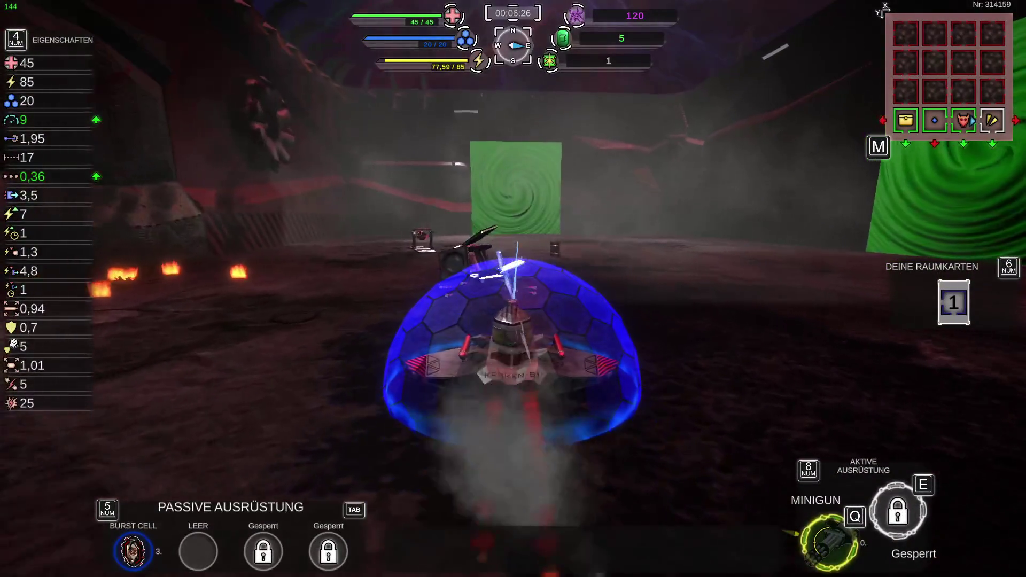
{"action": "key", "text": "w"}
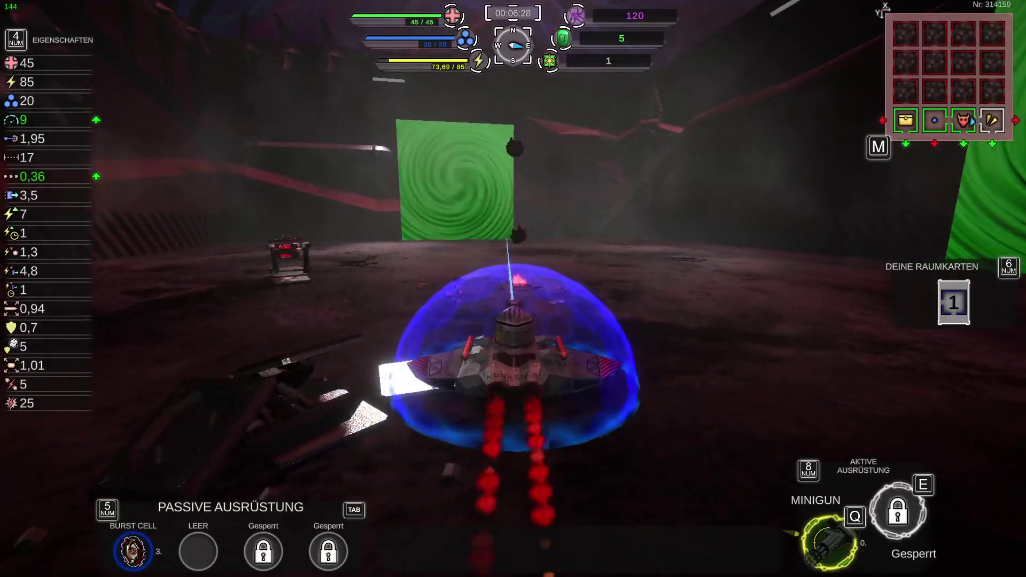
{"action": "key", "text": "w"}
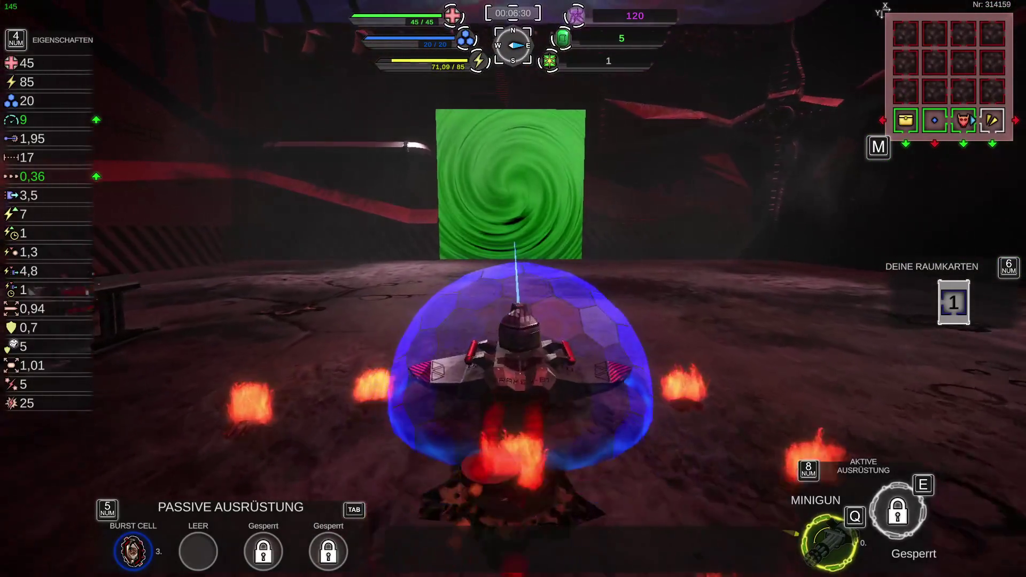
{"action": "key", "text": "Escape"}
{"action": "key", "text": "q"}
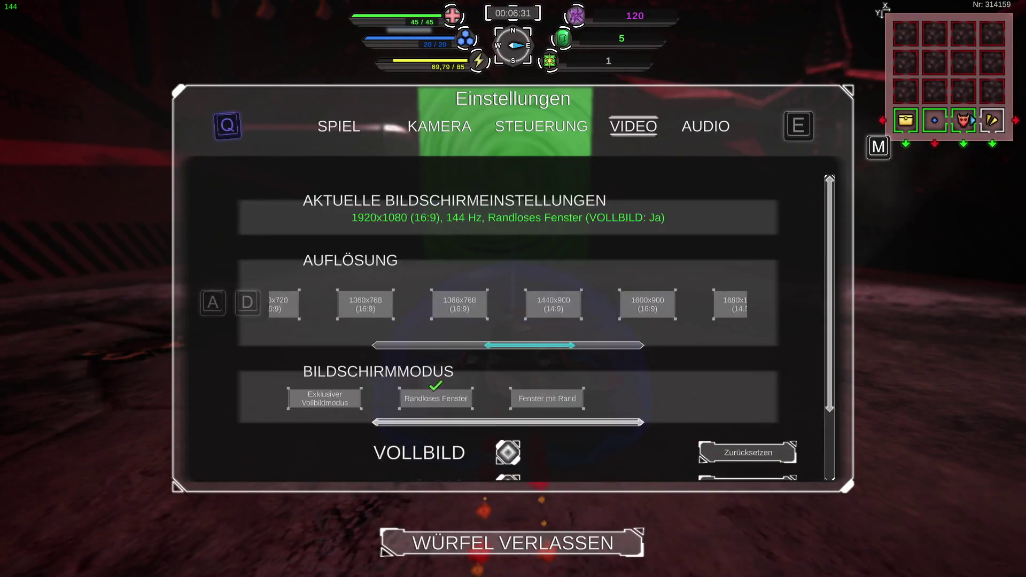
{"action": "key", "text": "q"}
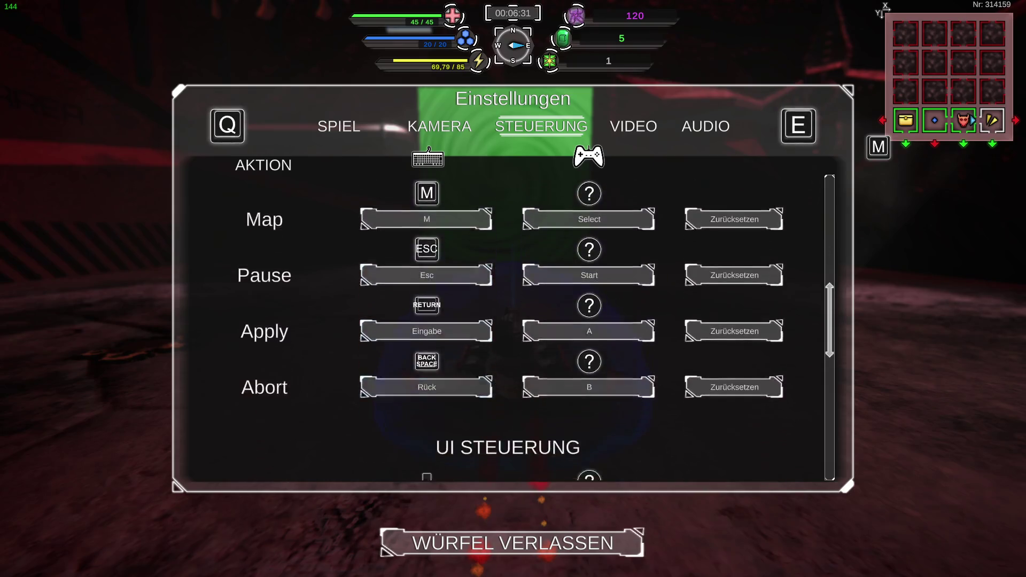
{"action": "key", "text": "Escape"}
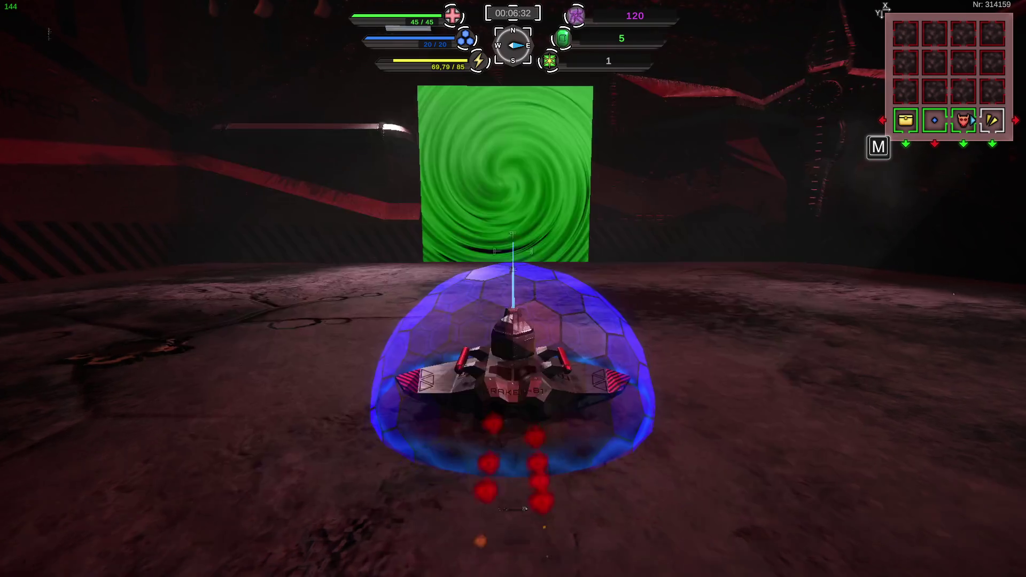
Step: Boost past the green portal deeper into the stone hall and turn toward the weapon pickup
{"action": "key", "text": "w"}
{"action": "key", "text": "w"}
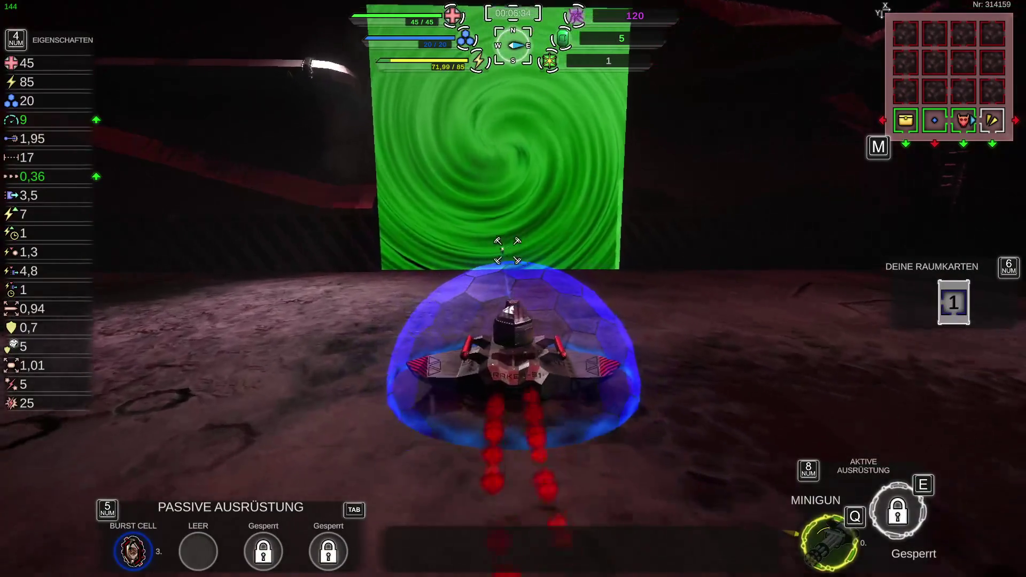
{"action": "key", "text": "w"}
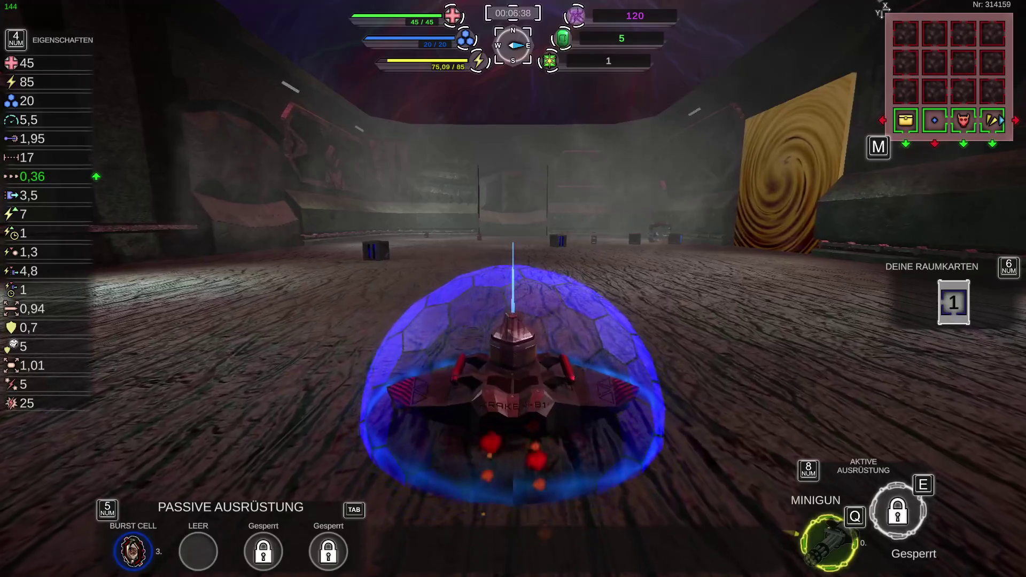
{"action": "key", "text": "w"}
{"action": "key", "text": "d"}
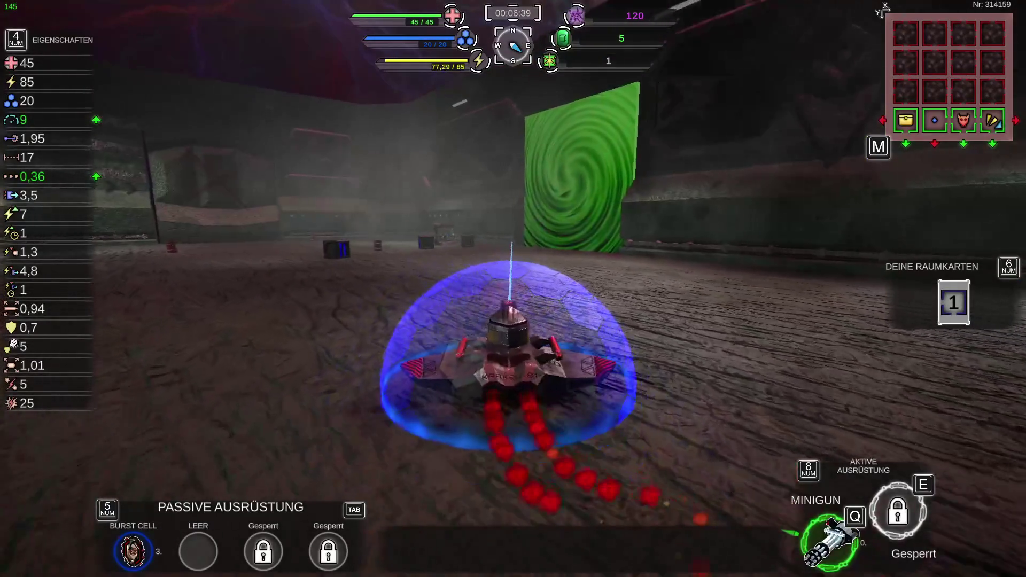
{"action": "key", "text": "w"}
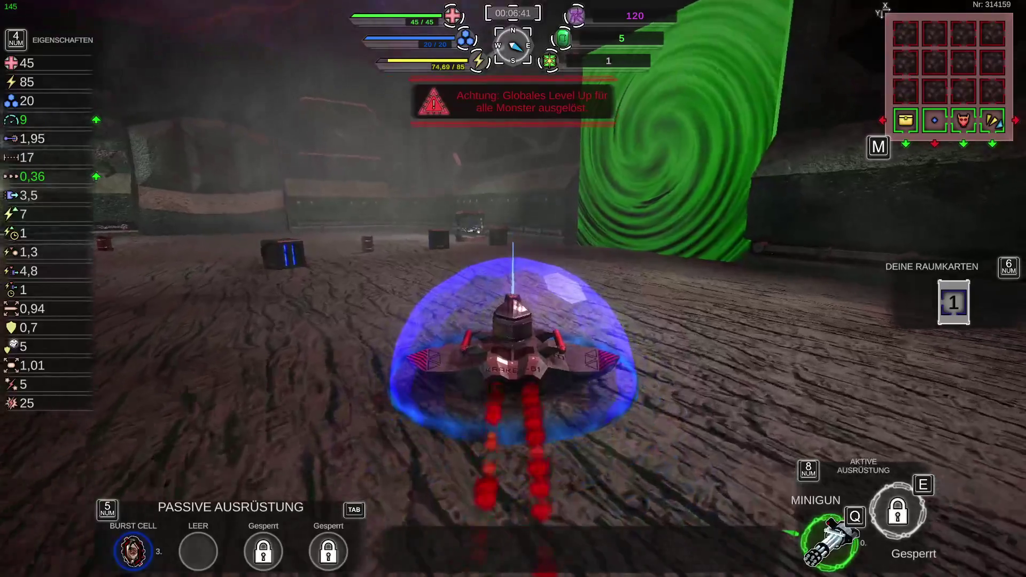
{"action": "key", "text": "w"}
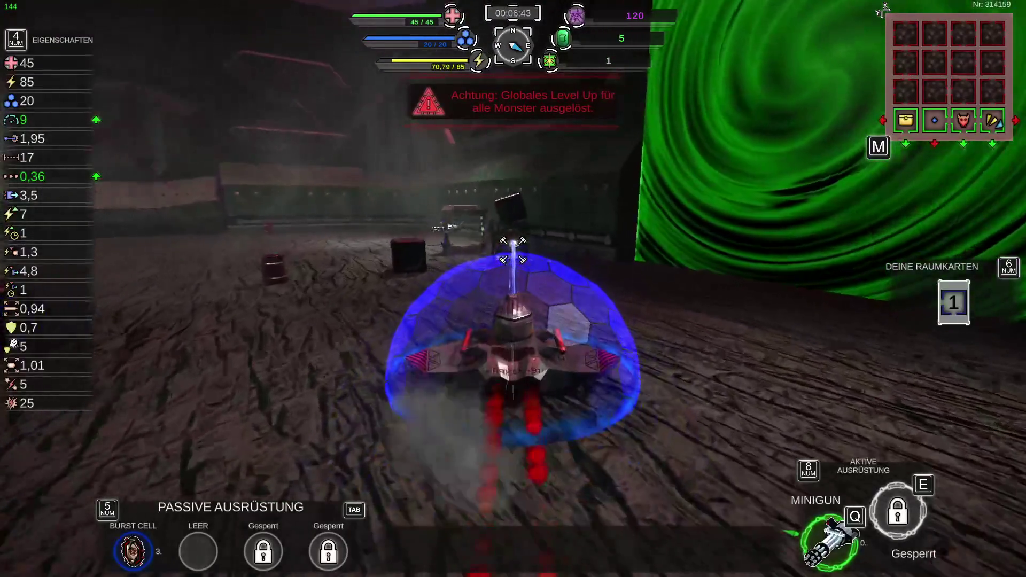
{"action": "key", "text": "a"}
{"action": "key", "text": "a"}
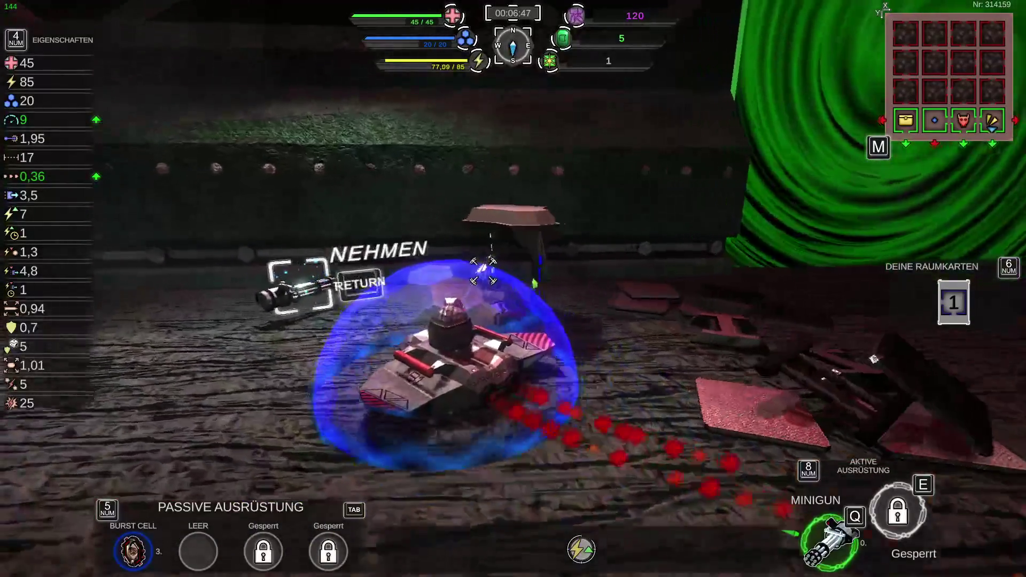
Step: Compare the found Minigun with the equipped one in the swap offer, decline, and drive on
{"action": "key", "text": "Return"}
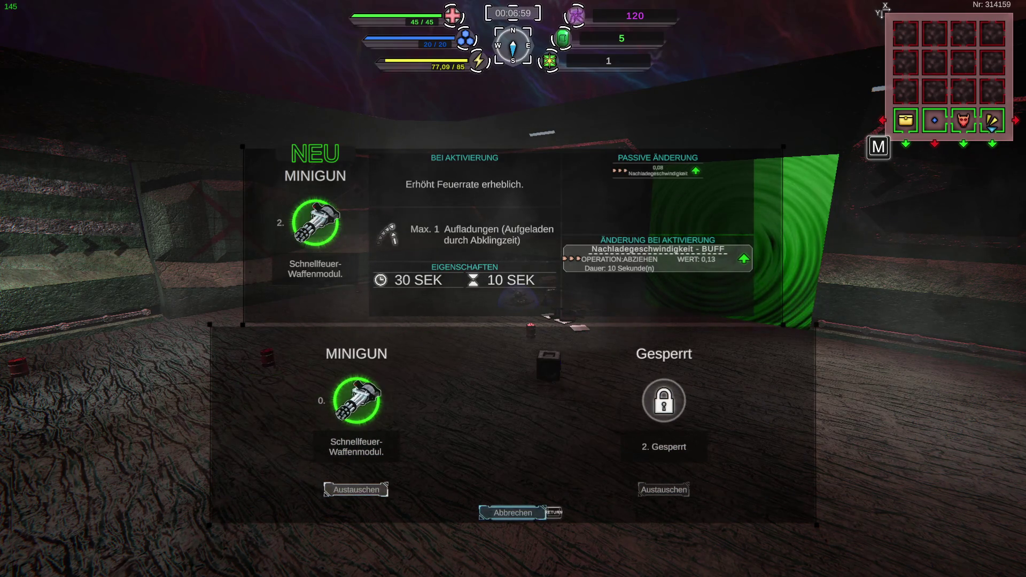
{"action": "key", "text": "Return"}
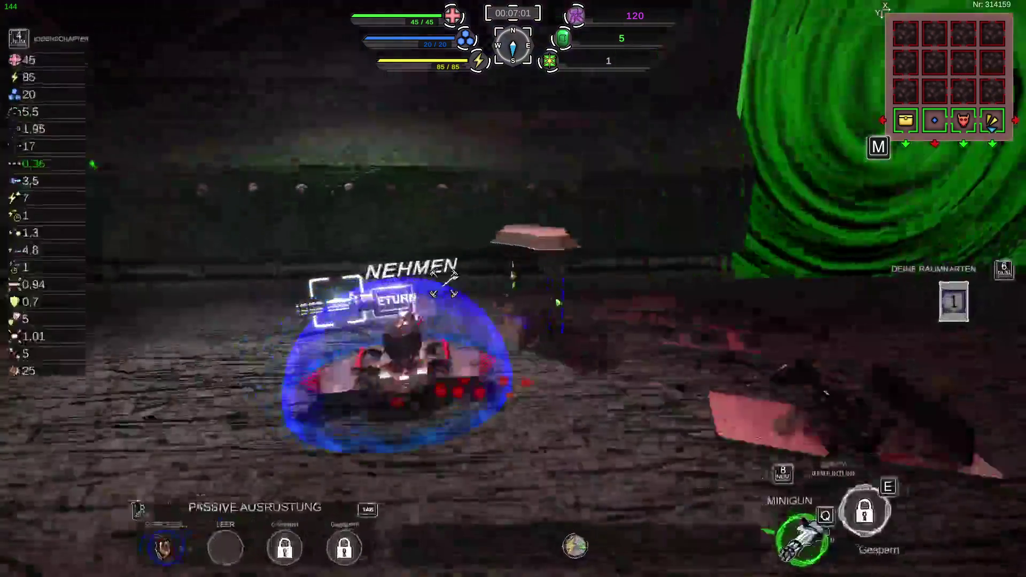
{"action": "key", "text": "w"}
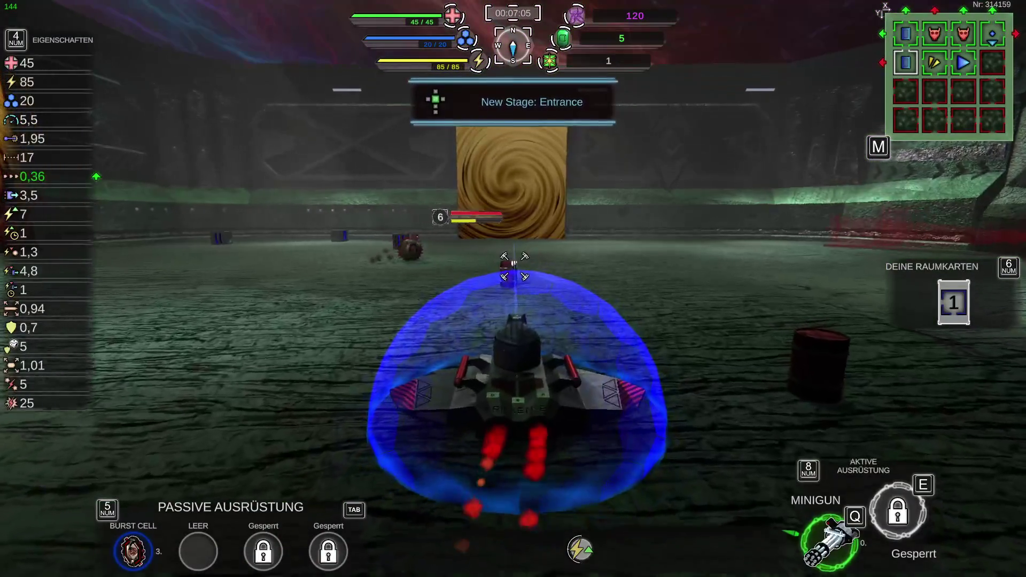
Step: Boost into the Entrance stage and attack the enemy tank with the Minigun and shots
{"action": "key", "text": "w"}
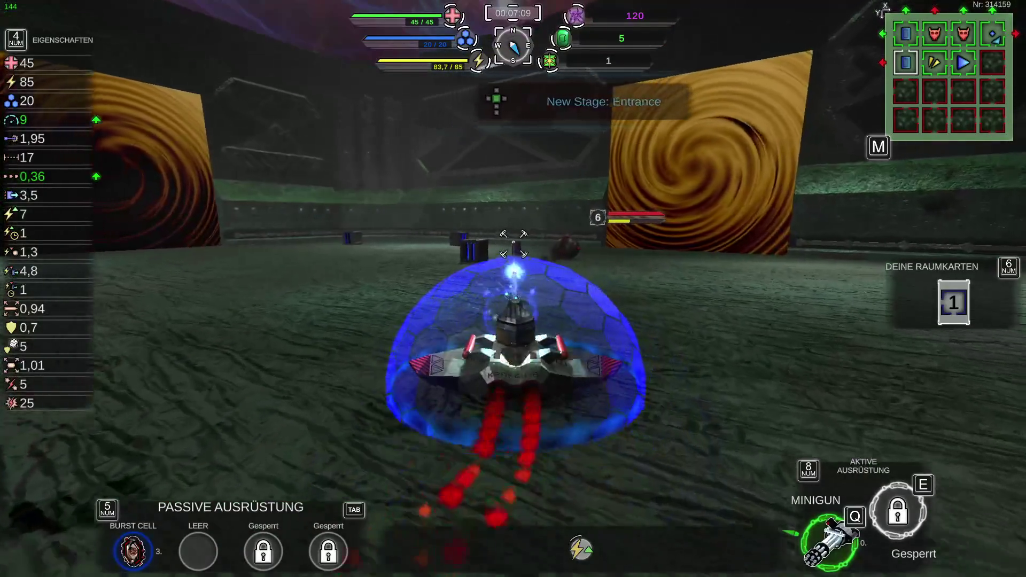
{"action": "key", "text": "q"}
{"action": "key", "text": "w"}
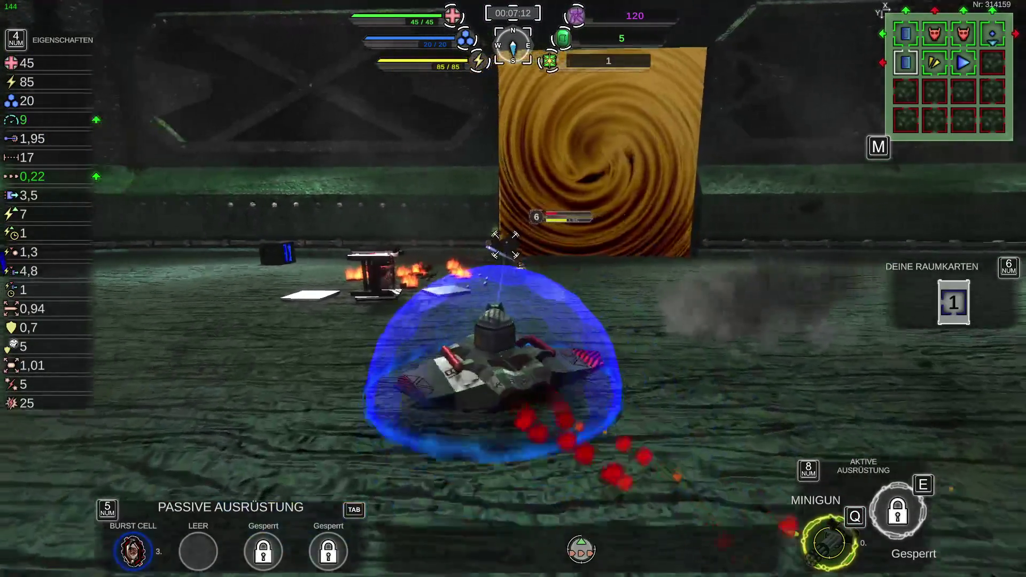
{"action": "left_click", "coordinate": [505, 244]}
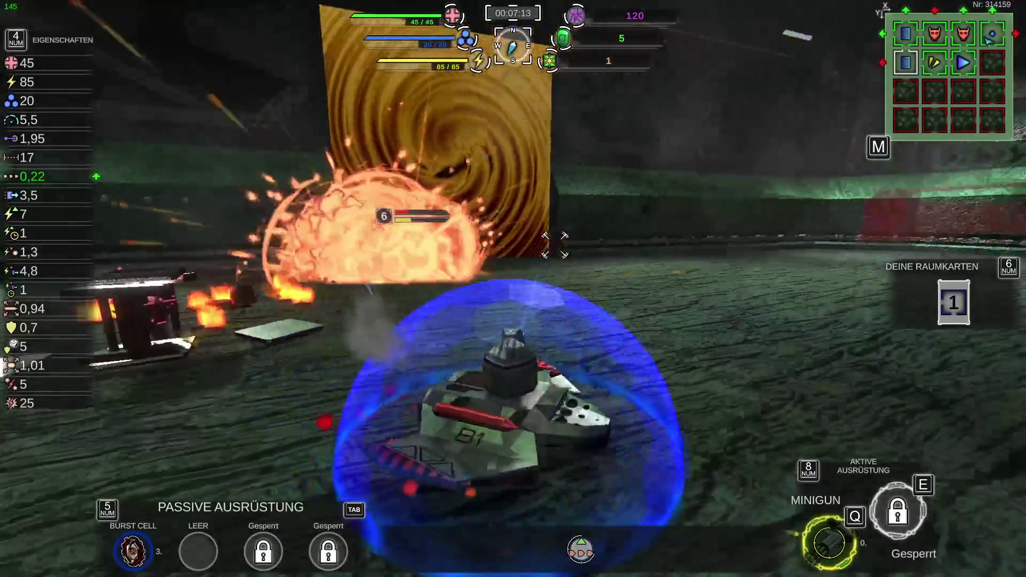
{"action": "key", "text": "w"}
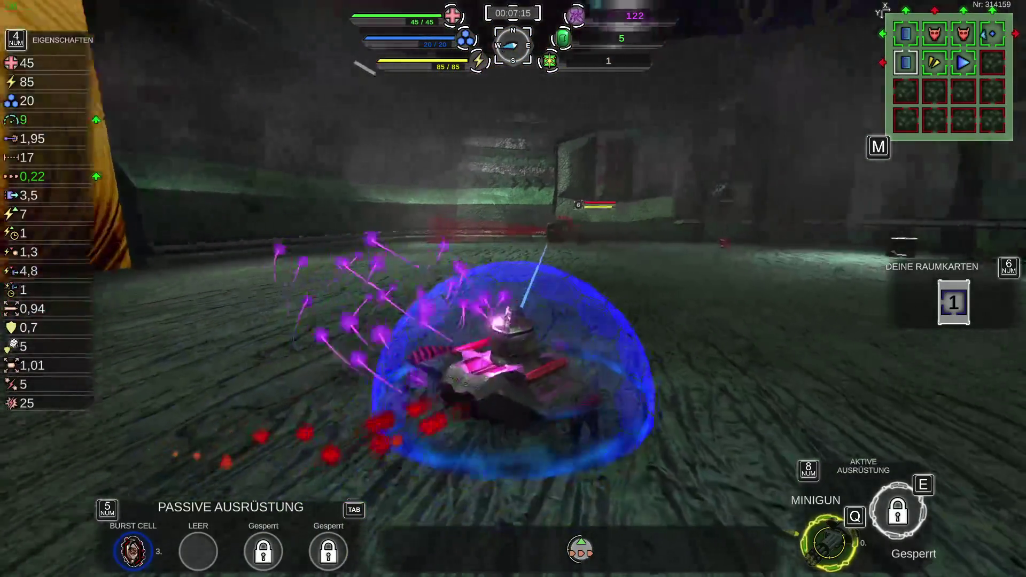
{"action": "key", "text": "w"}
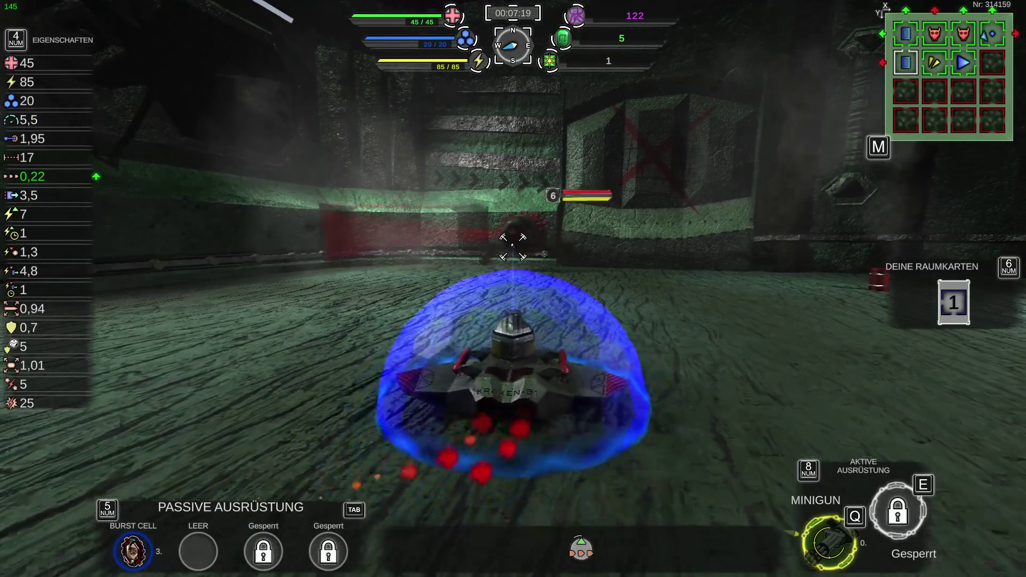
Step: Finish off the level-6 enemy tank, raising purple currency to 127, then start Würfel verlassen
{"action": "left_click", "coordinate": [512, 247]}
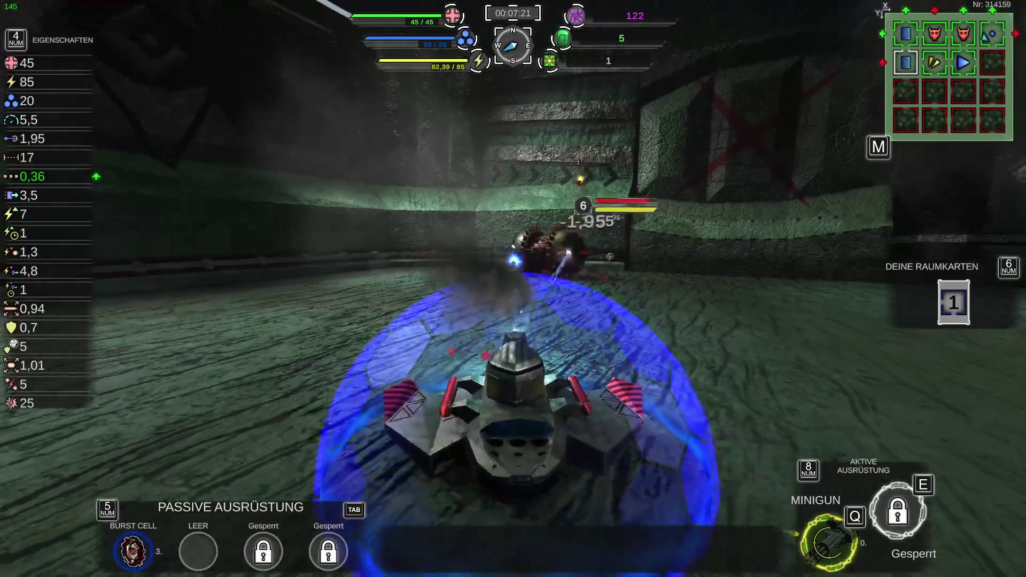
{"action": "left_click", "coordinate": [513, 249]}
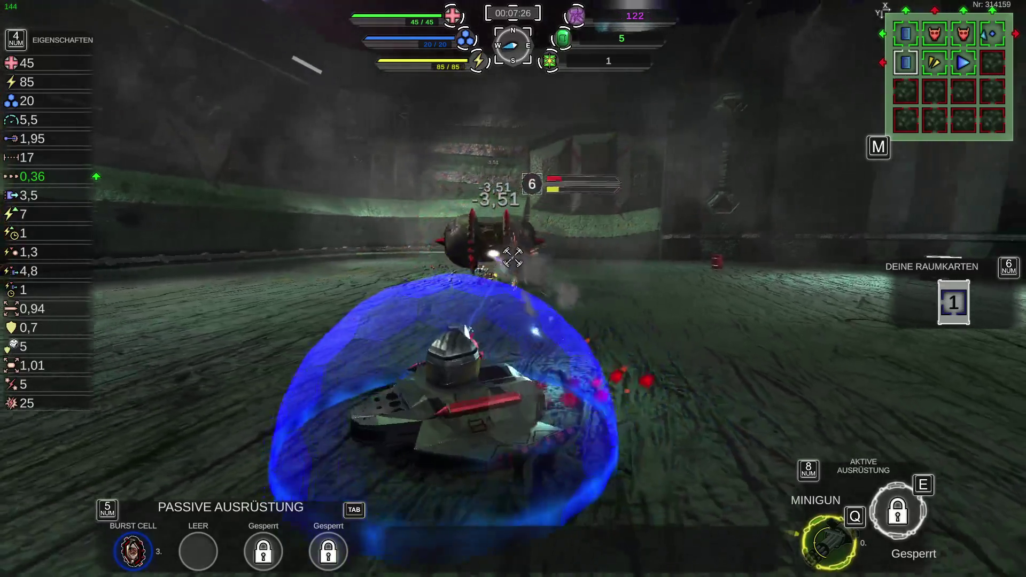
{"action": "left_click", "coordinate": [559, 180]}
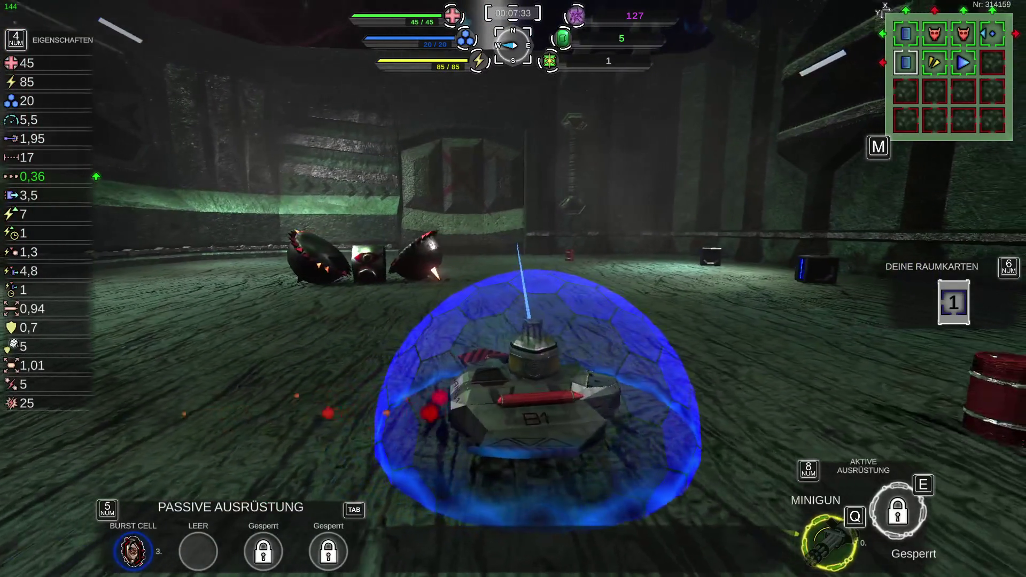
{"action": "key", "text": "Escape"}
{"action": "key", "text": "Return"}
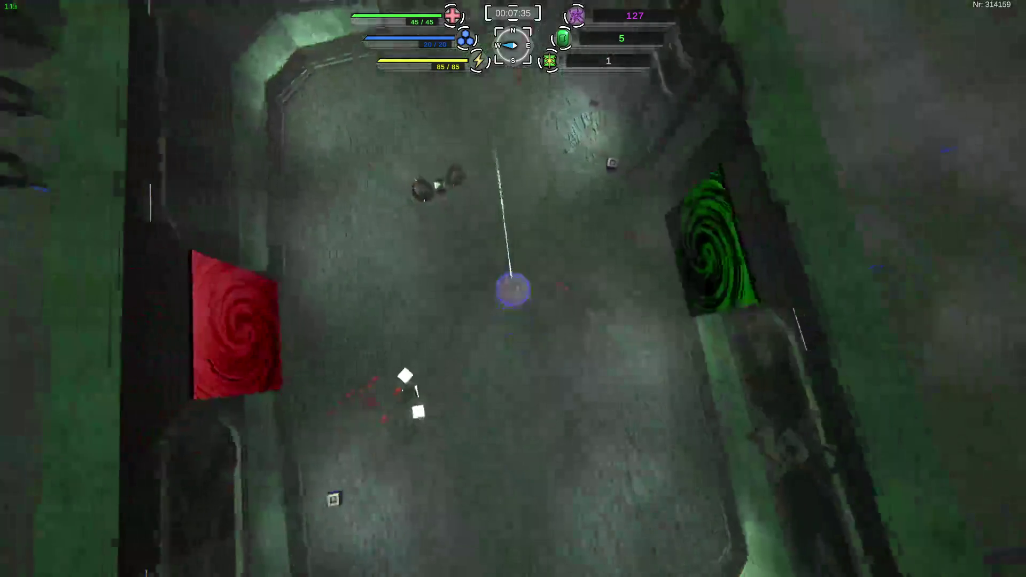
Step: Confirm Würfel verlassen and teleport back to the Cube Crawler title menu
{"action": "key", "text": "Return"}
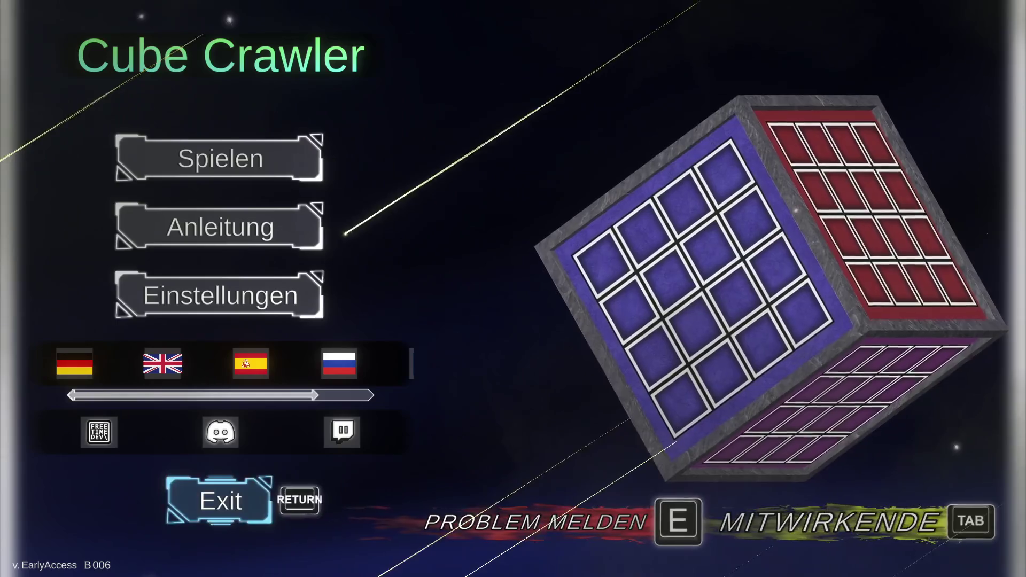
Step: Choose Exit in the Cube Crawler main menu to close the game
{"action": "key", "text": "Return"}
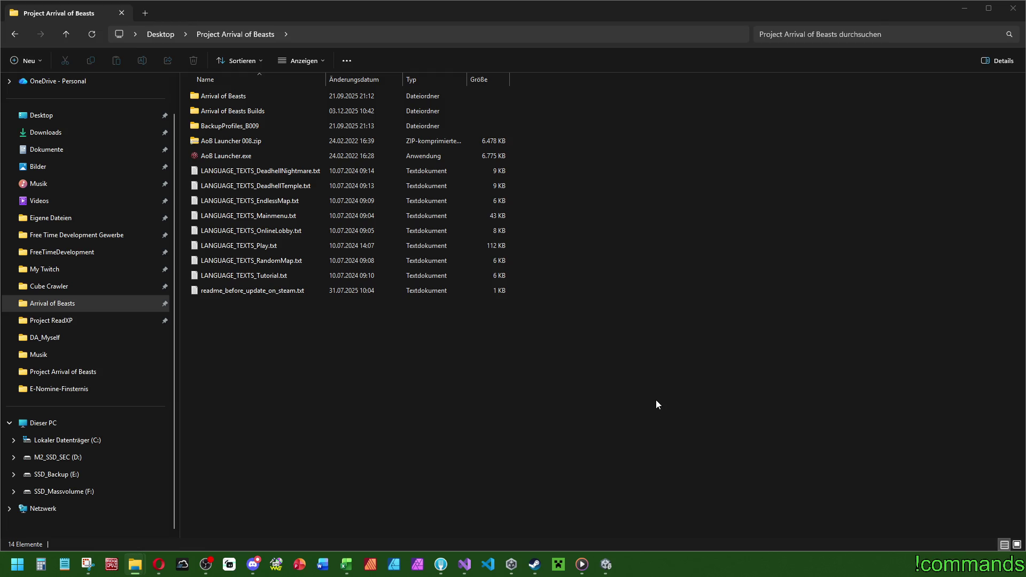
Step: Restore and close the Project Arrival of Beasts Explorer window to reveal the Unity editor
{"action": "double_click", "coordinate": [941, 7]}
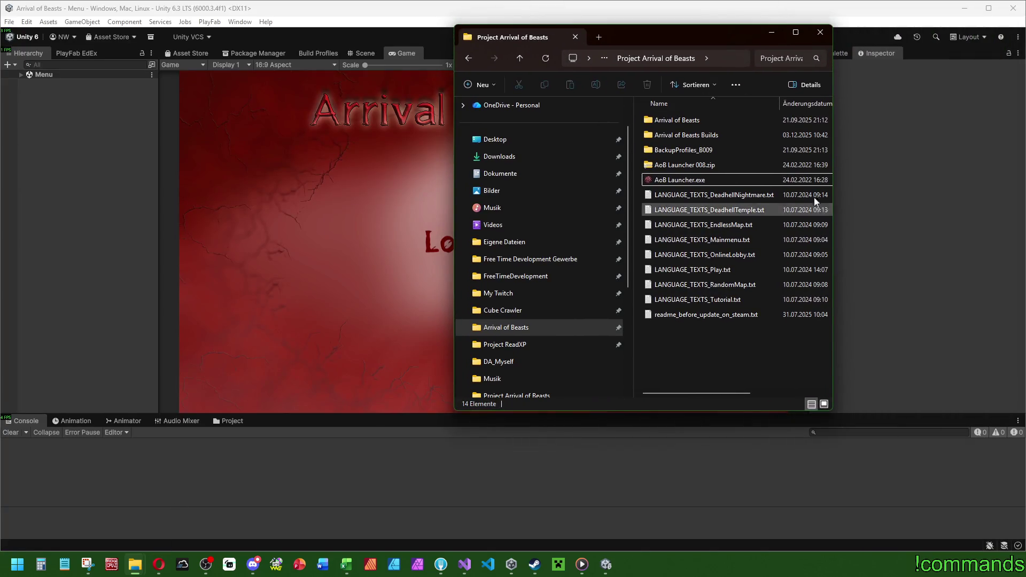
{"action": "left_click", "coordinate": [821, 32]}
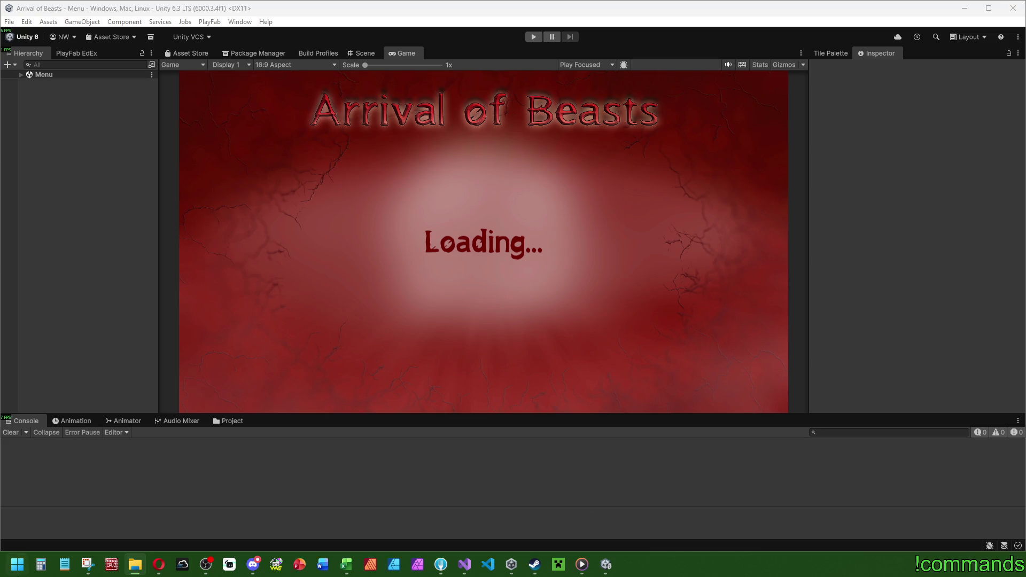
Step: In Fork's Local Changes, stage gamecontrol.cs and onlinemenu.cs alongside OnlineLobby.unity
{"action": "left_click", "coordinate": [464, 564]}
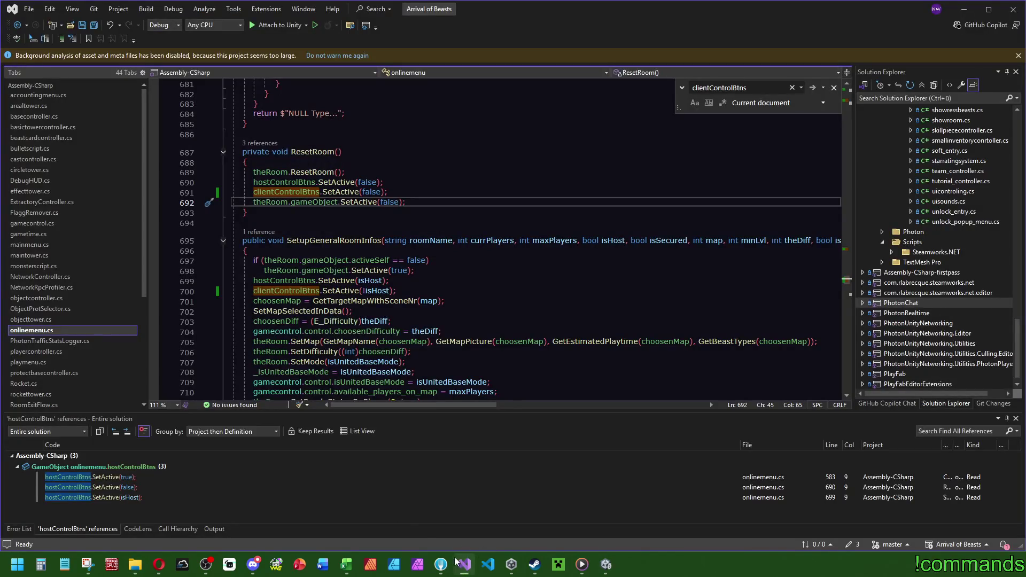
{"action": "left_click", "coordinate": [441, 564]}
{"action": "left_click", "coordinate": [67, 68]}
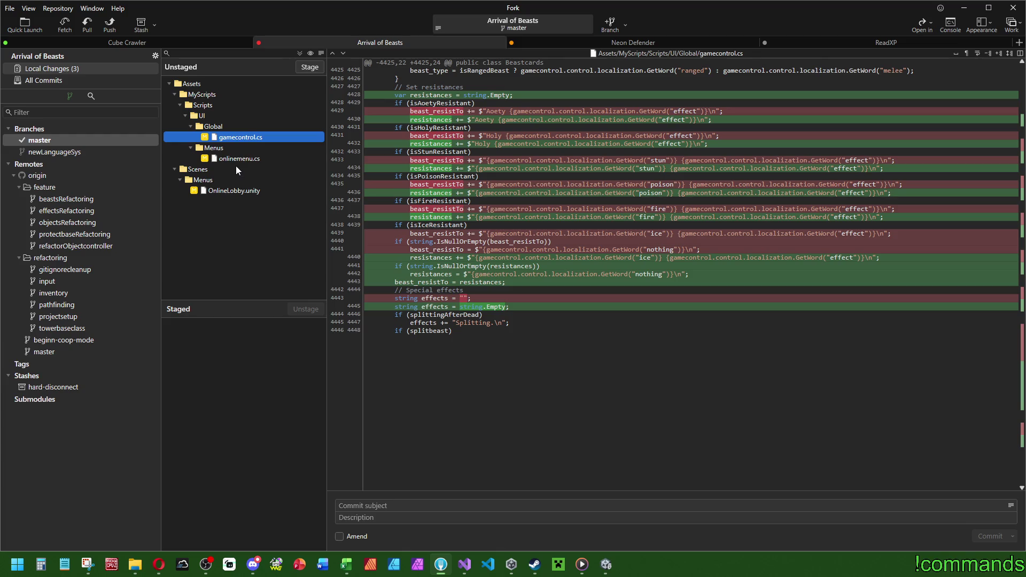
{"action": "mouse_move", "coordinate": [466, 153]}
{"action": "double_click", "coordinate": [250, 138]}
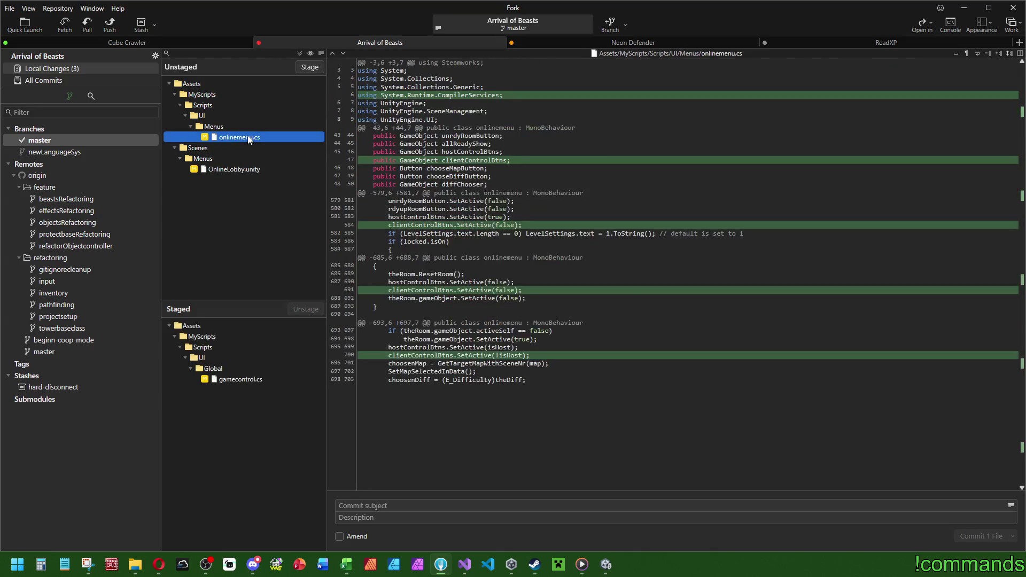
{"action": "double_click", "coordinate": [249, 136]}
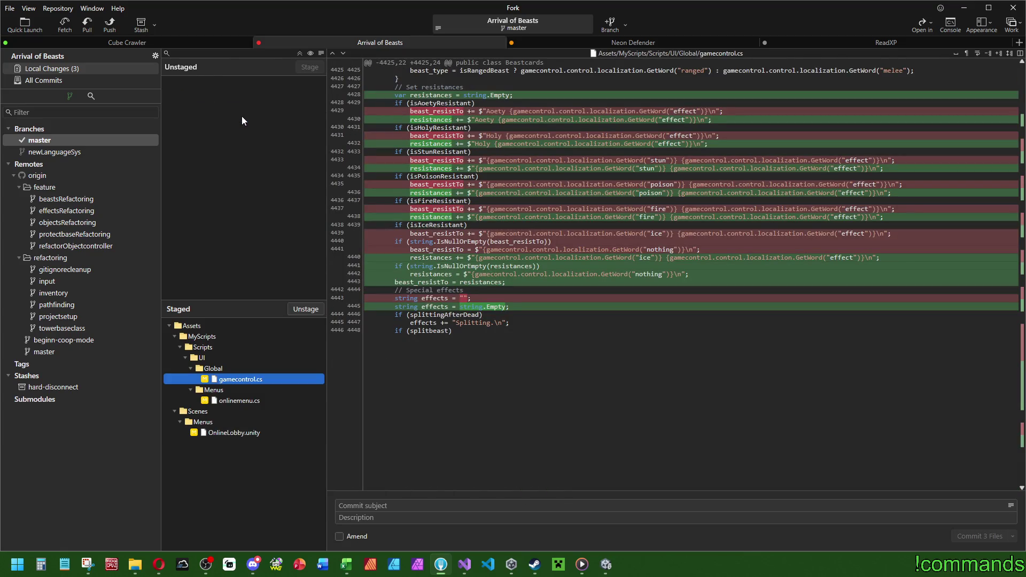
{"action": "left_click", "coordinate": [401, 505]}
Step: Commit as 'Full Release F018 Added invite button for clients, fixed beastcard texts' and push to origin
{"action": "type", "text": "Full"}
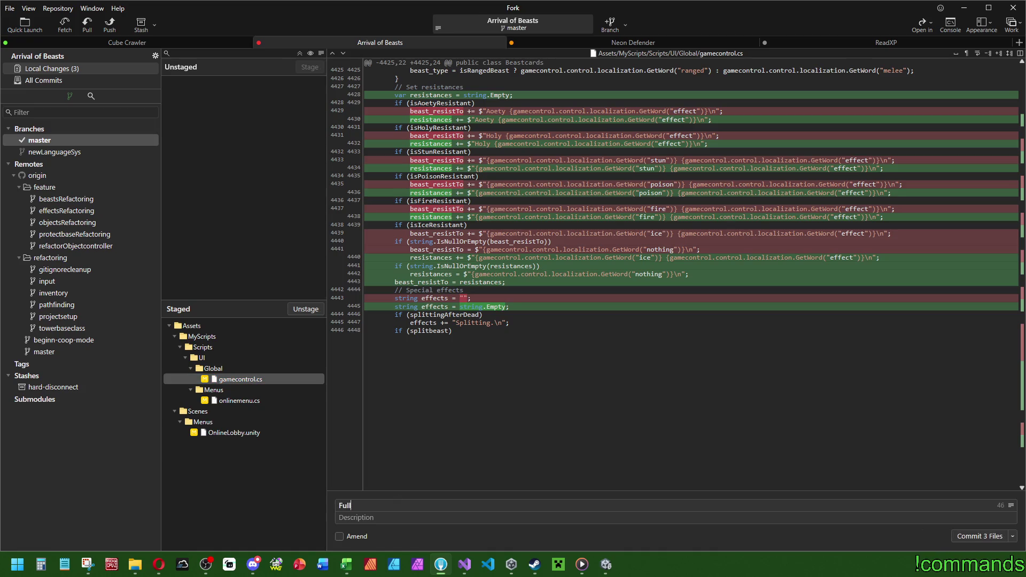
{"action": "type", "text": " Release F018"}
{"action": "type", "text": " Added invite but"}
{"action": "type", "text": "ton for clients"}
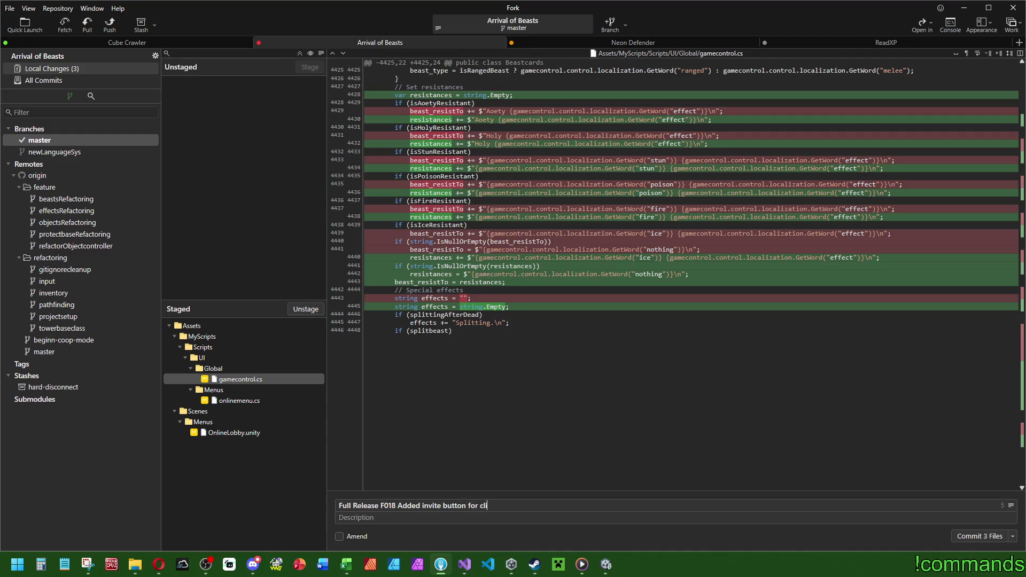
{"action": "type", "text": ", fixed bea"}
{"action": "type", "text": "tscard te"}
{"action": "key", "text": "BackSpace"}
{"action": "key", "text": "BackSpace"}
{"action": "key", "text": "BackSpace"}
{"action": "type", "text": "stcard tex"}
{"action": "type", "text": "ts"}
{"action": "left_click", "coordinate": [1013, 537]}
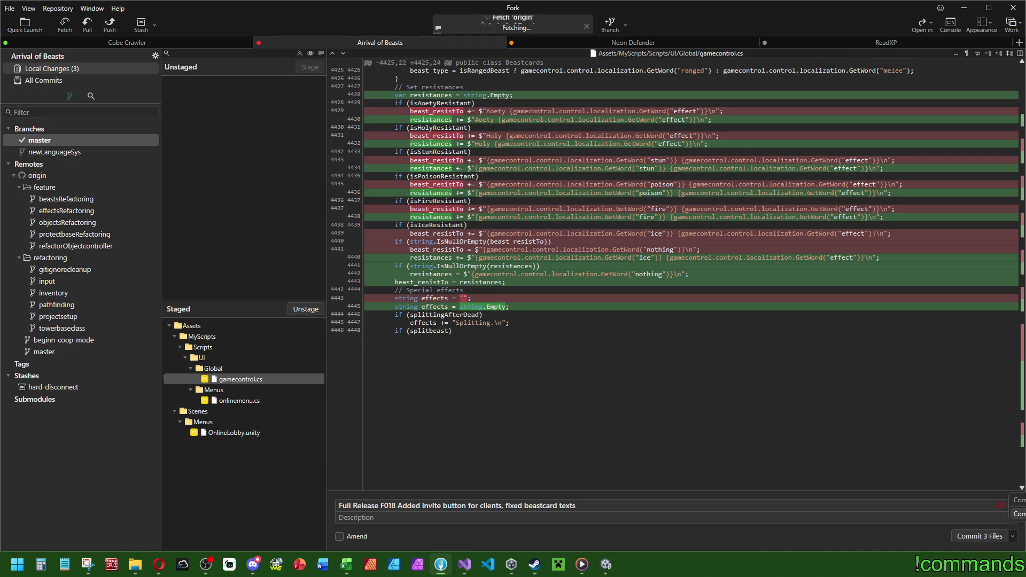
{"action": "left_click", "coordinate": [1019, 513]}
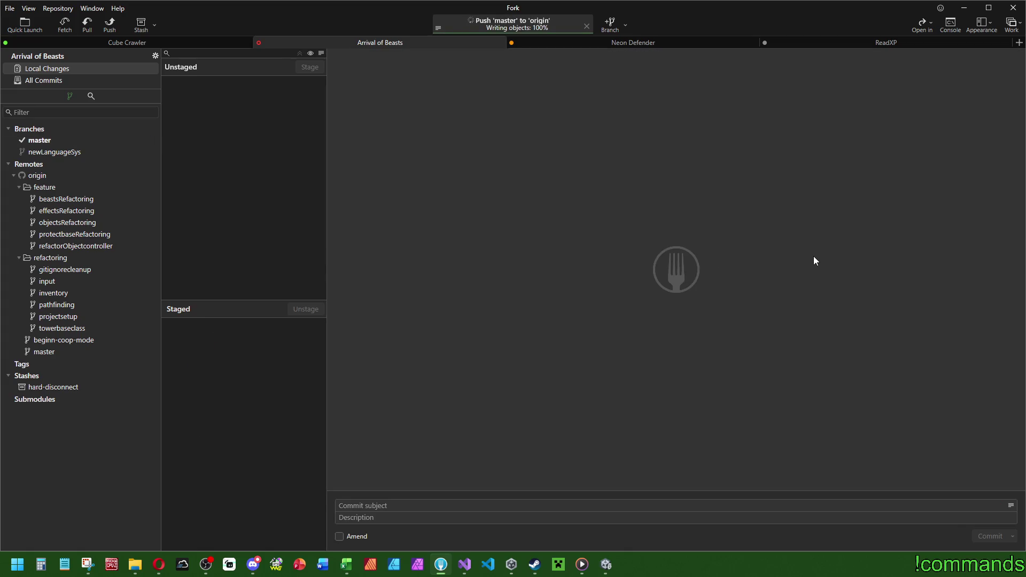
Step: Back in Unity, open the OnlineLobby scene from Assets > Scenes > Menus
{"action": "left_click", "coordinate": [606, 565]}
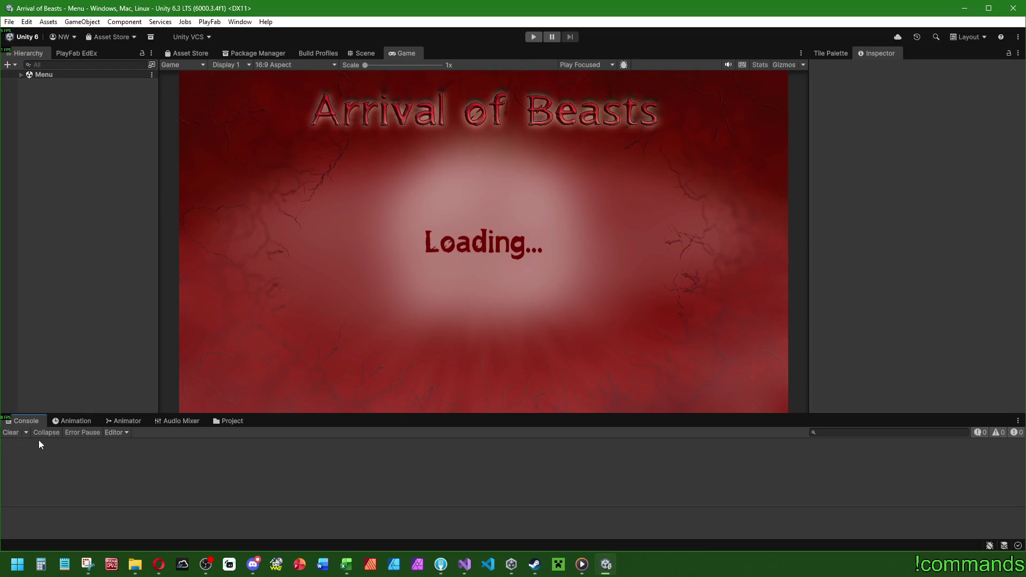
{"action": "left_click", "coordinate": [229, 422]}
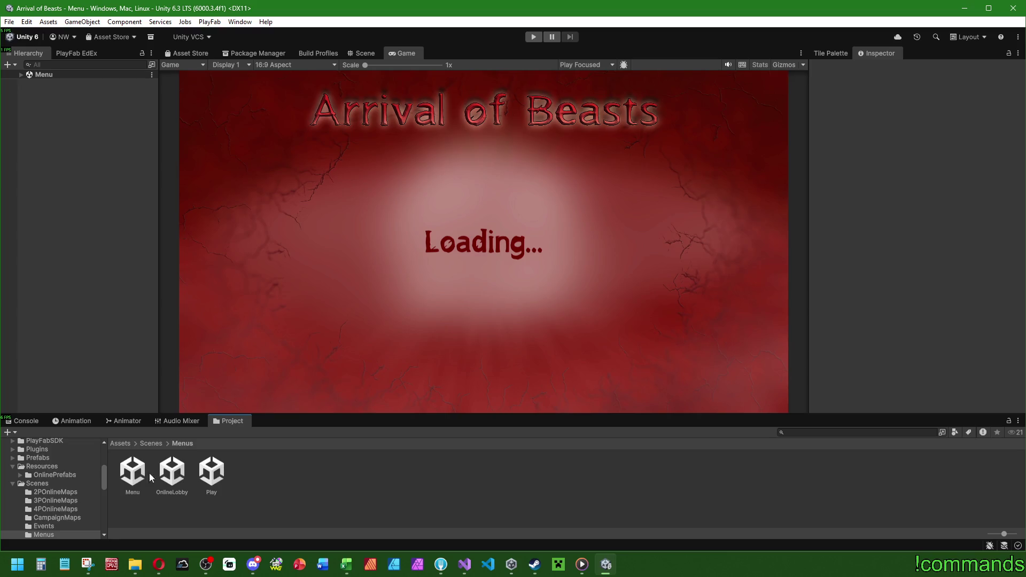
{"action": "double_click", "coordinate": [179, 474]}
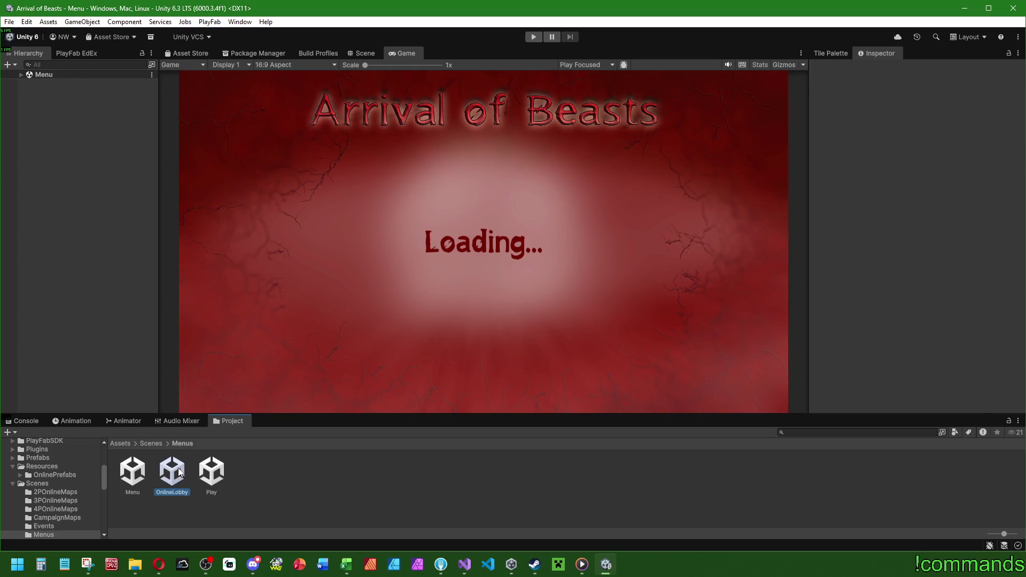
Step: Expand Canvas and Onlinemenu in the Hierarchy and select the Room object
{"action": "left_click", "coordinate": [91, 232]}
{"action": "left_click", "coordinate": [29, 109]}
{"action": "left_click", "coordinate": [36, 126]}
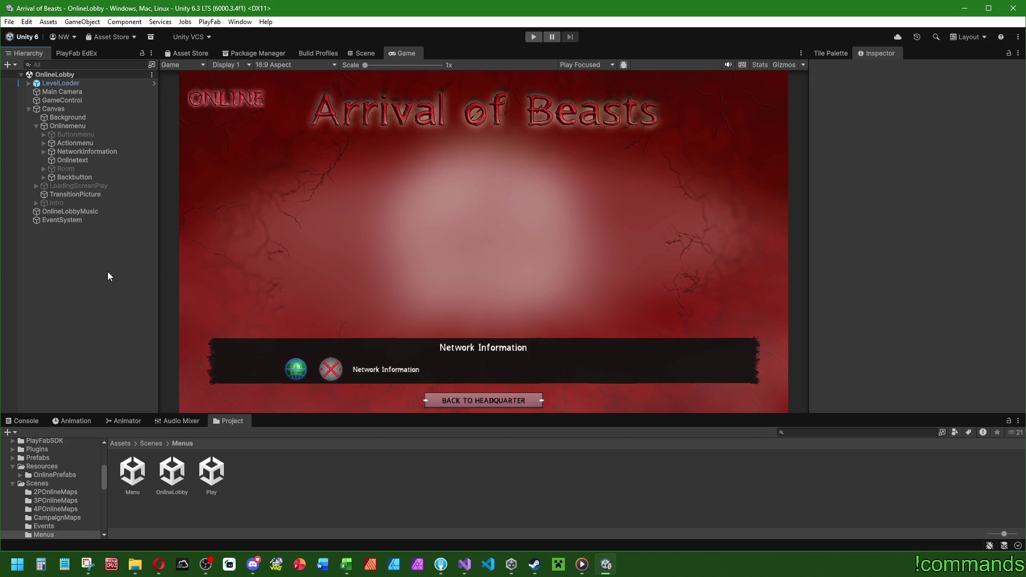
{"action": "left_click", "coordinate": [66, 168]}
Step: Activate the Room panel, view it in the Scene tab, and expand Room's children
{"action": "left_click", "coordinate": [837, 68]}
{"action": "scroll", "coordinate": [740, 346], "scroll_direction": "up", "scroll_amount": 1}
{"action": "scroll", "coordinate": [740, 346], "scroll_direction": "down", "scroll_amount": 2}
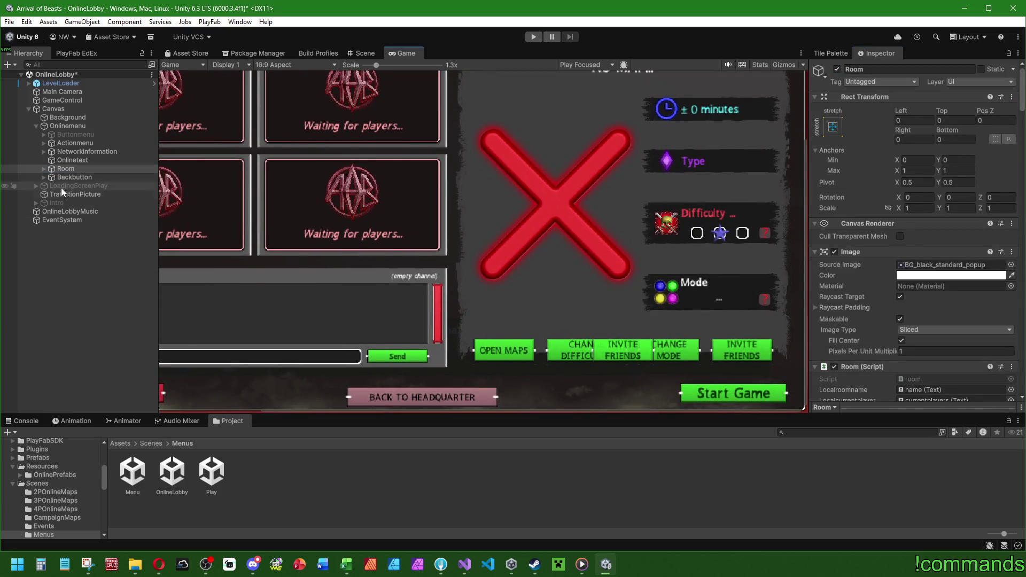
{"action": "left_click", "coordinate": [365, 52]}
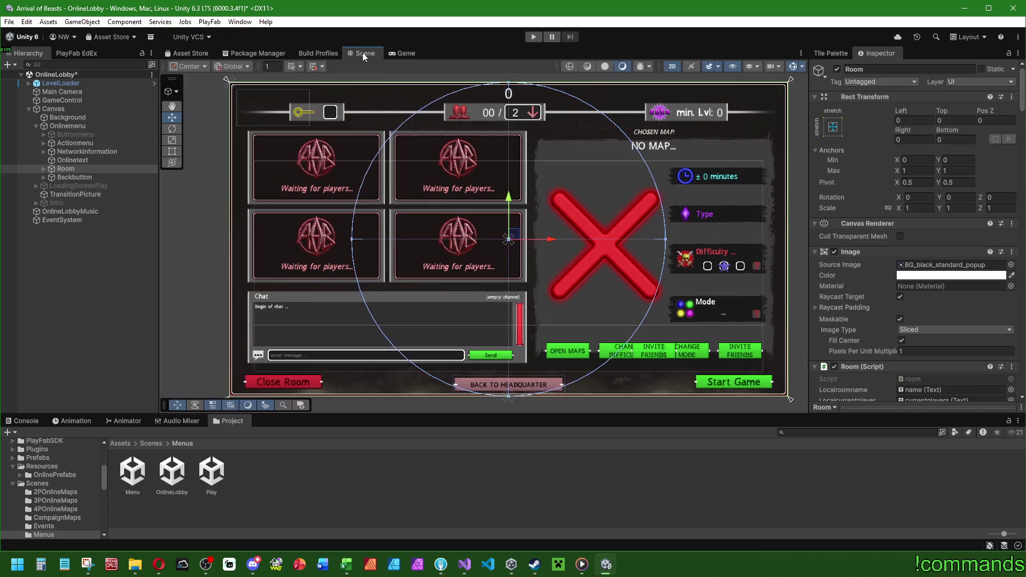
{"action": "scroll", "coordinate": [481, 241], "scroll_direction": "up", "scroll_amount": 3}
{"action": "left_click", "coordinate": [44, 168]}
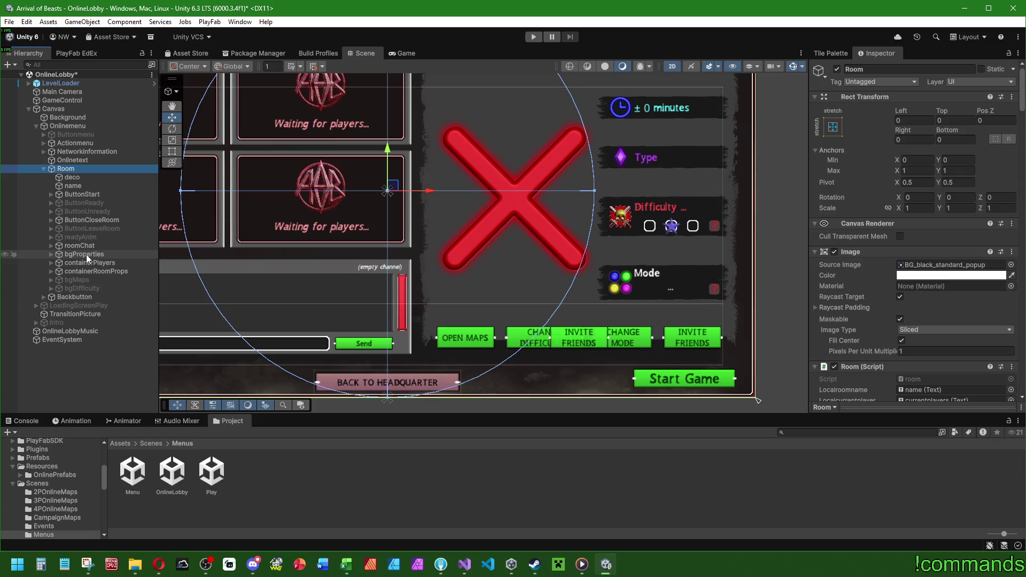
Step: Briefly expand and collapse containerRoomProps and containerPlayers to check their contents
{"action": "left_click", "coordinate": [50, 271]}
{"action": "left_click", "coordinate": [49, 261]}
{"action": "left_click", "coordinate": [49, 262]}
{"action": "left_click", "coordinate": [51, 272]}
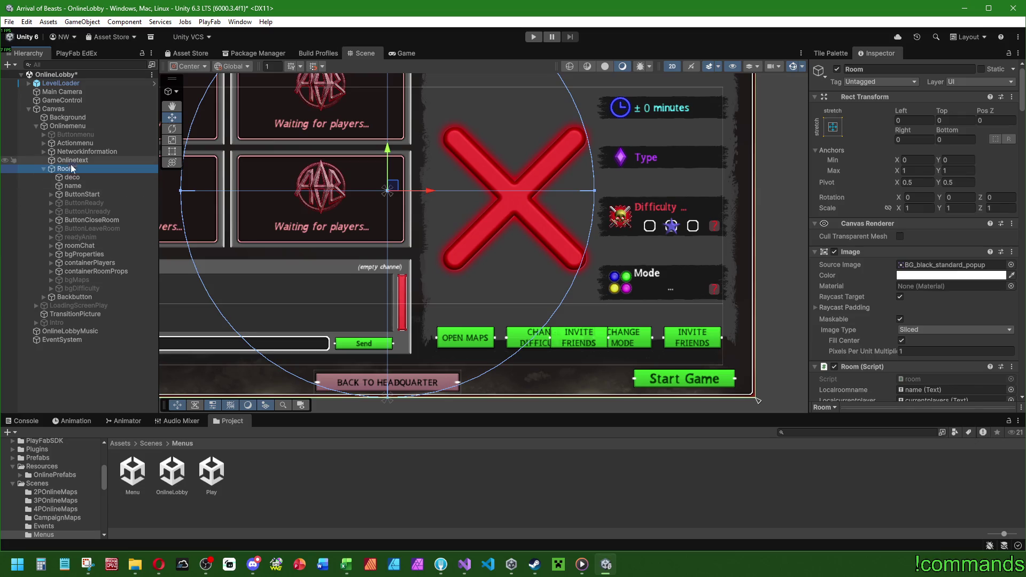
Step: Expand bgProperties, hostBtns and clientBtns, then select clientBtns to inspect its layout
{"action": "left_click", "coordinate": [110, 255]}
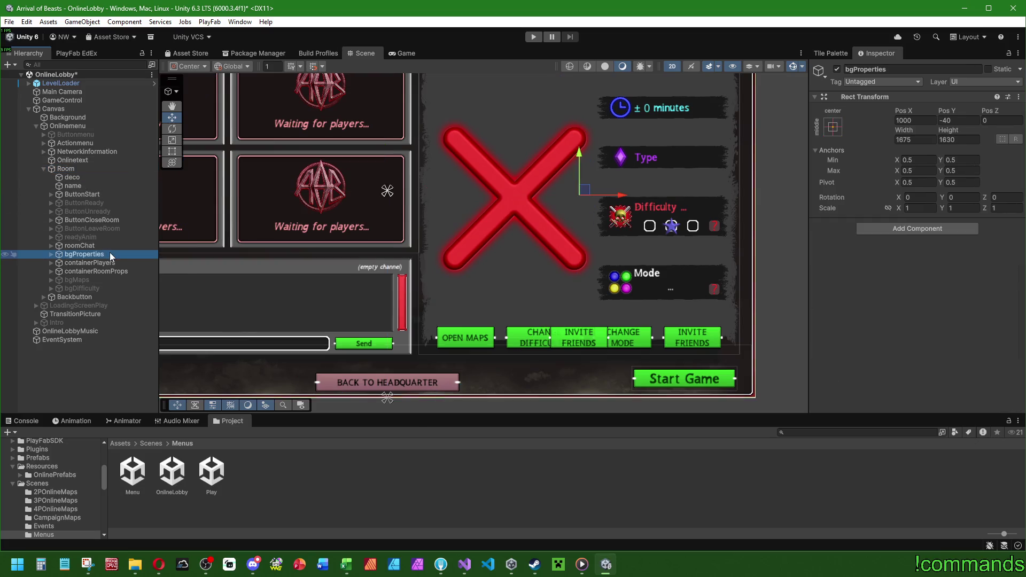
{"action": "left_click", "coordinate": [51, 254]}
{"action": "left_click", "coordinate": [85, 297]}
{"action": "left_click", "coordinate": [59, 297]}
{"action": "left_click", "coordinate": [59, 288]}
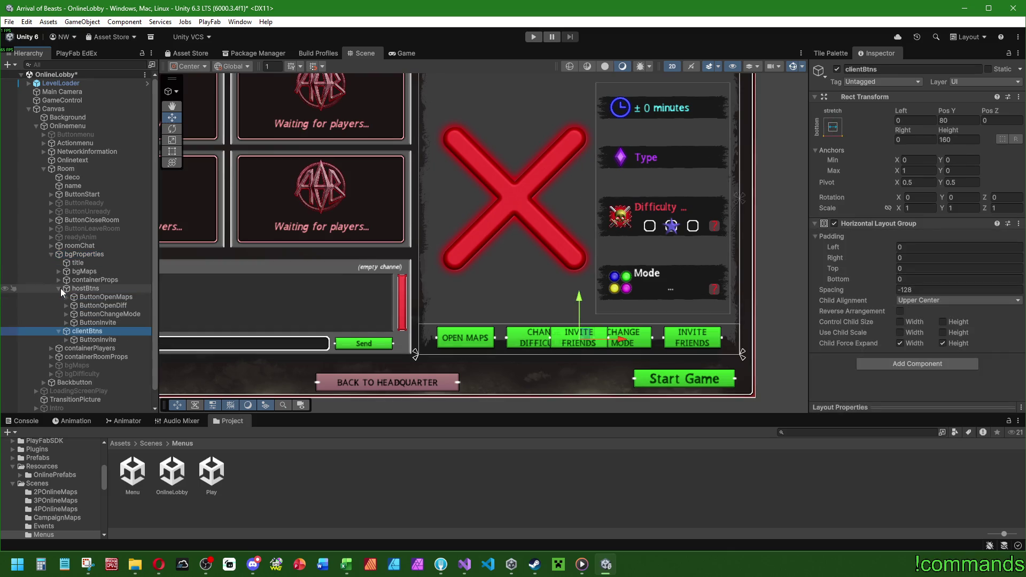
Step: Confirm the client ButtonInvite's On Click plays ClickSound and calls InviteFriends, then show the Assets root
{"action": "left_click", "coordinate": [104, 339]}
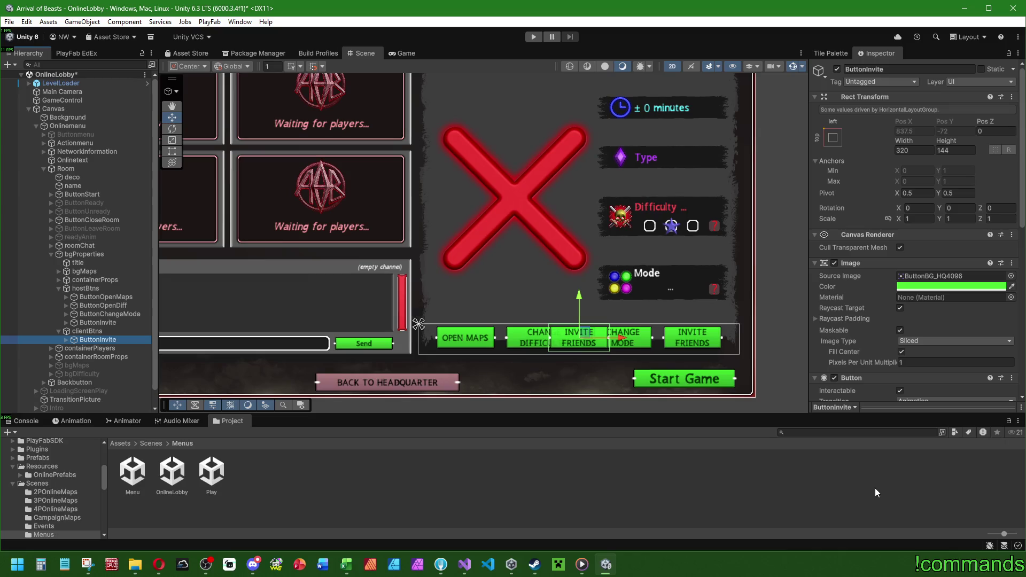
{"action": "scroll", "coordinate": [839, 393], "scroll_direction": "down", "scroll_amount": 10}
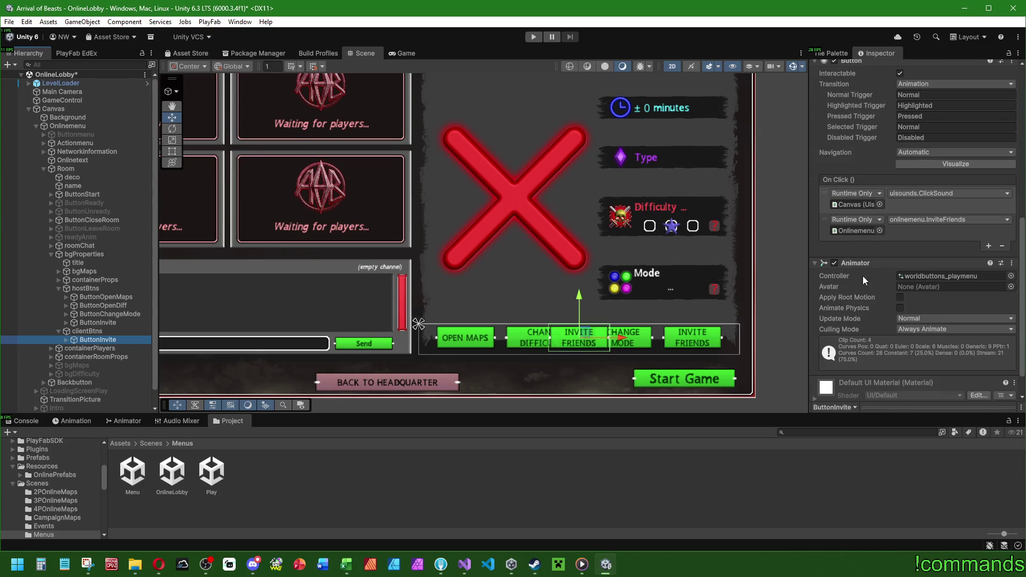
{"action": "scroll", "coordinate": [874, 287], "scroll_direction": "down", "scroll_amount": 2}
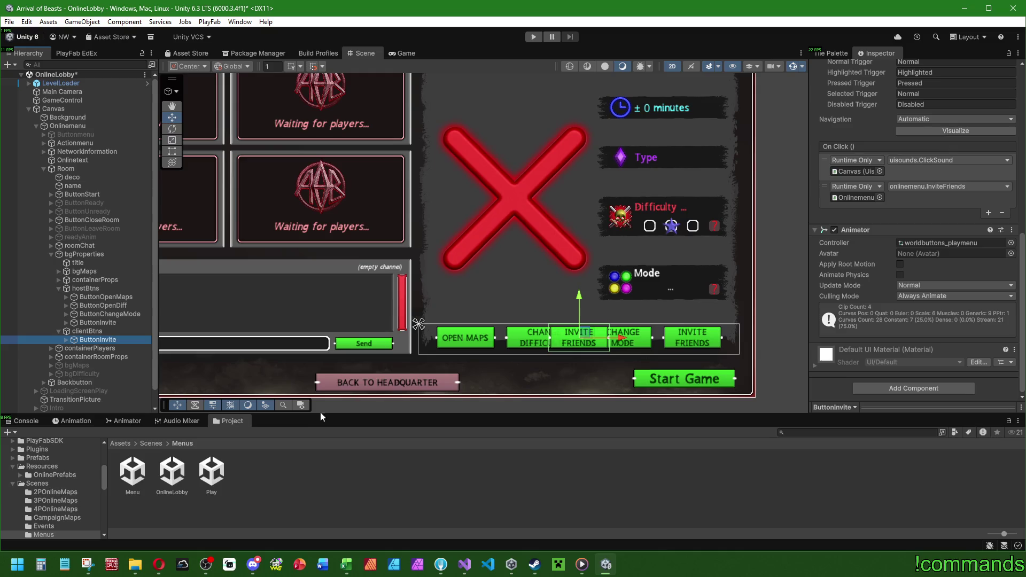
{"action": "left_click", "coordinate": [122, 444]}
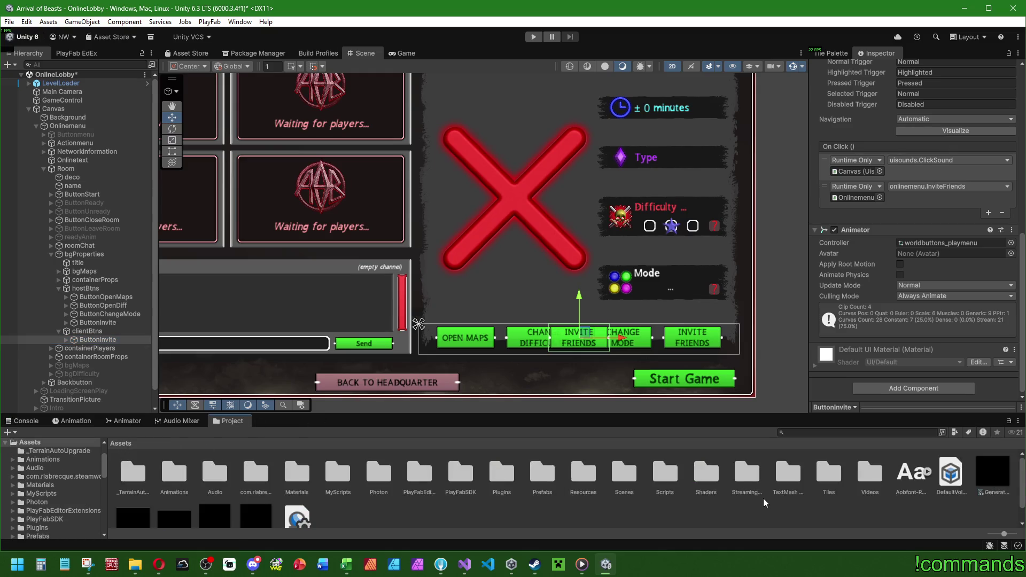